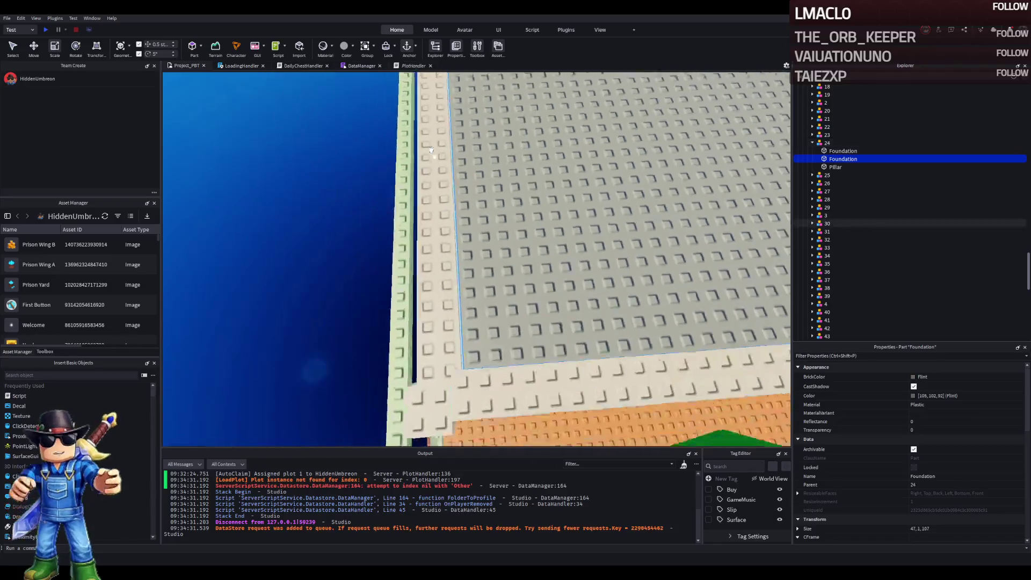
- Fly the camera around the plot to inspect the foundation wall edge and fence
key("w")
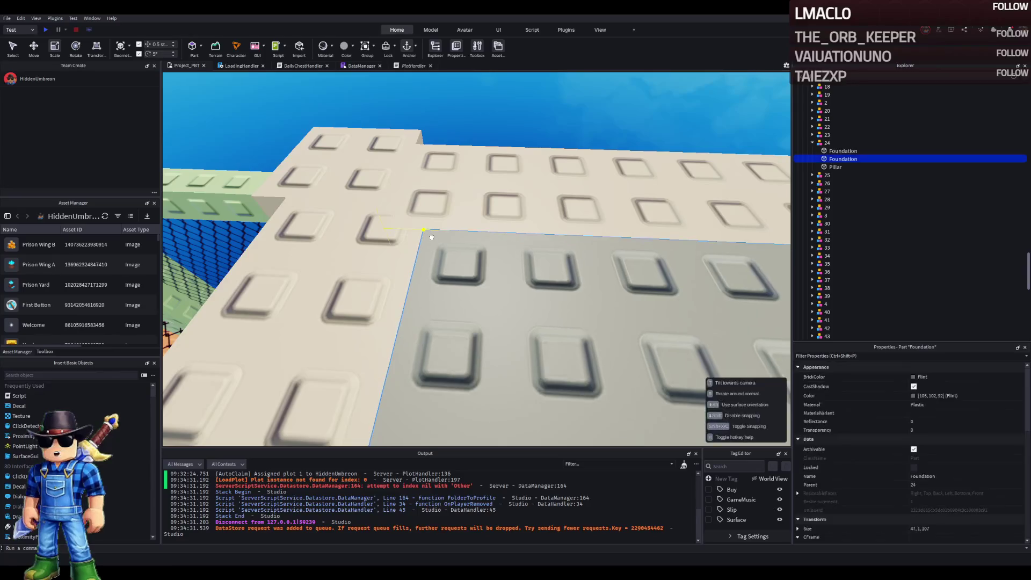
left_click(532, 231)
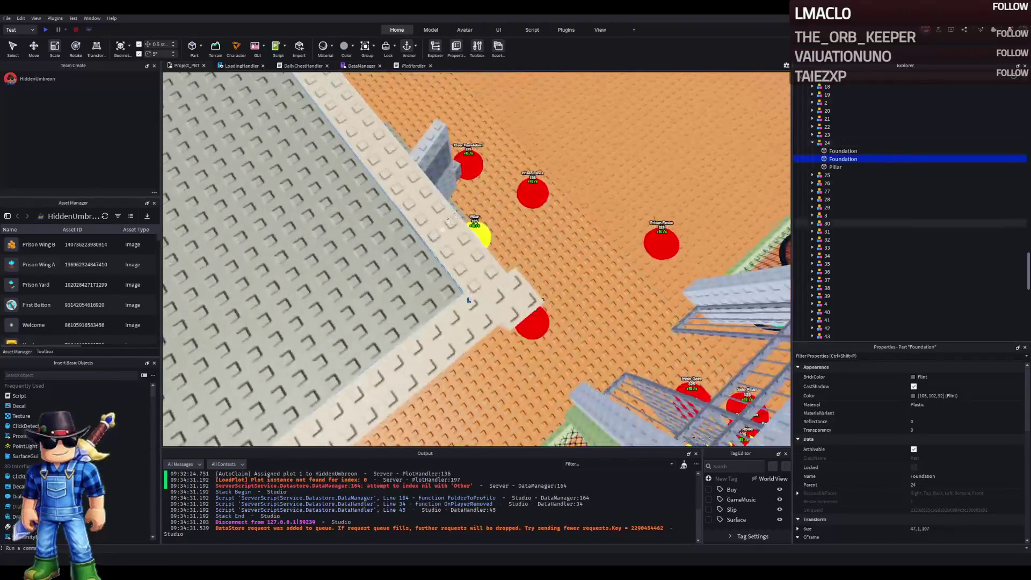
key("w")
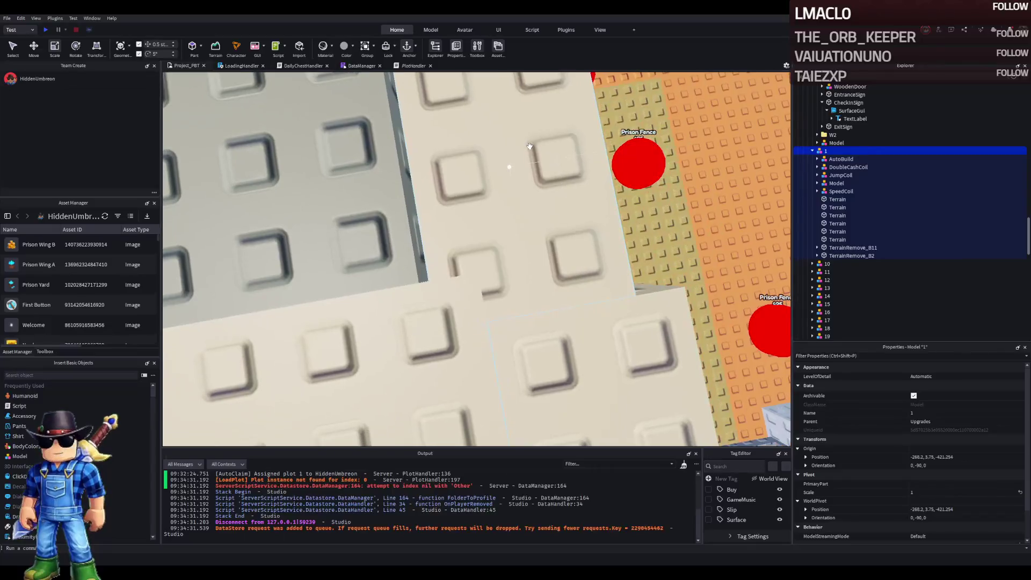
key("s")
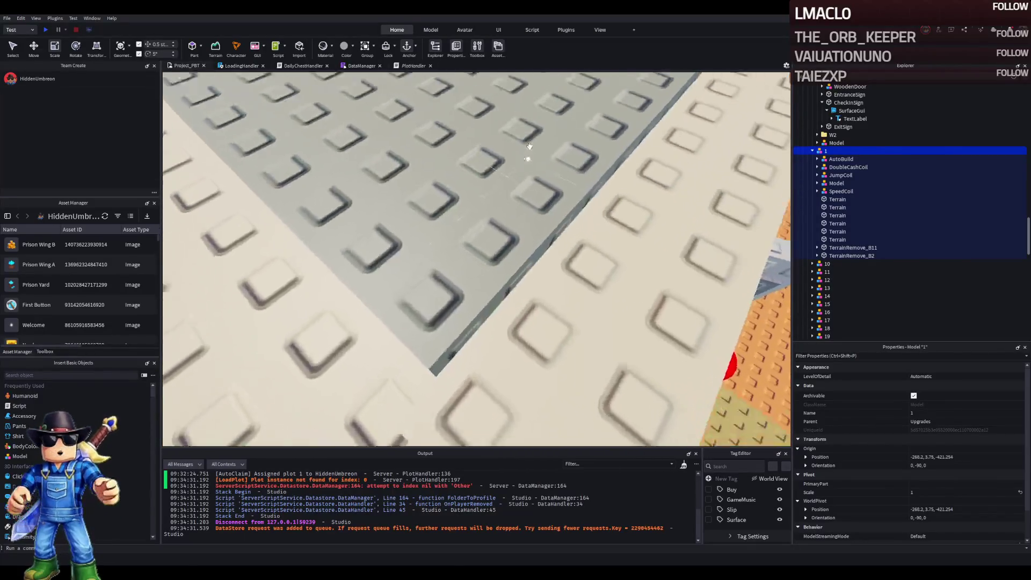
key("w")
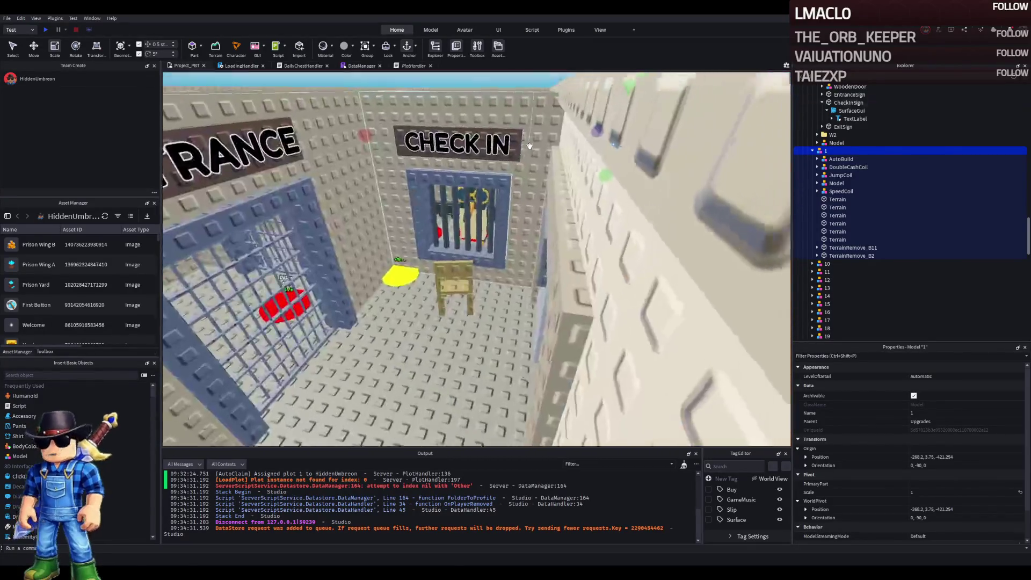
key("s")
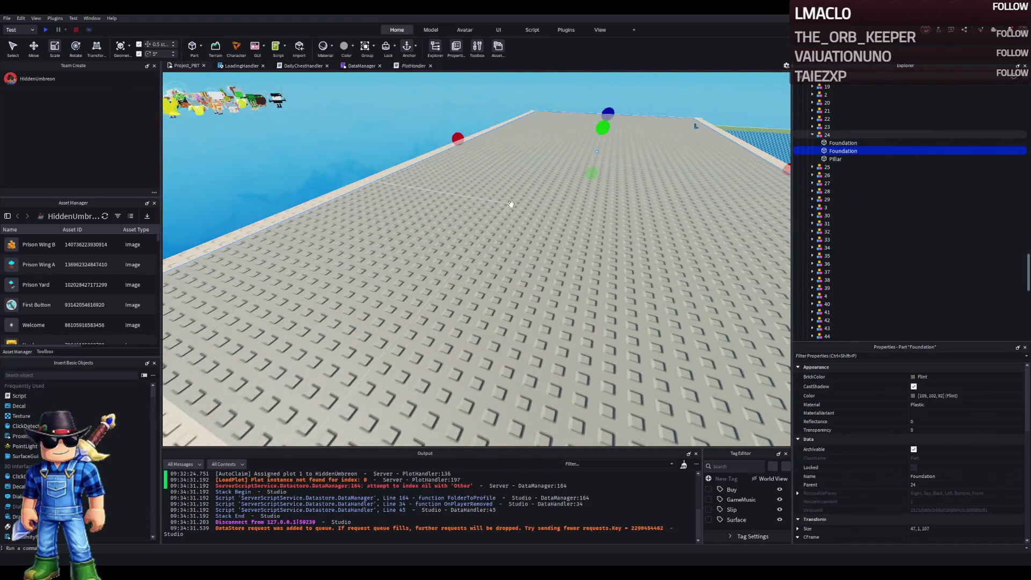
key("a")
key("s")
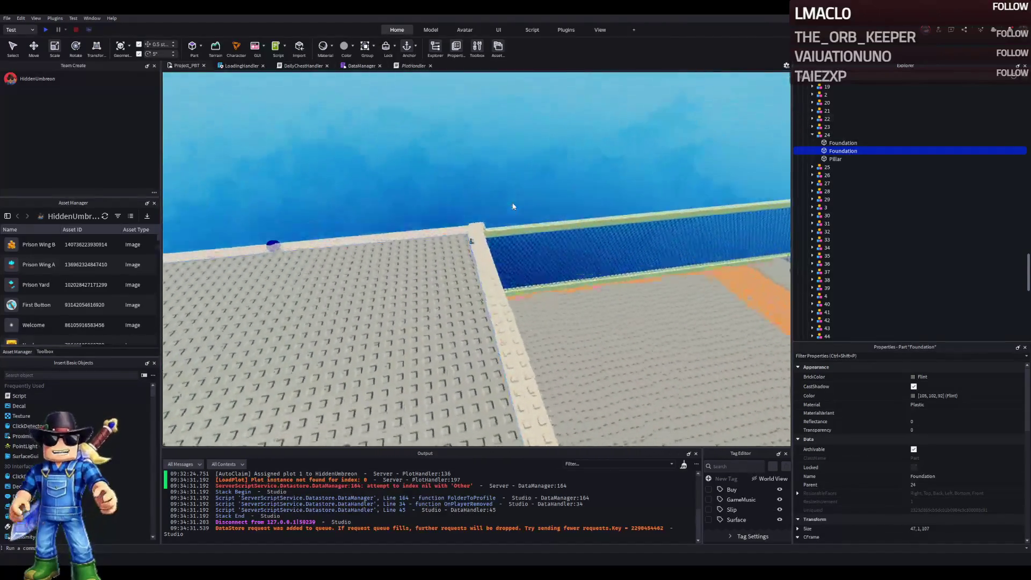
key("w")
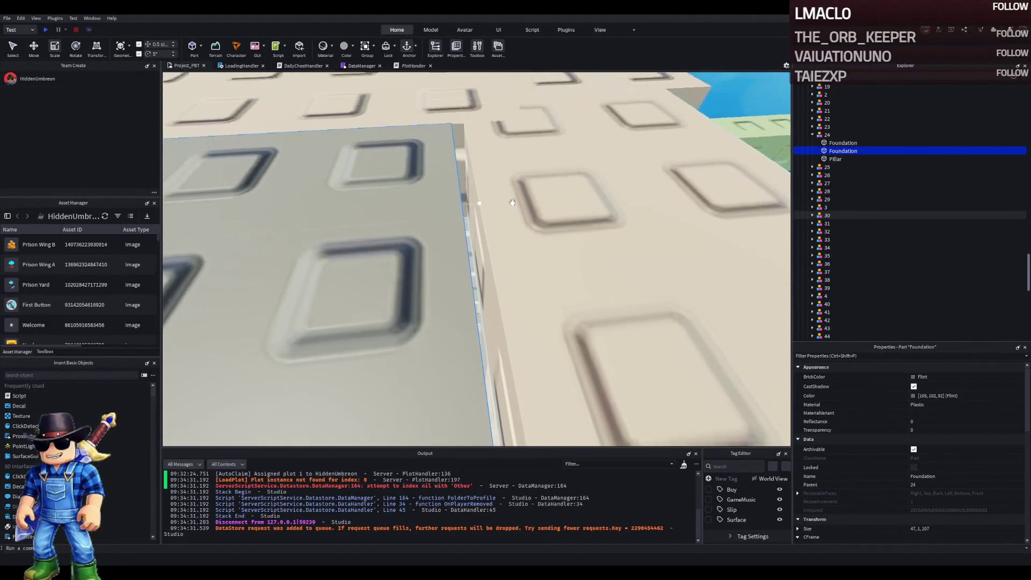
key("e")
key("s")
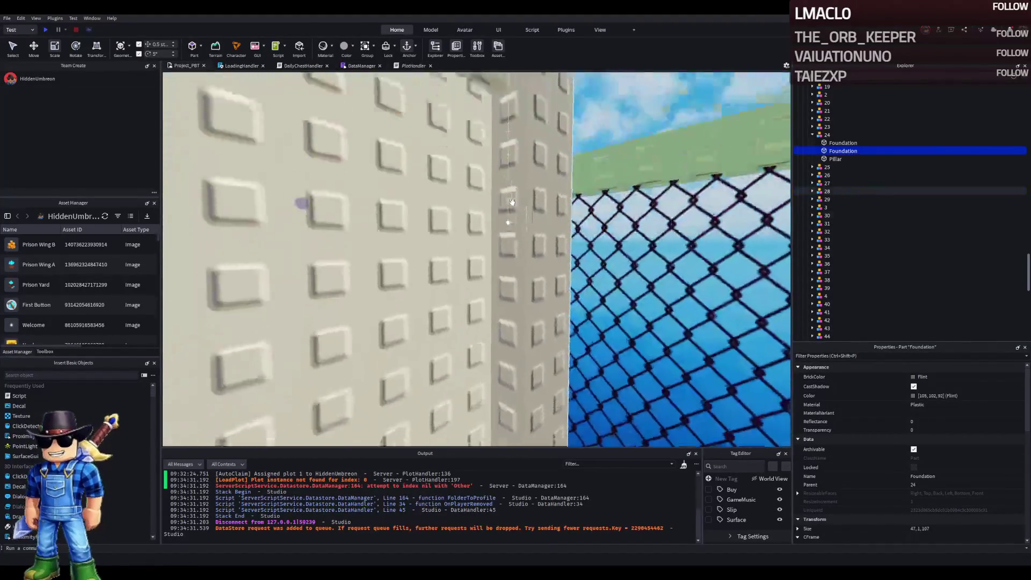
key("w")
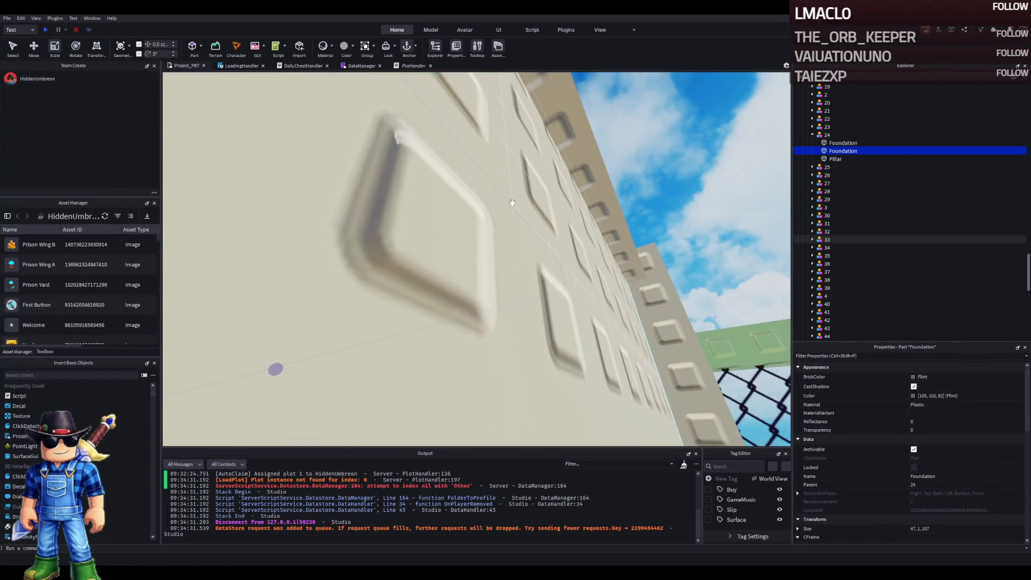
key("w")
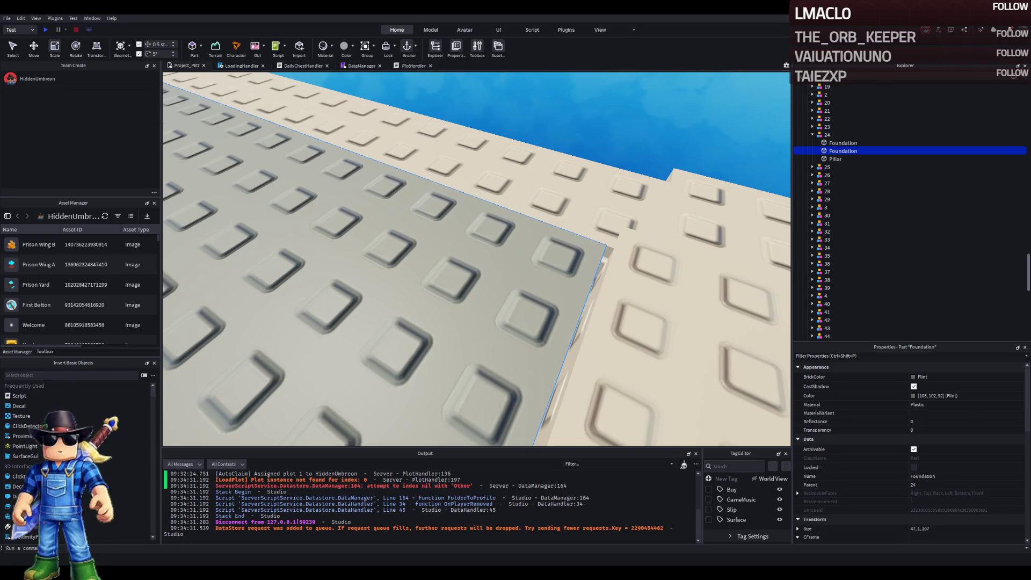
key("s")
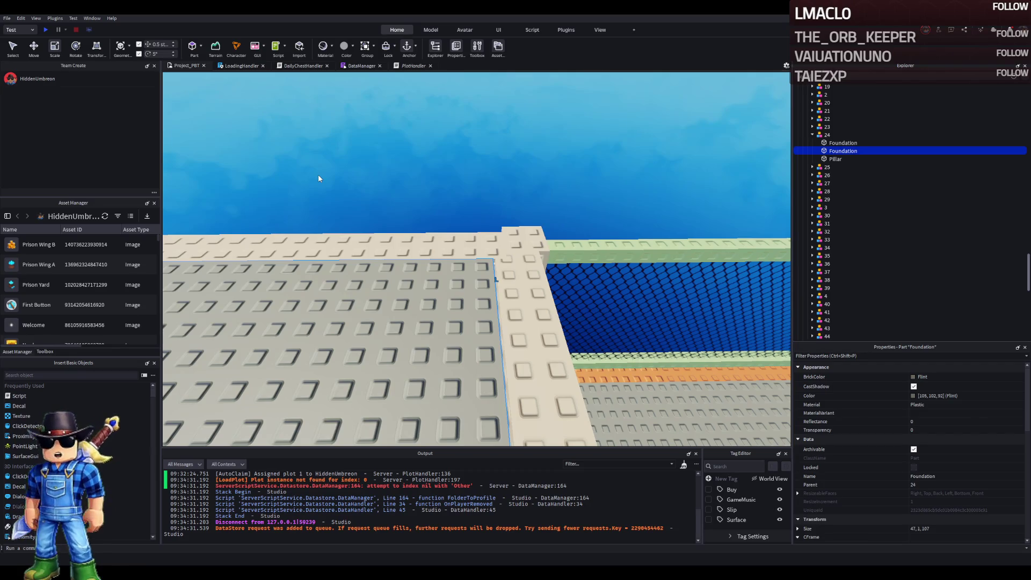
- Select a Beams trim piece and shift it -0.5 studs along X to meet the foundation edge
scroll("down", 3)
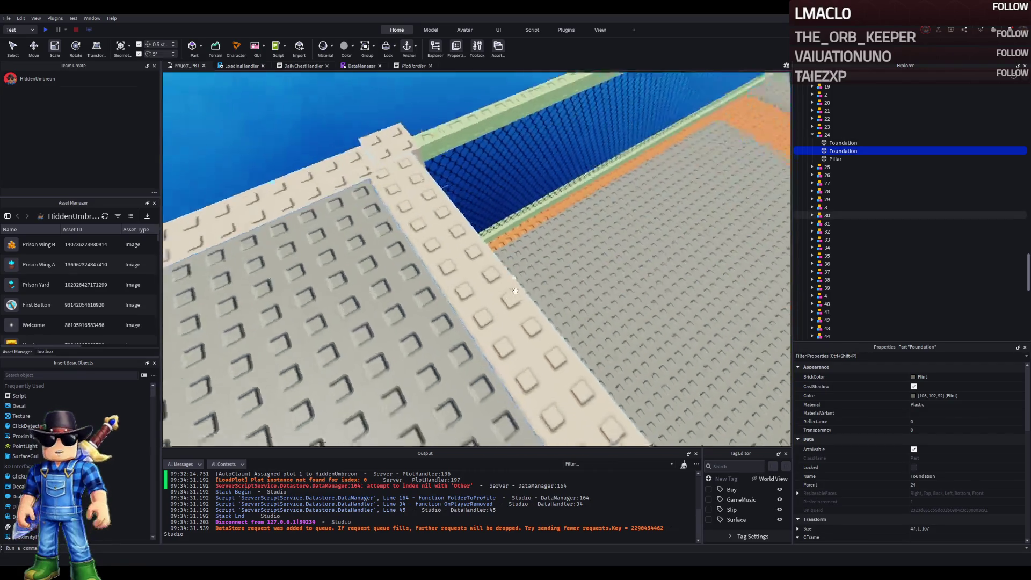
scroll("up", 3)
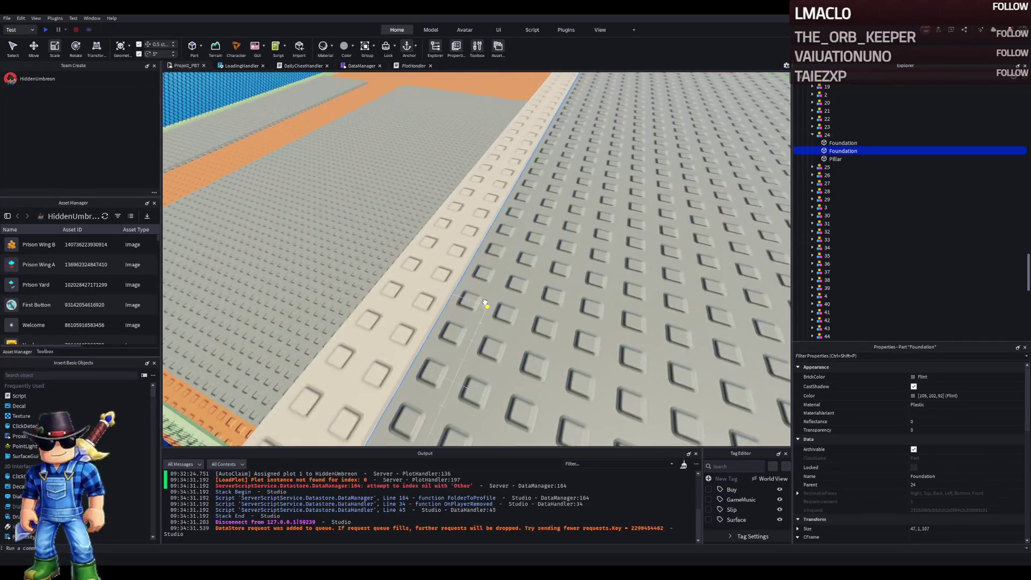
scroll("up", 3)
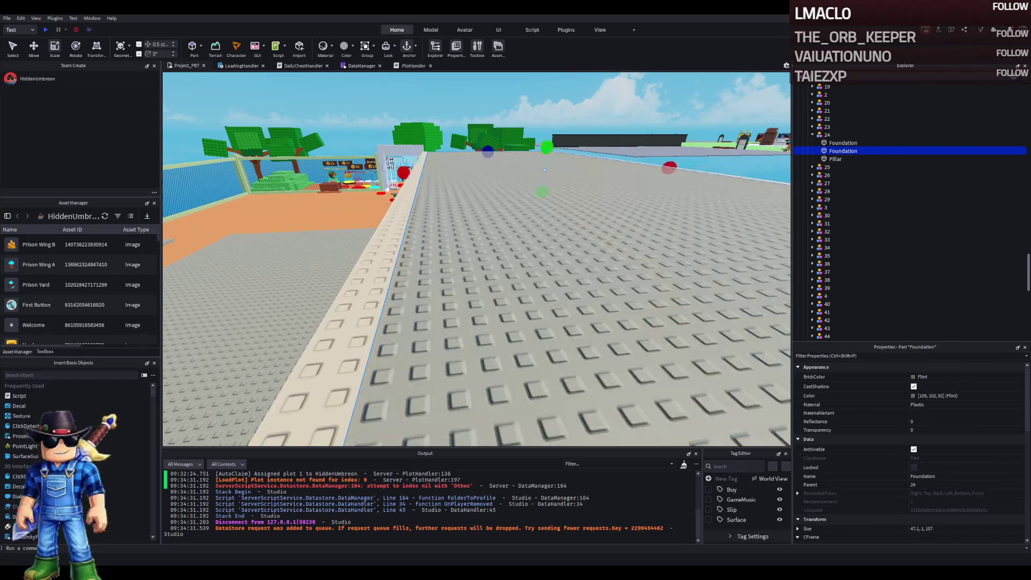
scroll("down", 3)
left_click_drag(317, 243, 359, 226)
left_click_drag(529, 180, 525, 174)
left_click(525, 174)
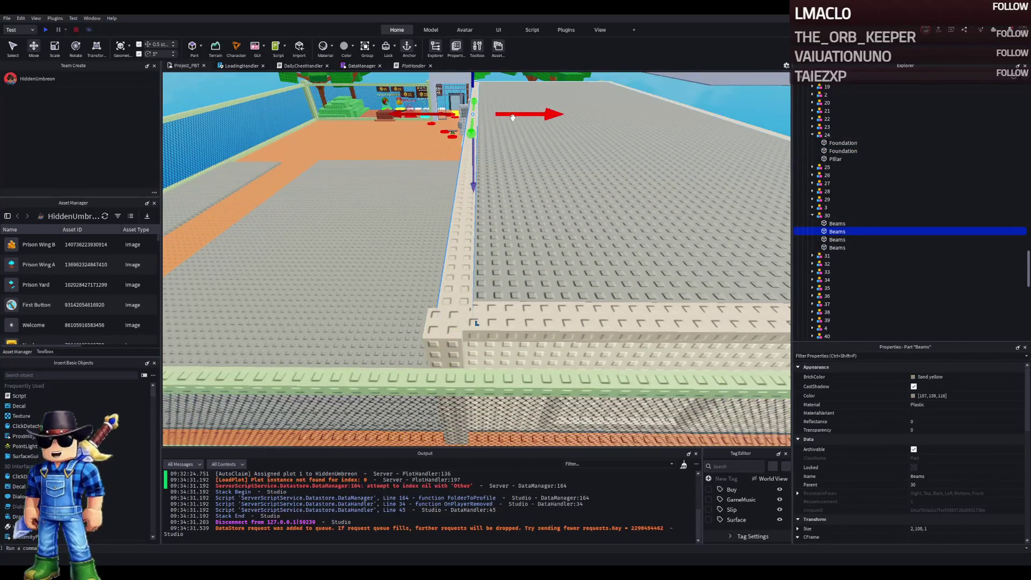
left_click_drag(513, 117, 511, 115)
- Check the shifted beam from above, then select plot 24's Foundation part
scroll("up", 3)
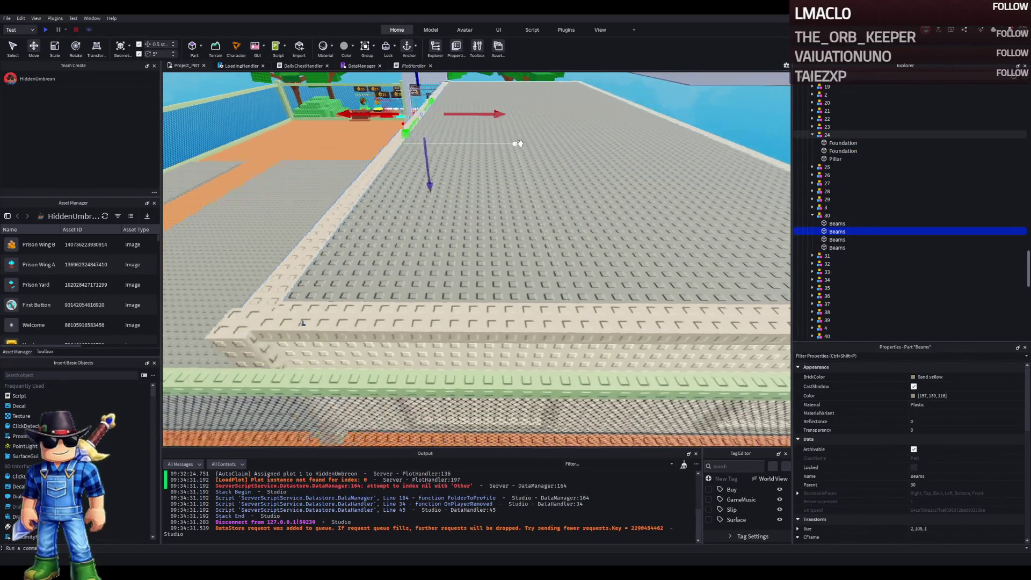
scroll("up", 3)
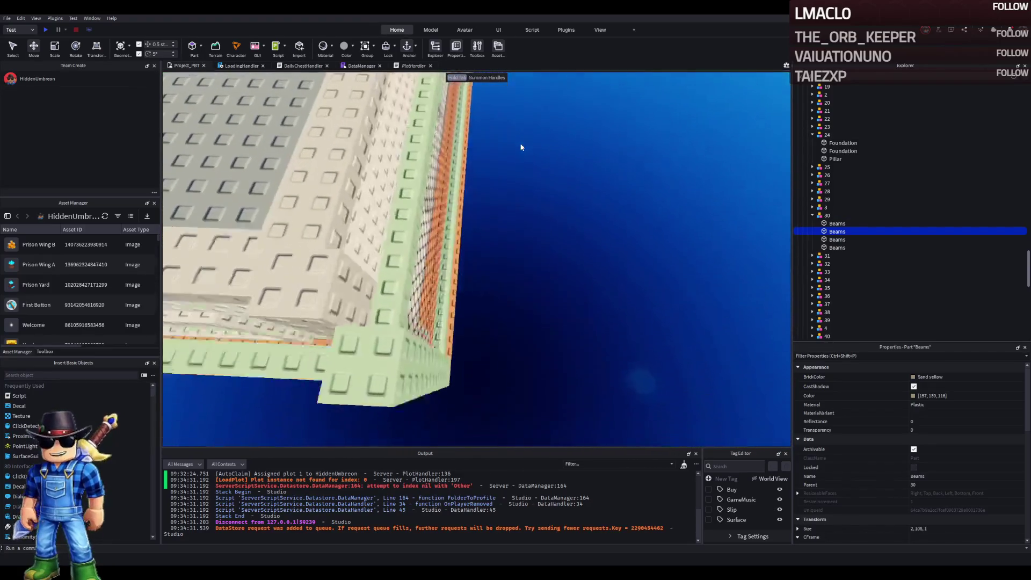
scroll("down", 3)
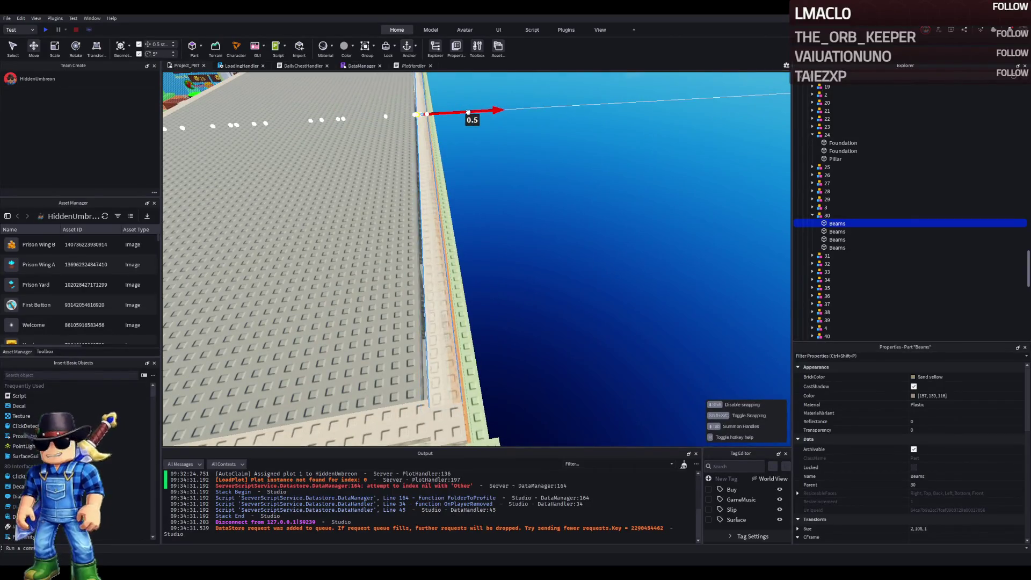
right_click(472, 130)
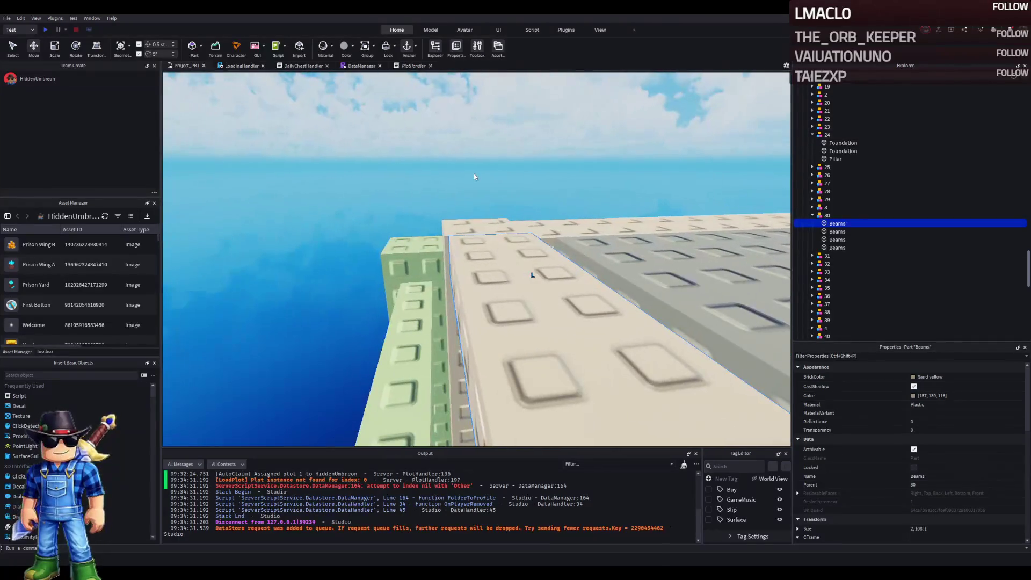
scroll("up", 3)
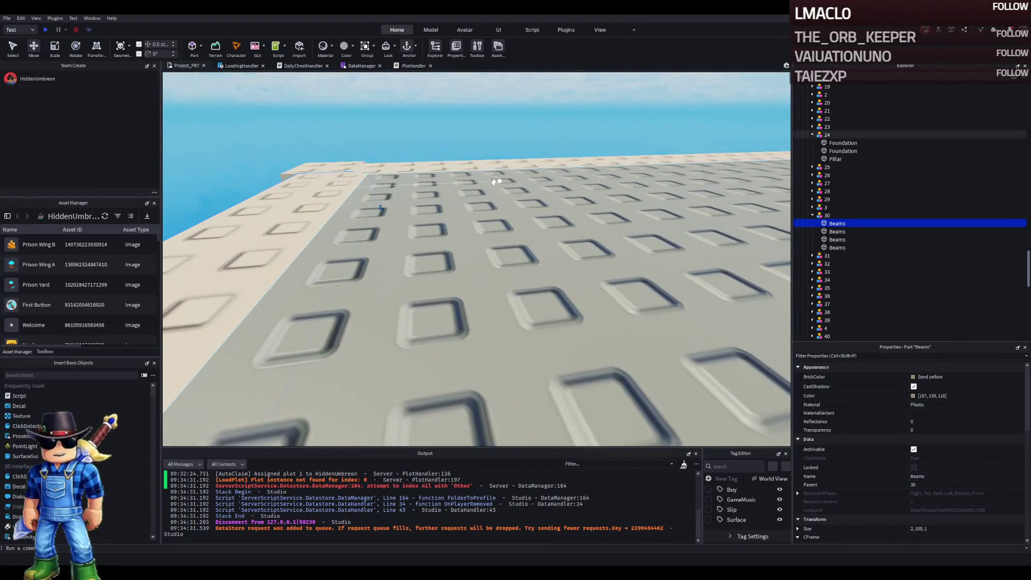
scroll("up", 3)
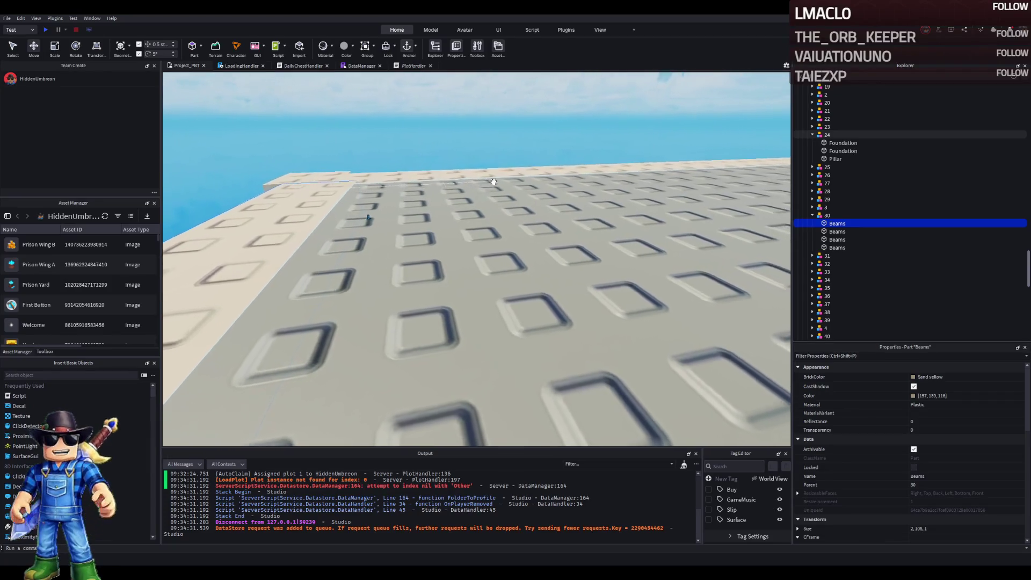
left_click_drag(493, 182, 499, 195)
scroll("up", 3)
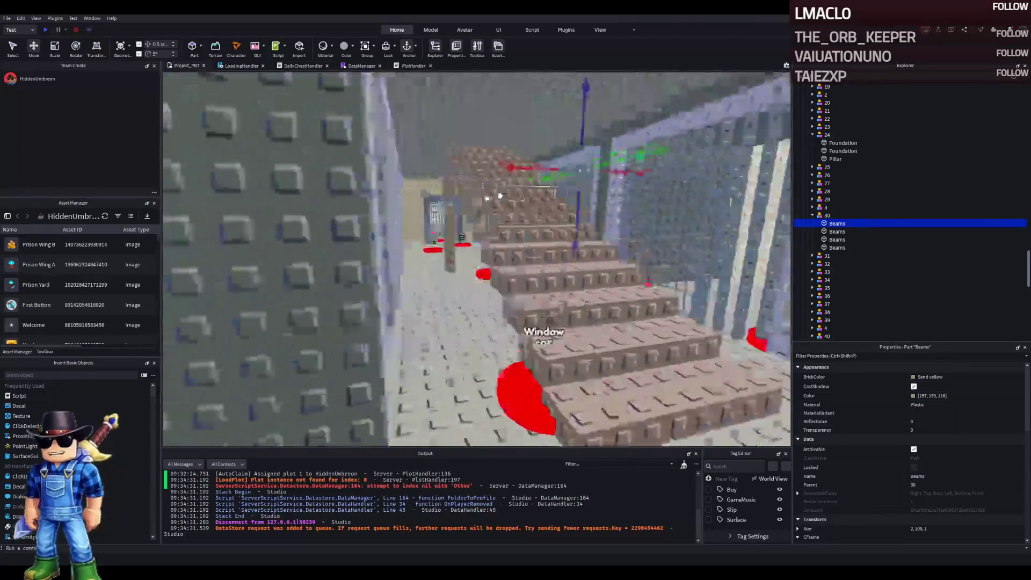
scroll("up", 3)
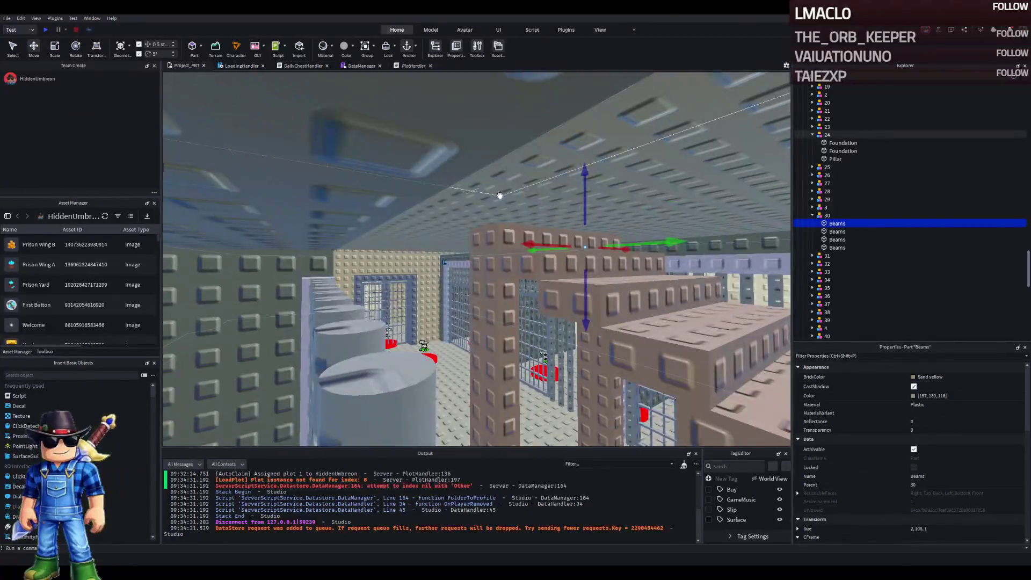
scroll("down", 3)
scroll("up", 3)
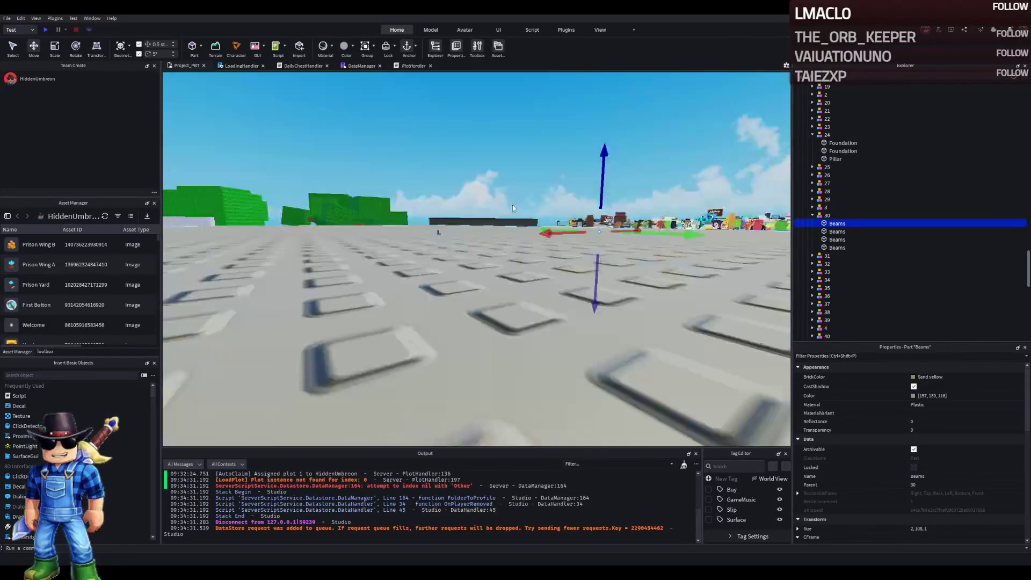
scroll("down", 3)
scroll("up", 3)
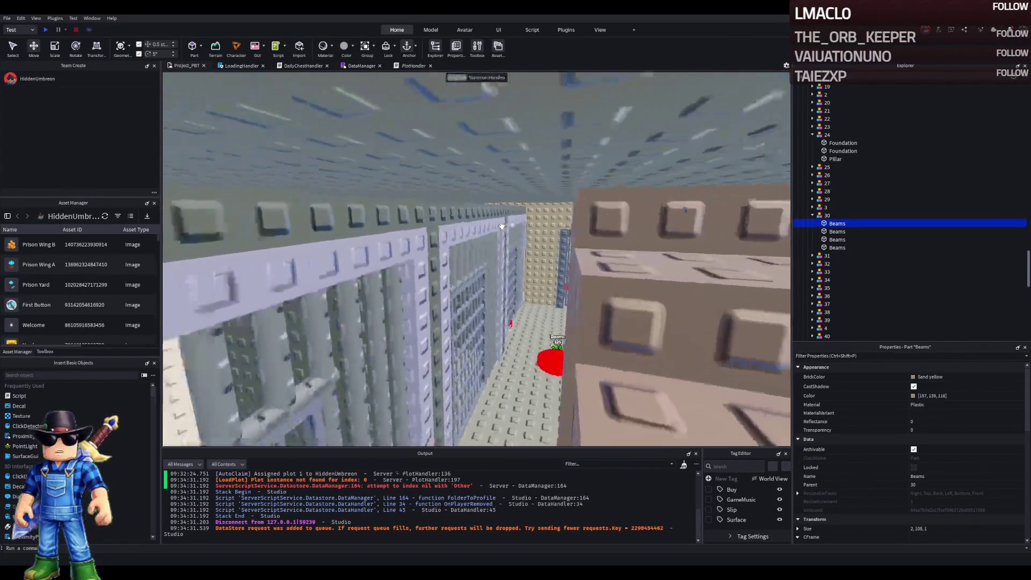
scroll("up", 3)
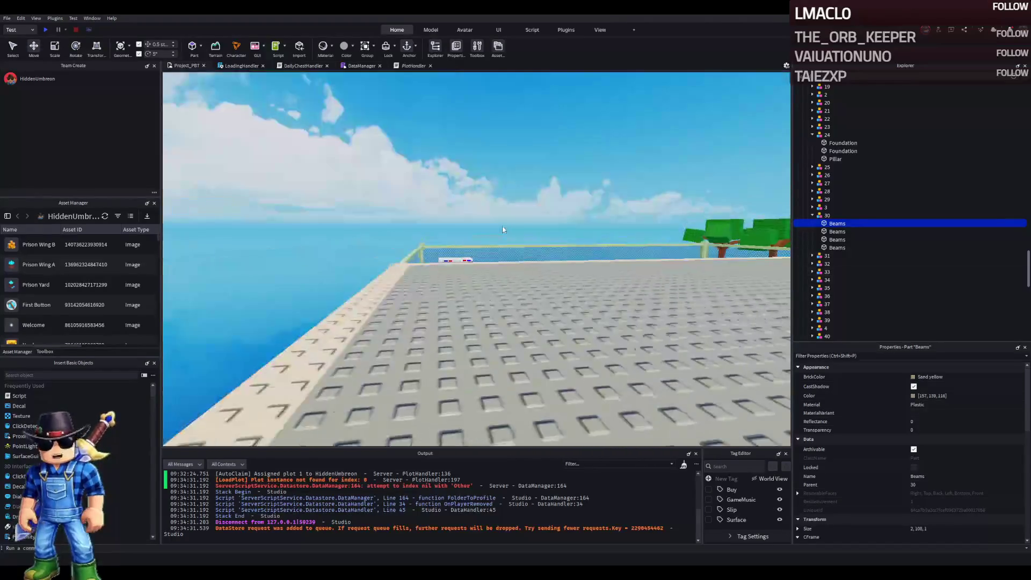
left_click(505, 289)
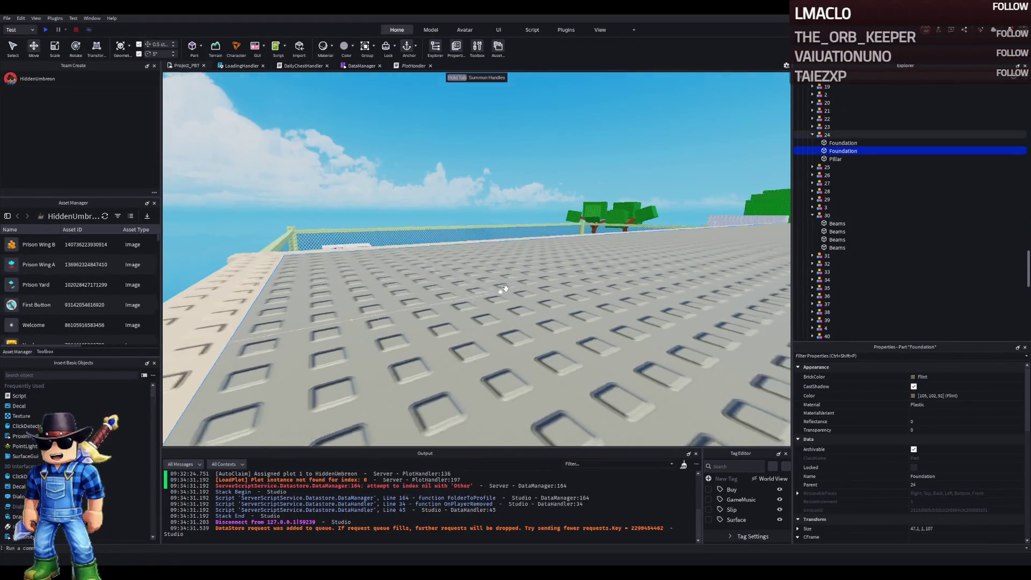
- Move plot 24's Foundation to Y 15.5, then fly over the baseplate near the fence
key("f")
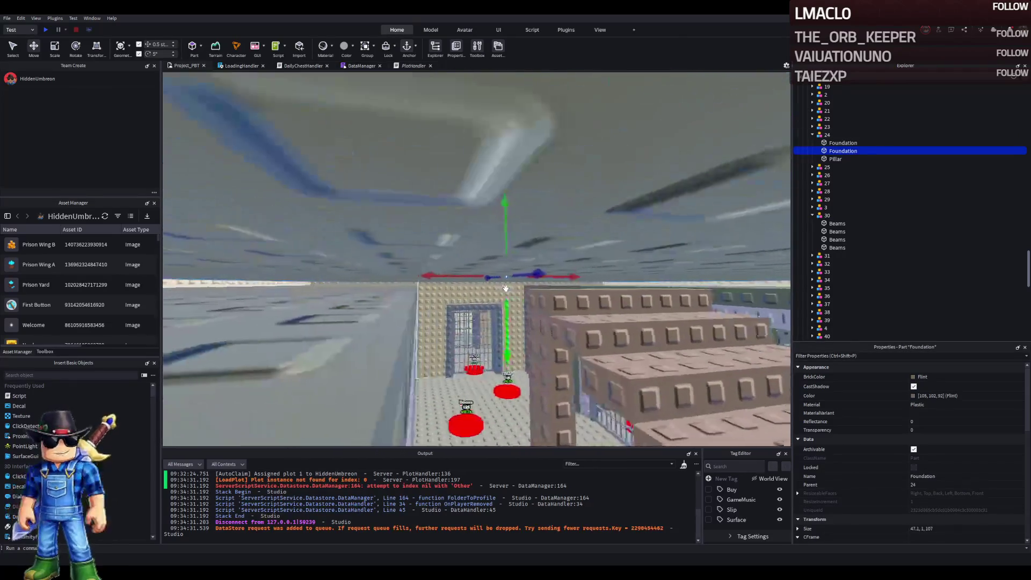
left_click_drag(483, 304, 378, 327)
key("w")
key("s")
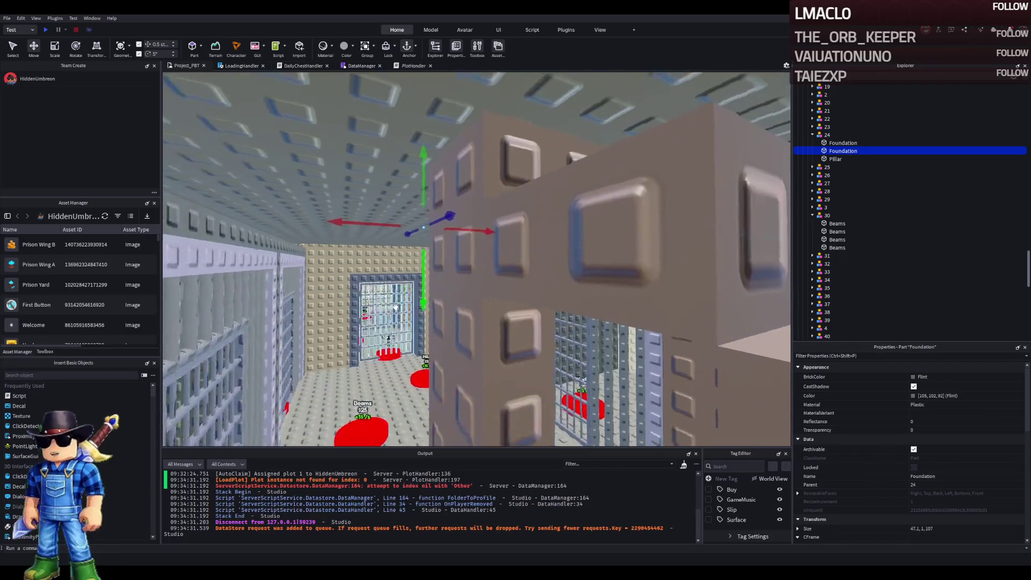
scroll("down", 3)
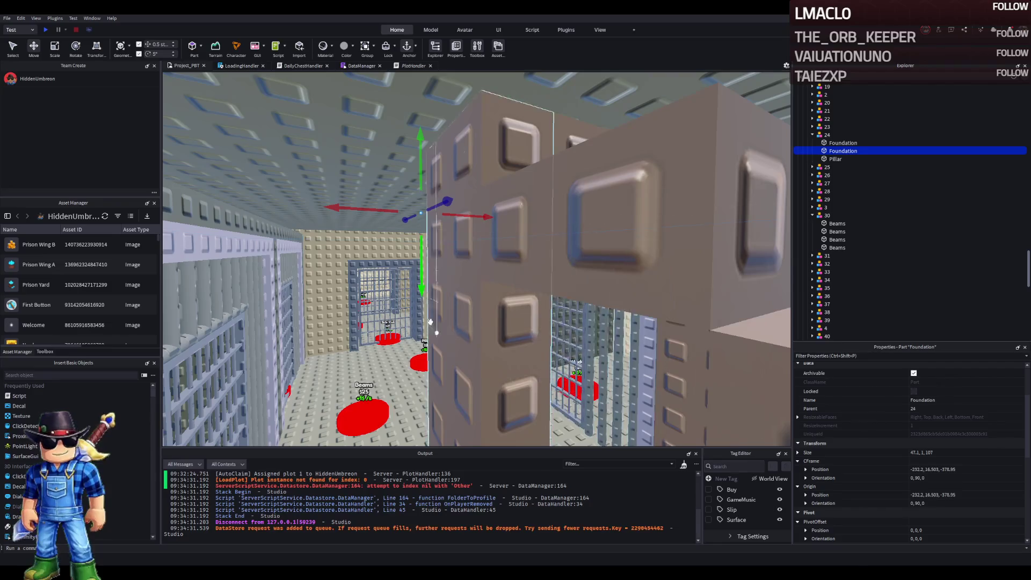
key("e")
key("w")
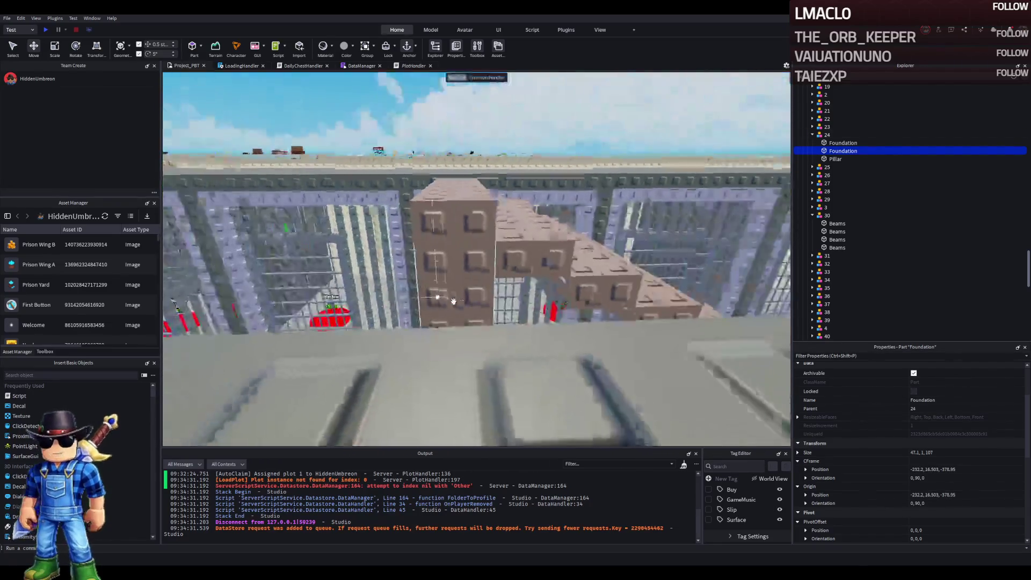
key("e")
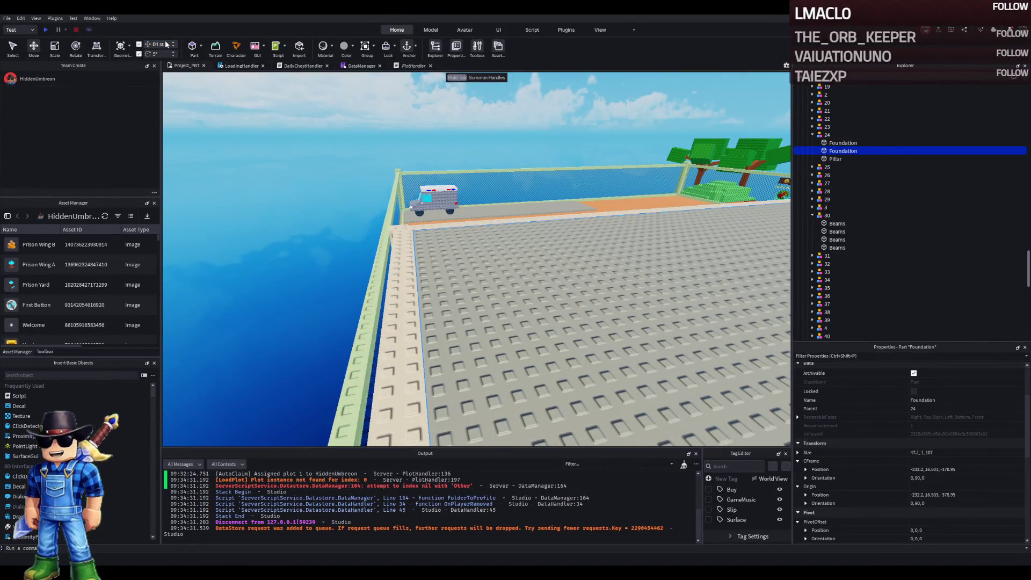
- Lower plot 24's Foundation about 1 stud, then fine-tune it back up toward Y 16.3
key("f")
left_click_drag(638, 255, 640, 262)
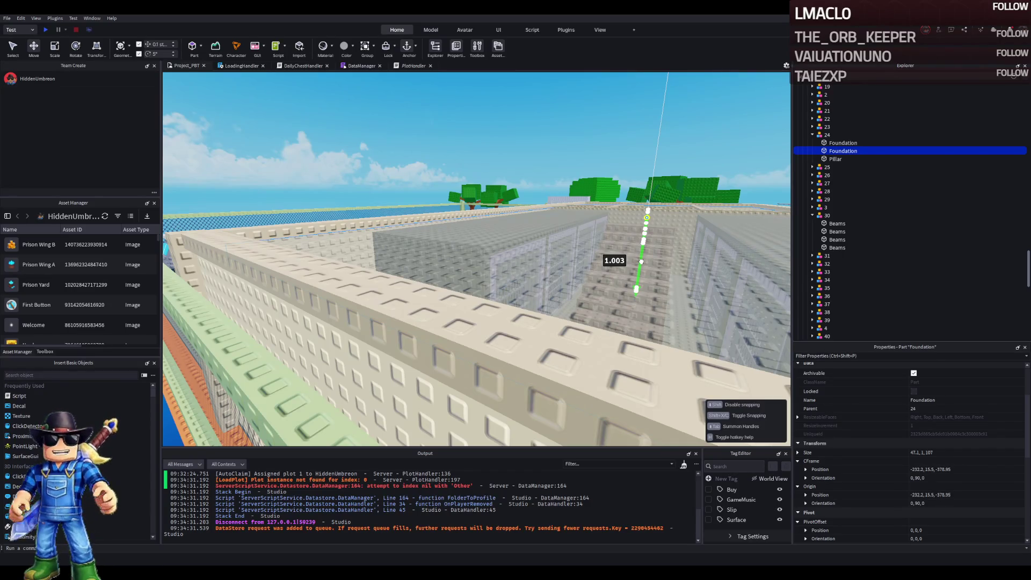
left_click_drag(643, 261, 644, 261)
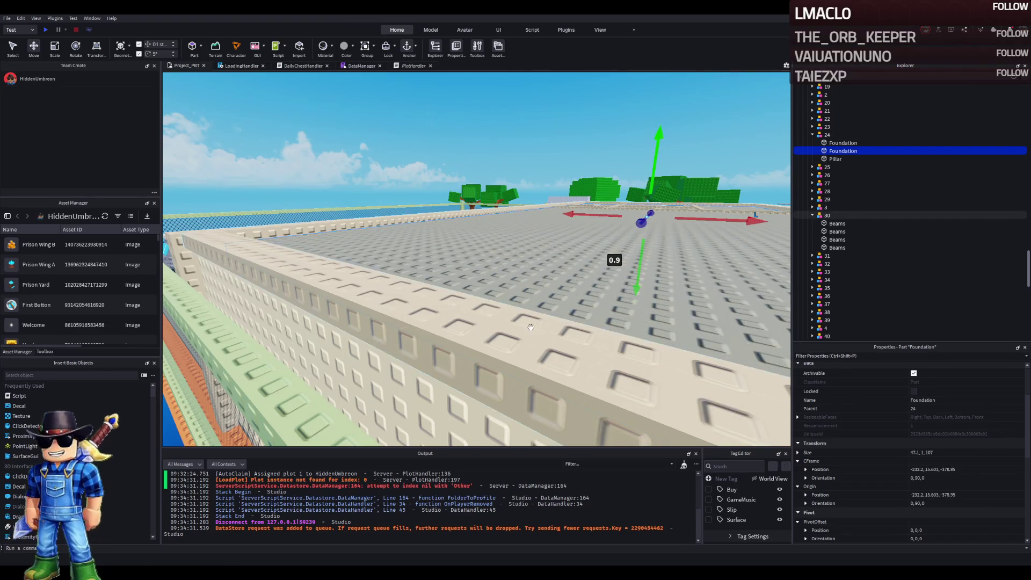
scroll("down", 3)
scroll("down", 3)
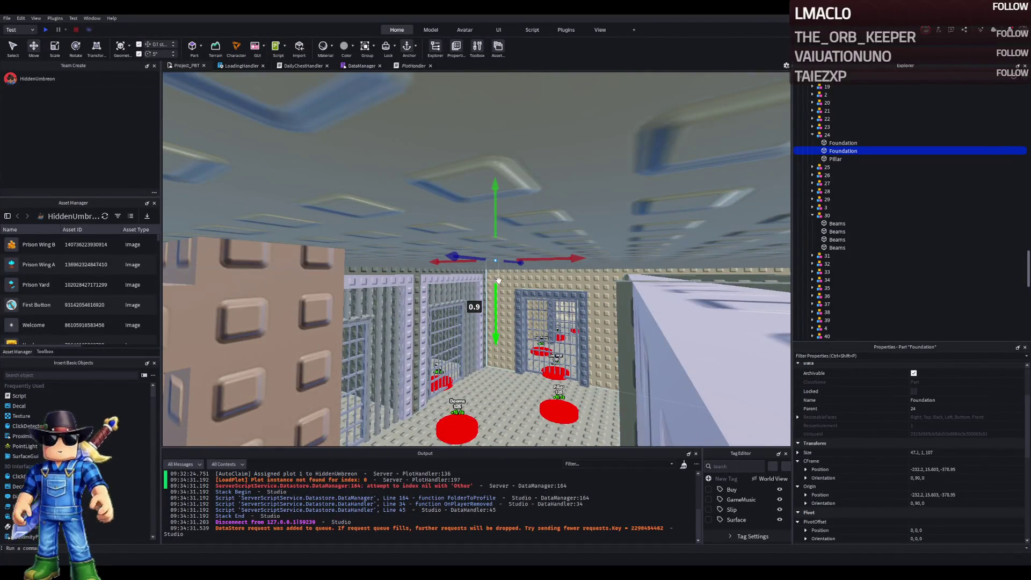
left_click_drag(495, 285, 475, 281)
scroll("down", 3)
- Fly out of the cell block across the studded slab and walls up to the rooftop
key("f")
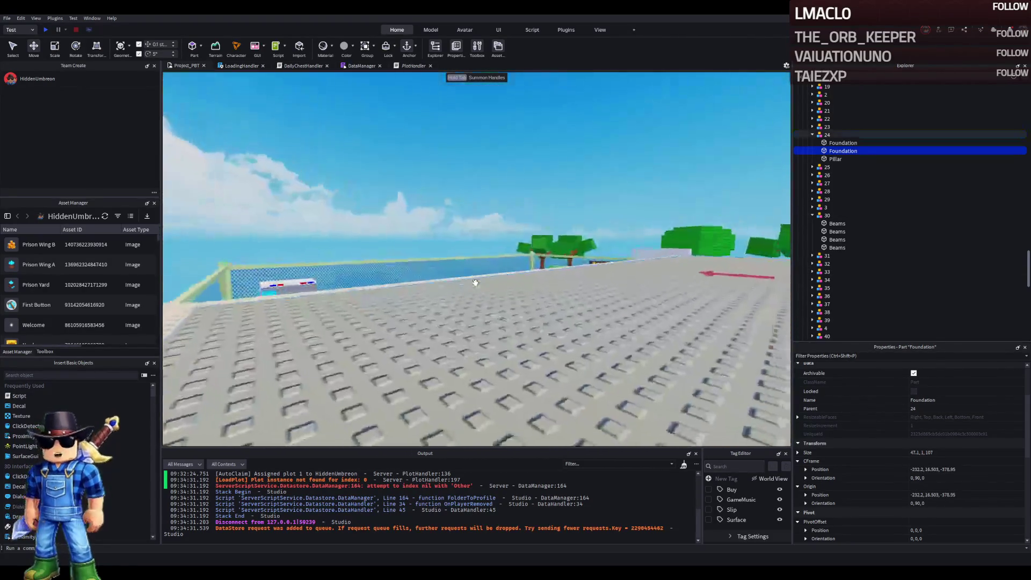
left_click_drag(475, 283, 469, 273)
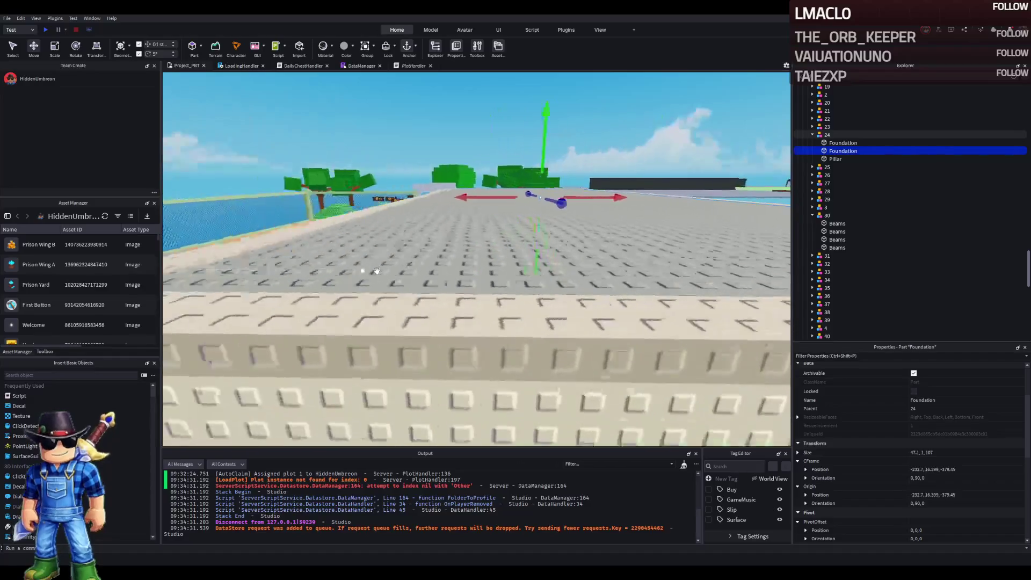
scroll("down", 3)
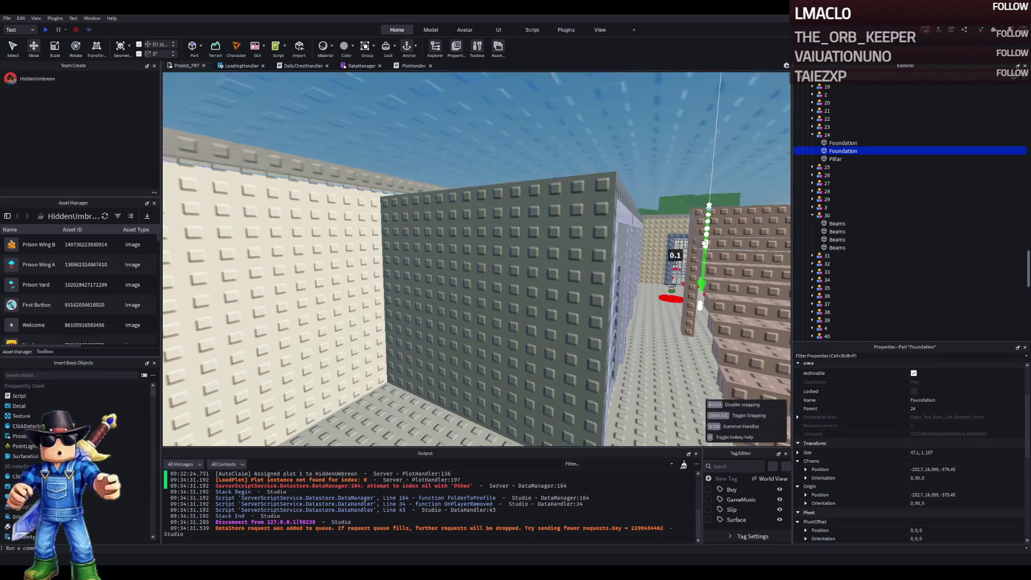
key("w")
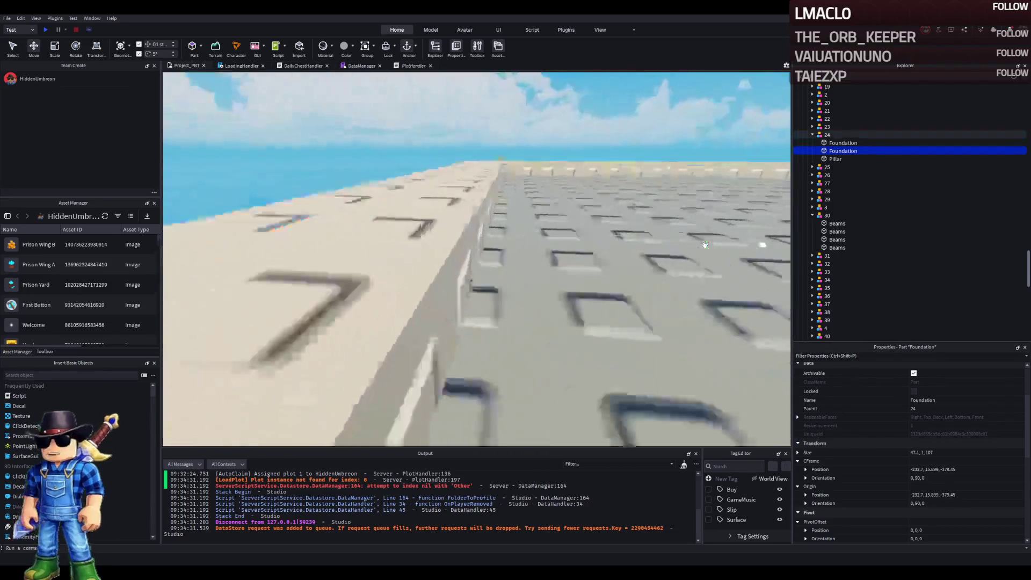
key("w")
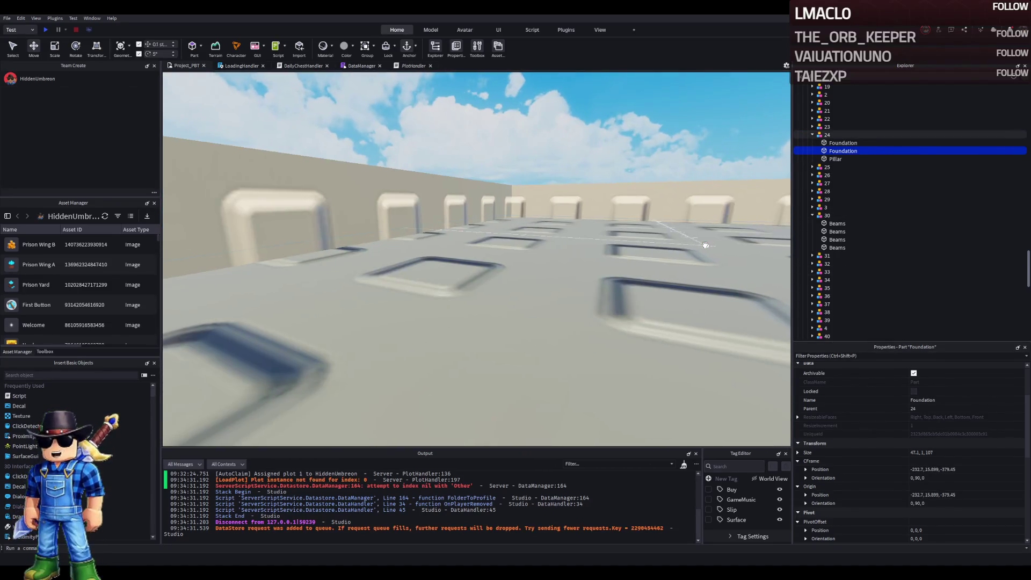
key("w")
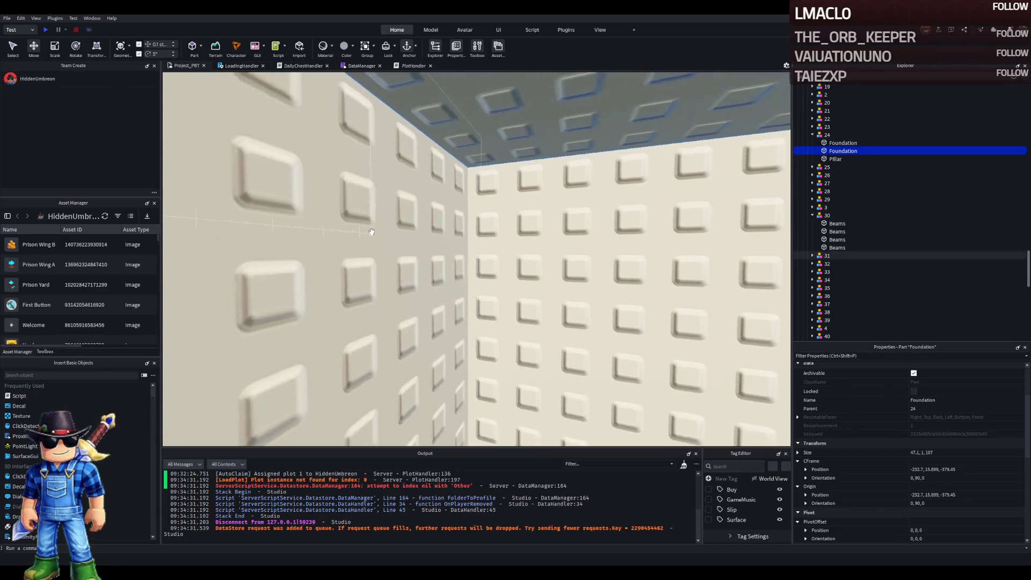
key("w")
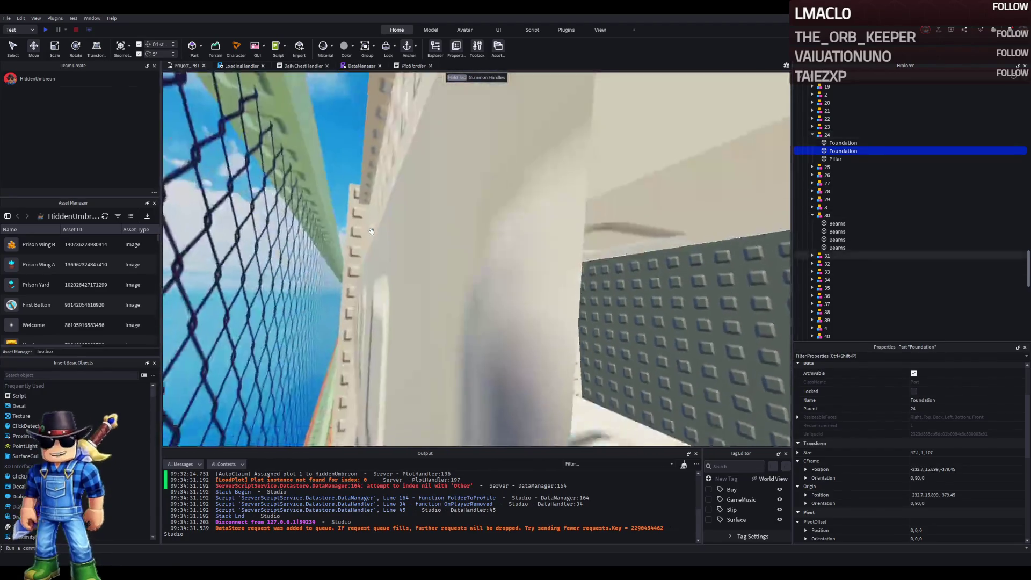
key("w")
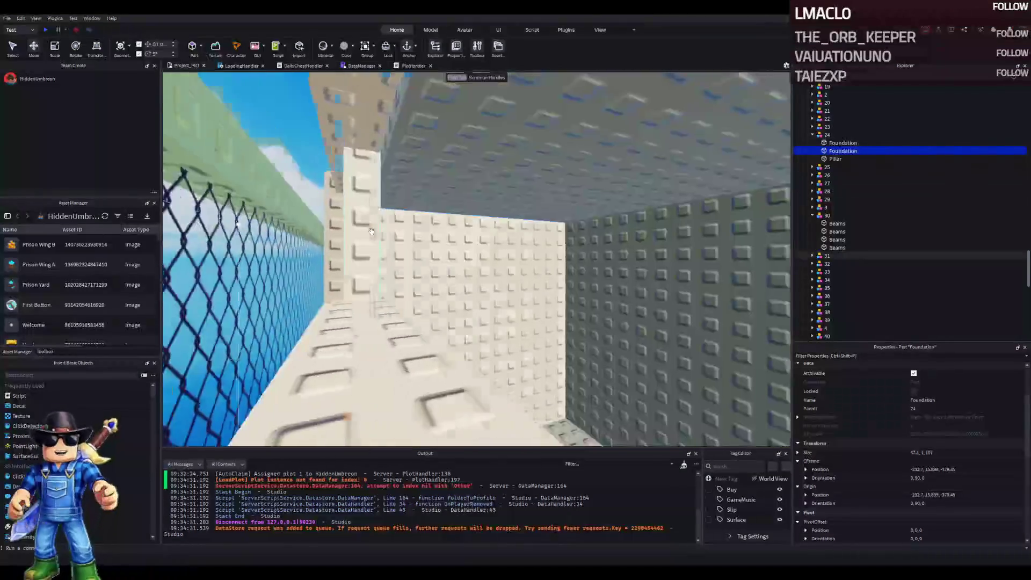
key("w")
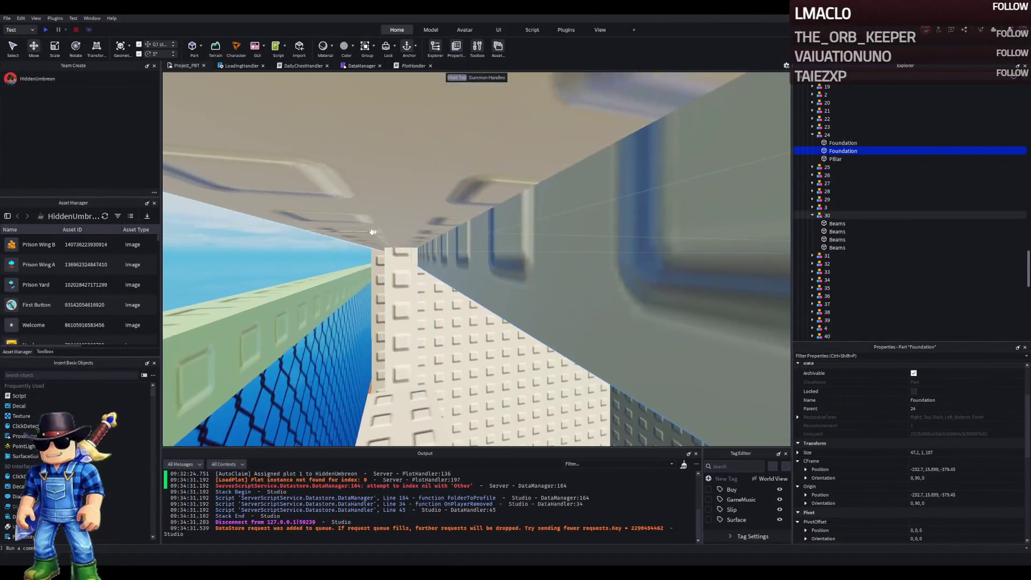
key("w")
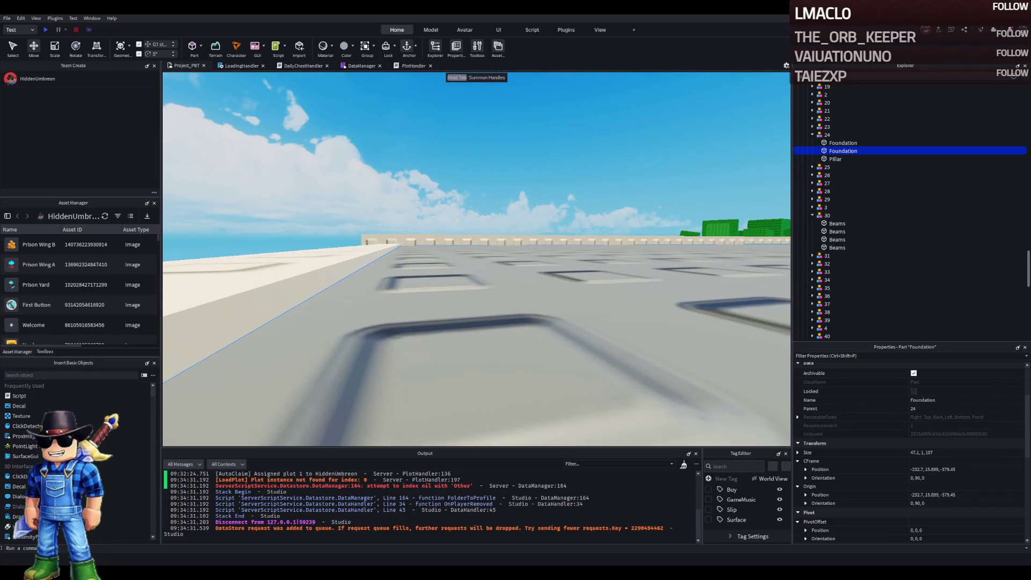
- Reframe the Foundation and fly over the rooftop and low wall to the studded wall
key("f")
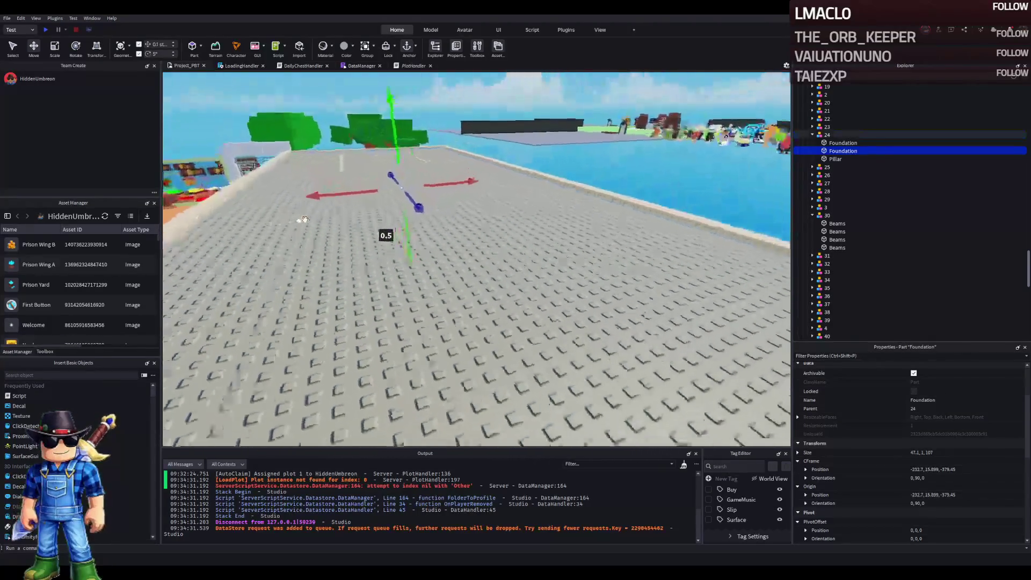
key("w")
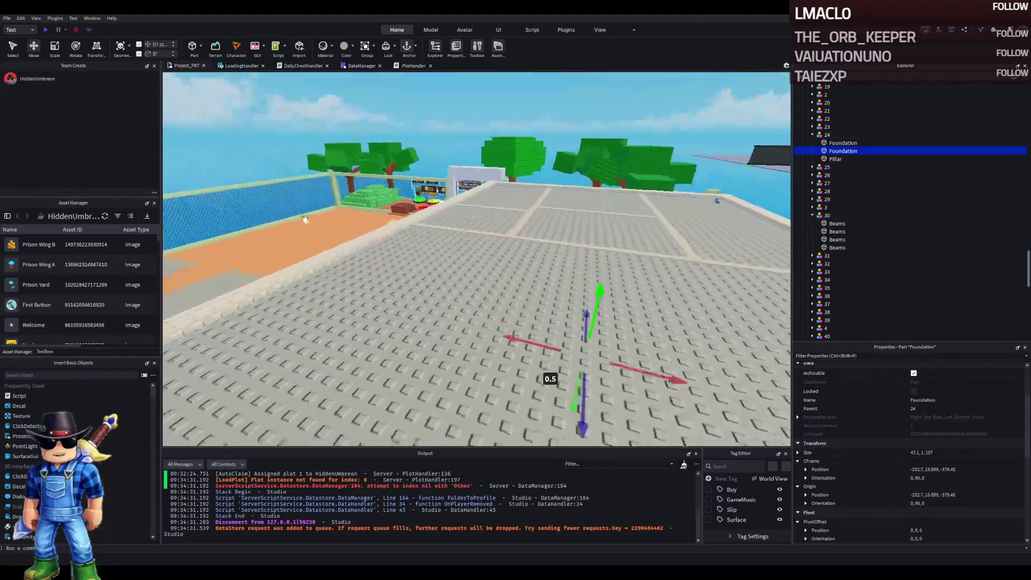
key("w")
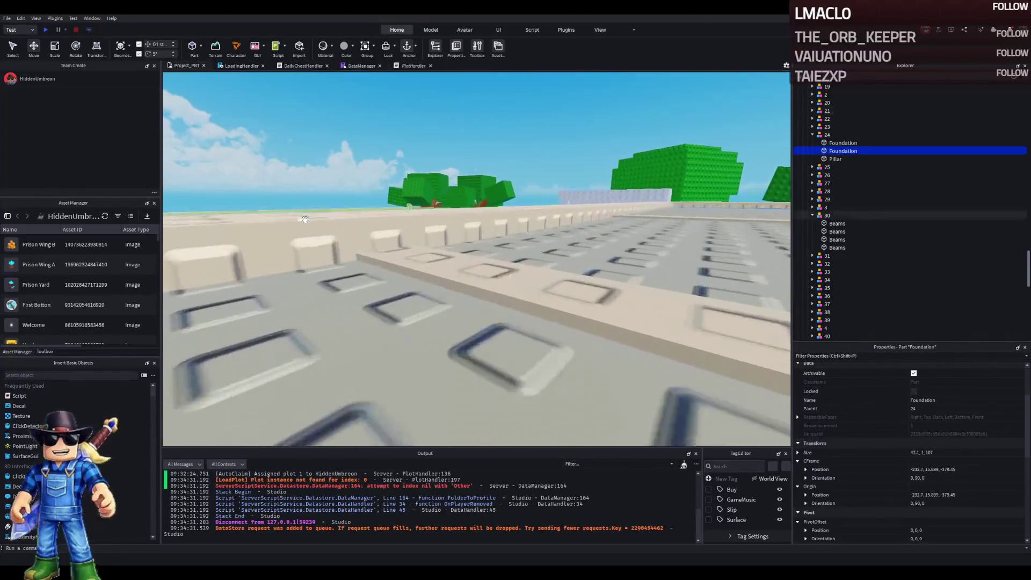
key("w")
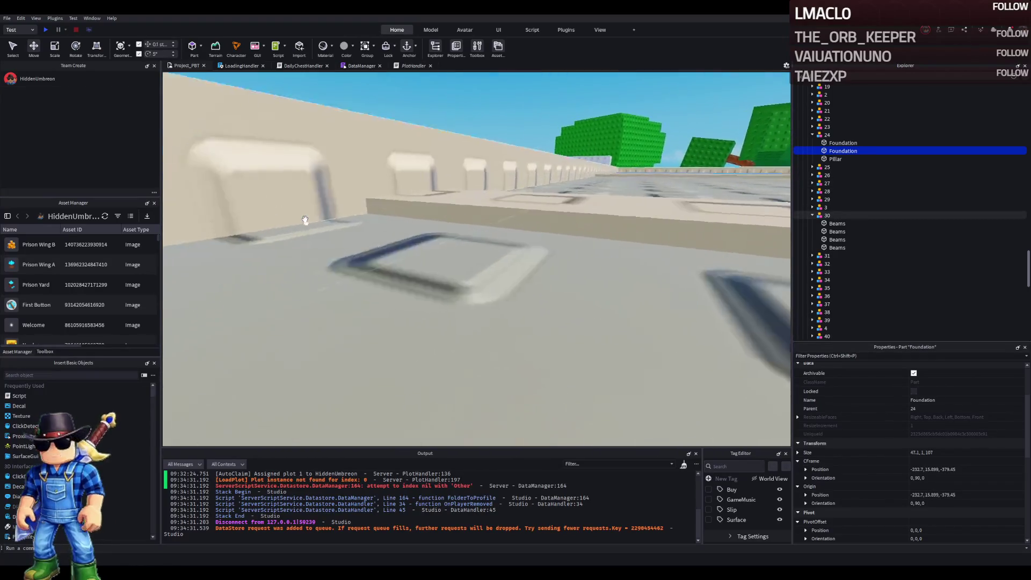
key("w")
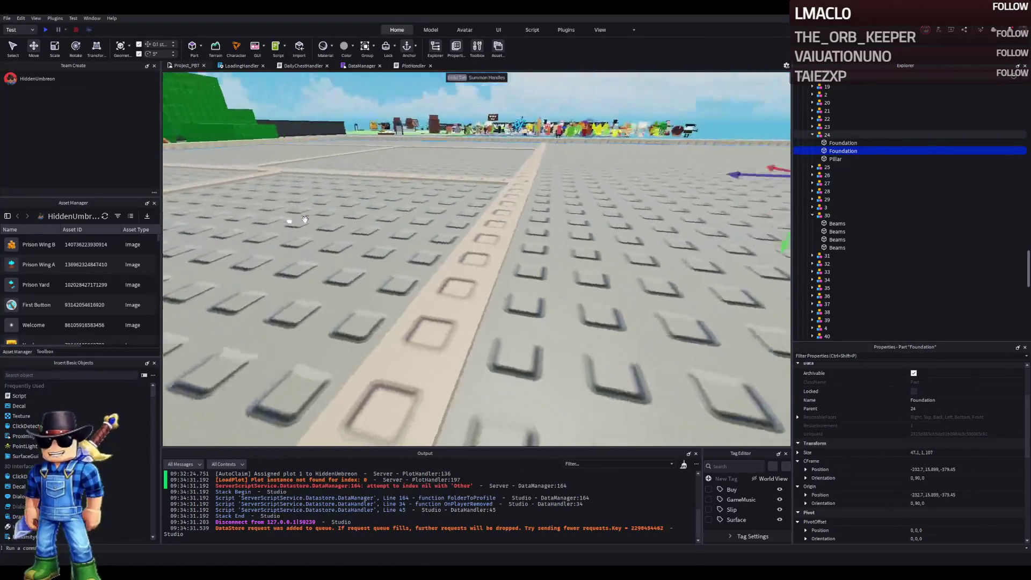
key("w")
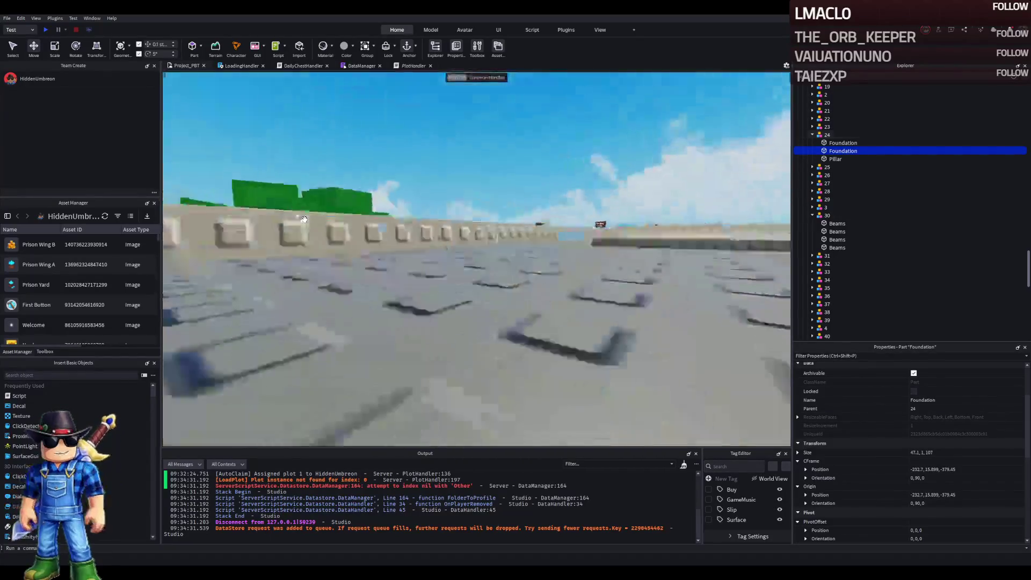
key("s")
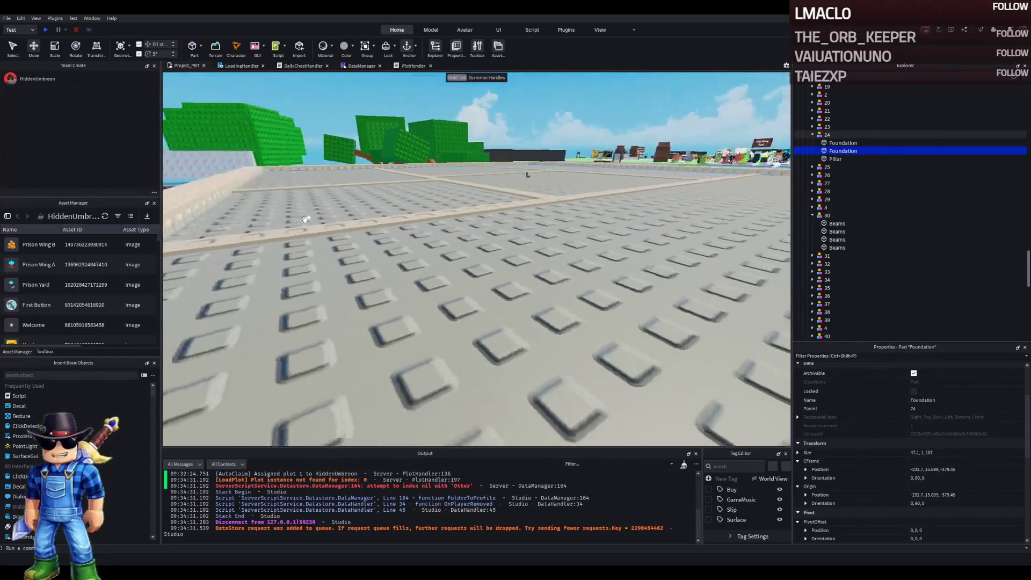
key("w")
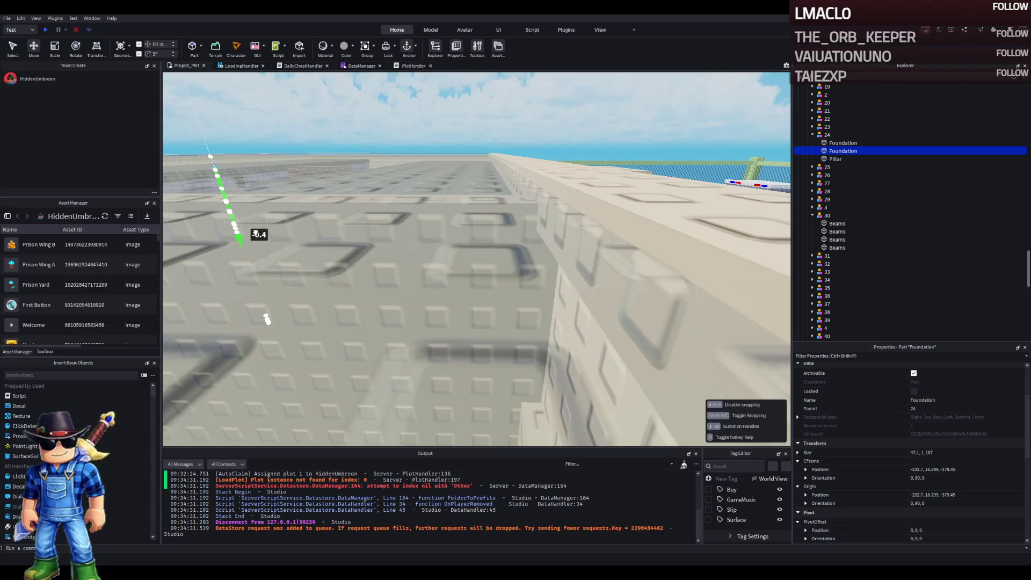
scroll("down", 3)
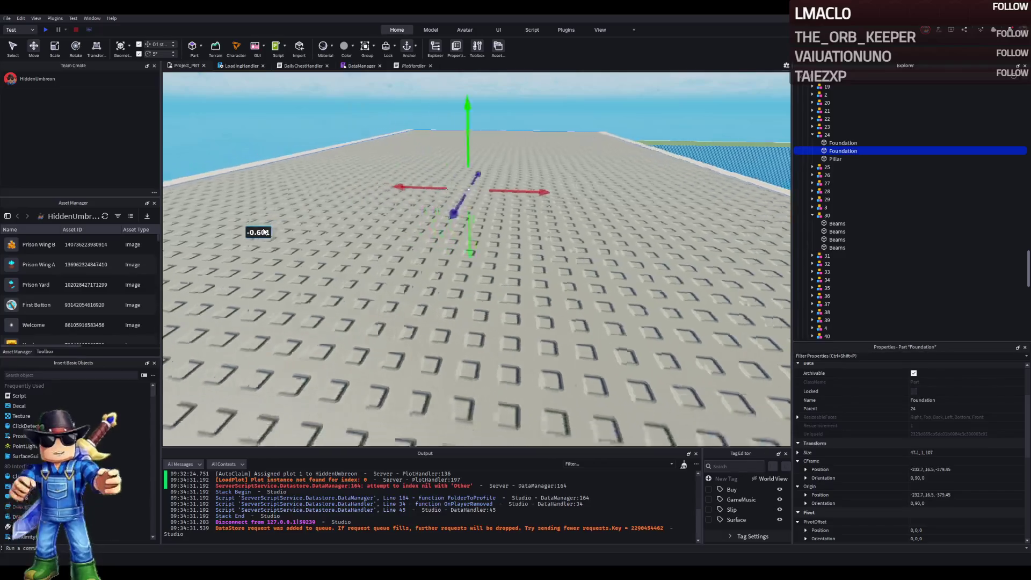
scroll("up", 3)
scroll("down", 3)
scroll("up", 3)
scroll("down", 3)
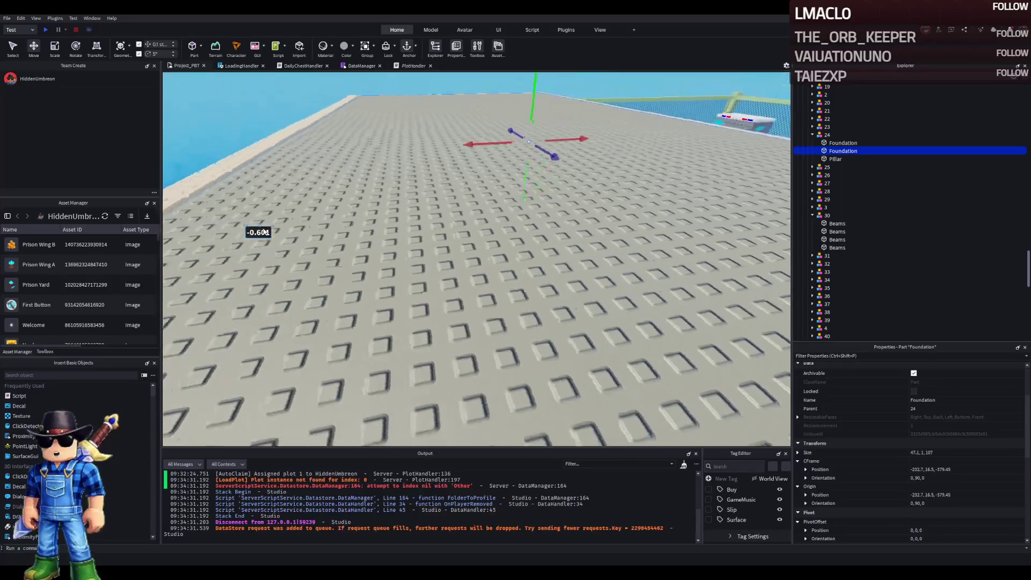
key("d")
key("Left")
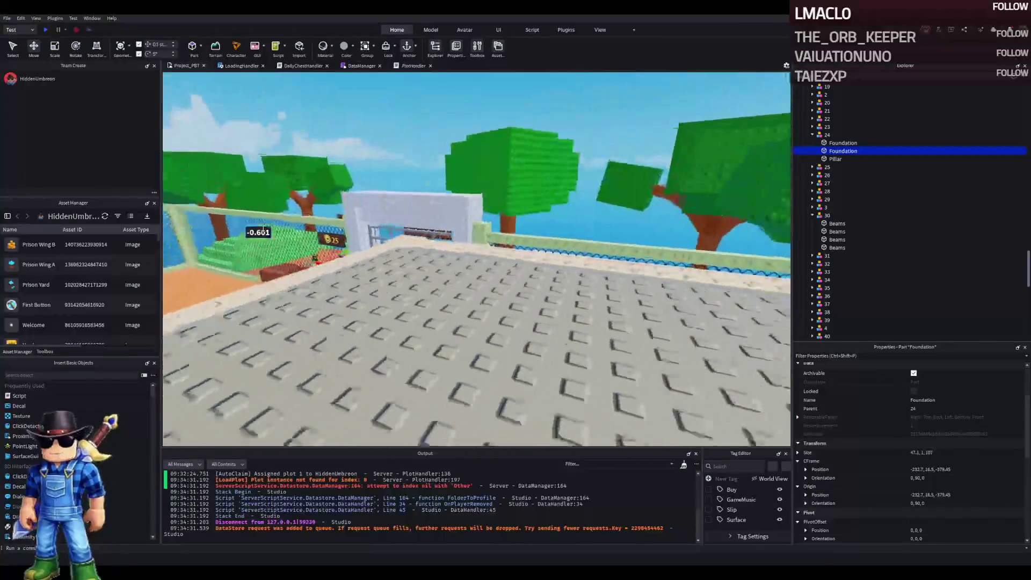
scroll("up", 3)
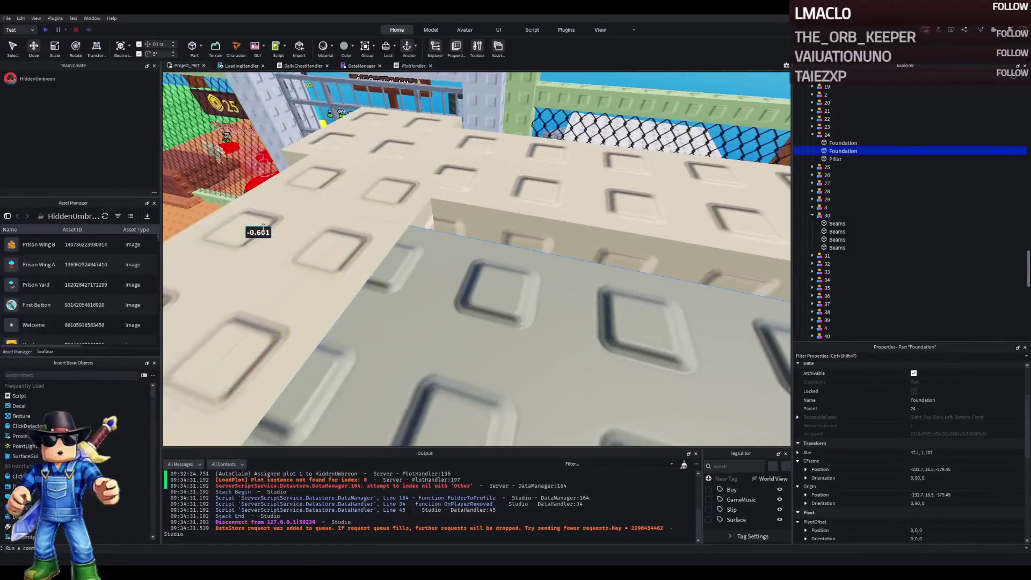
left_click_drag(444, 223, 504, 214)
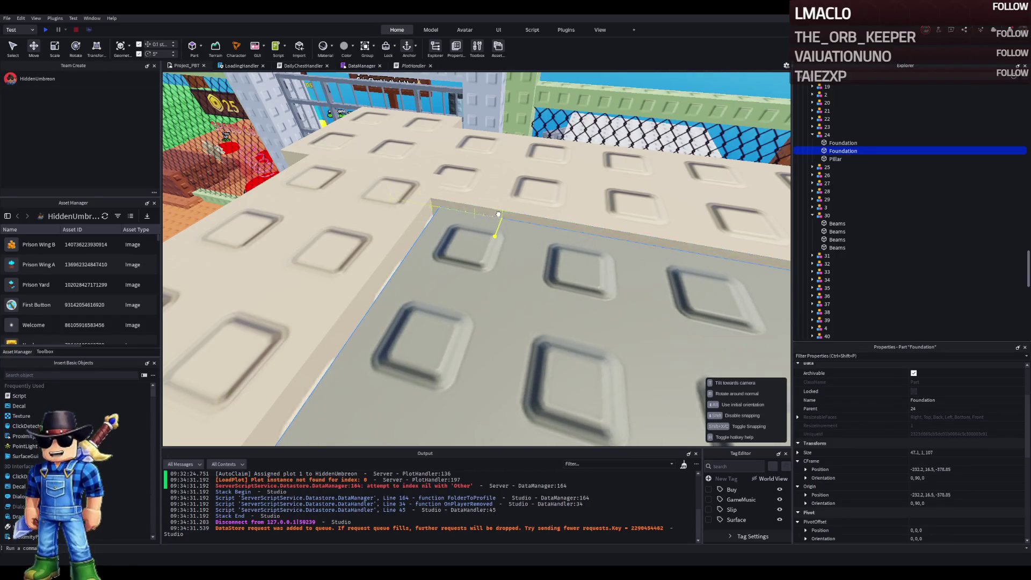
key("Left")
scroll("down", 3)
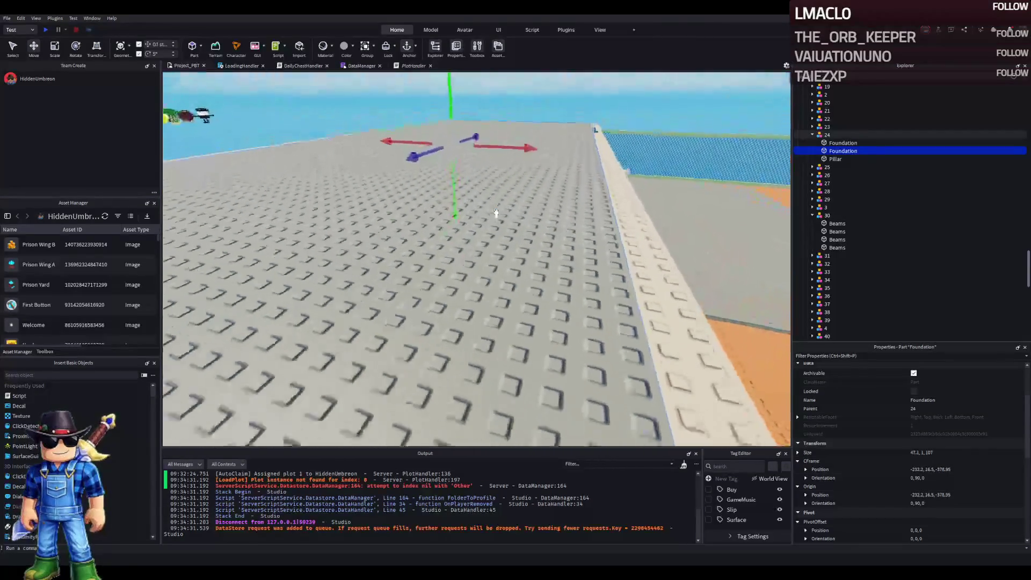
key("Left")
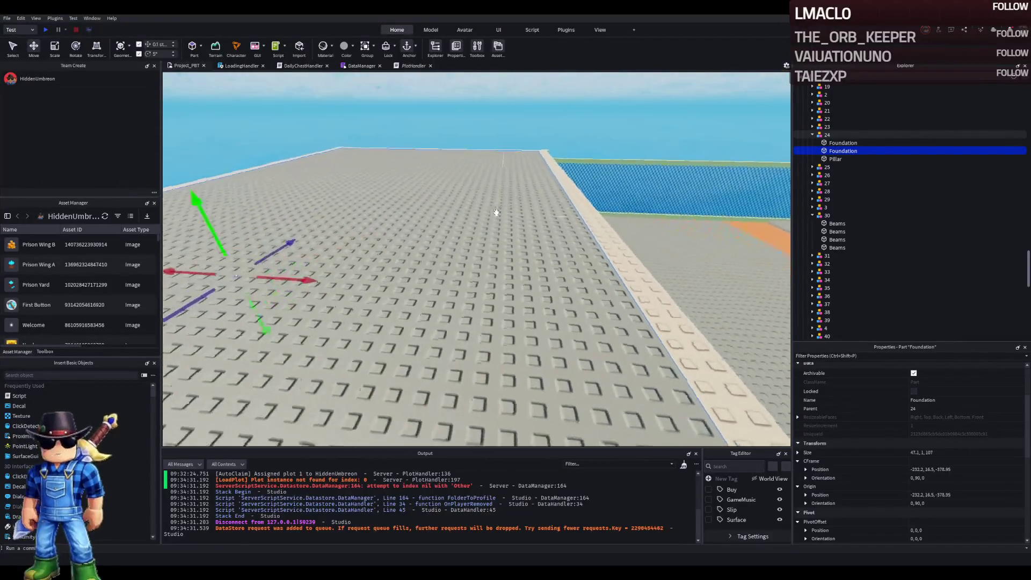
key("w")
key("Right")
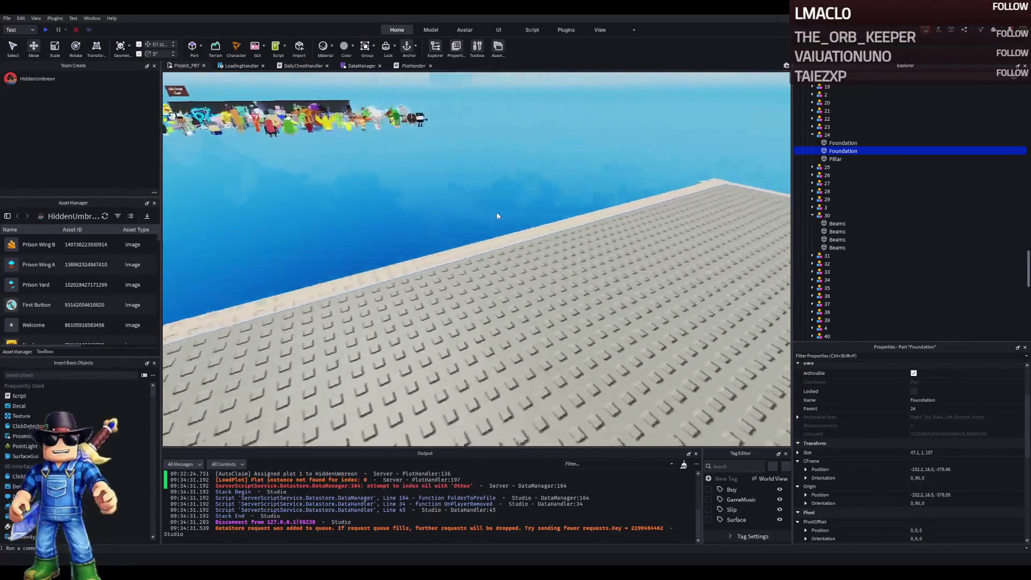
key("f")
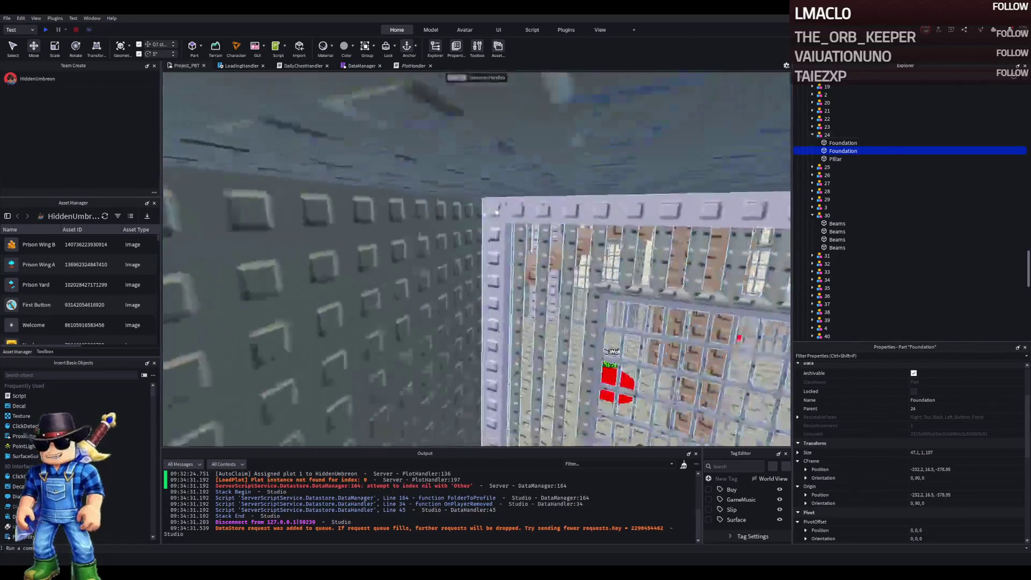
key("s")
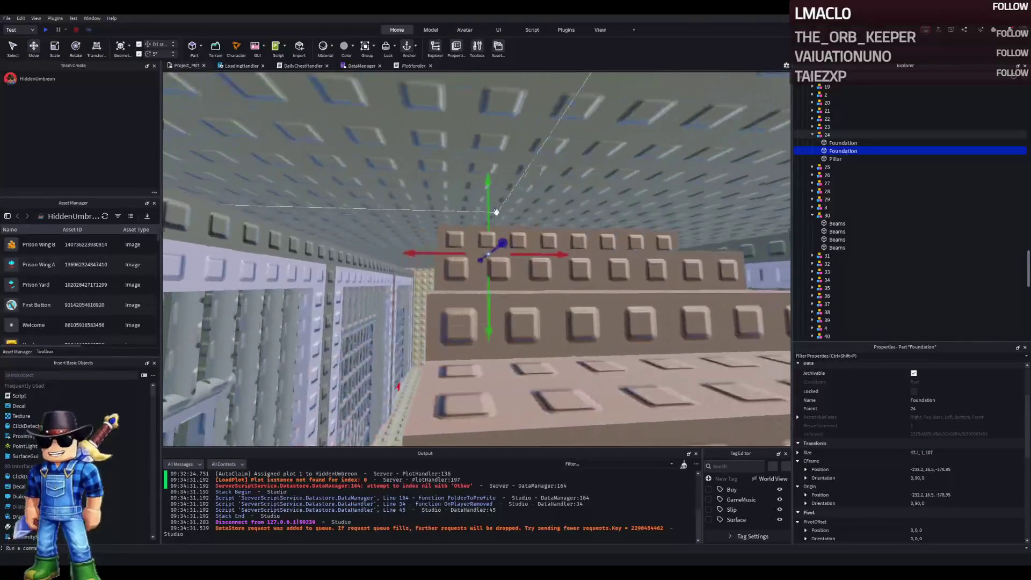
key("e")
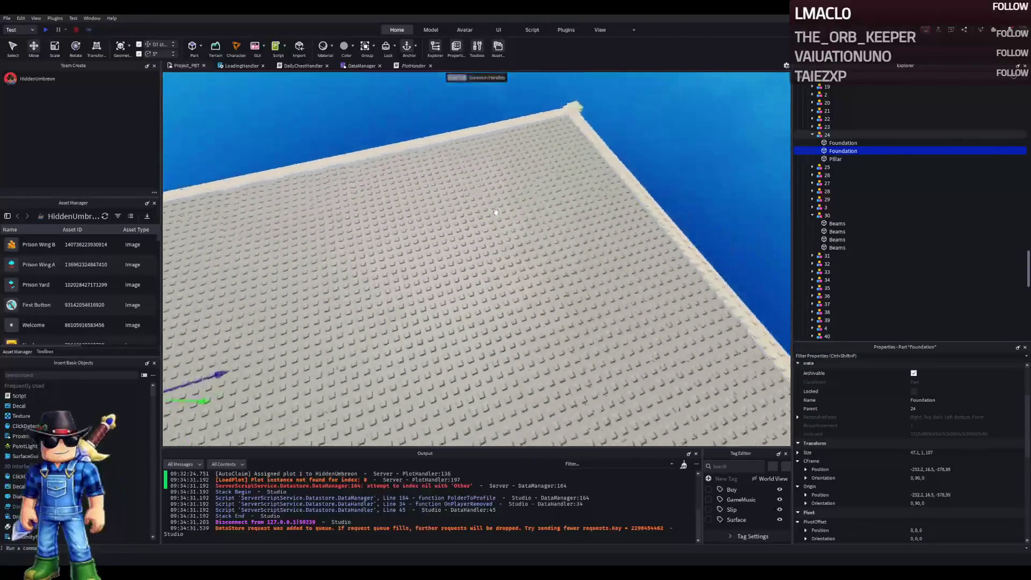
key("q")
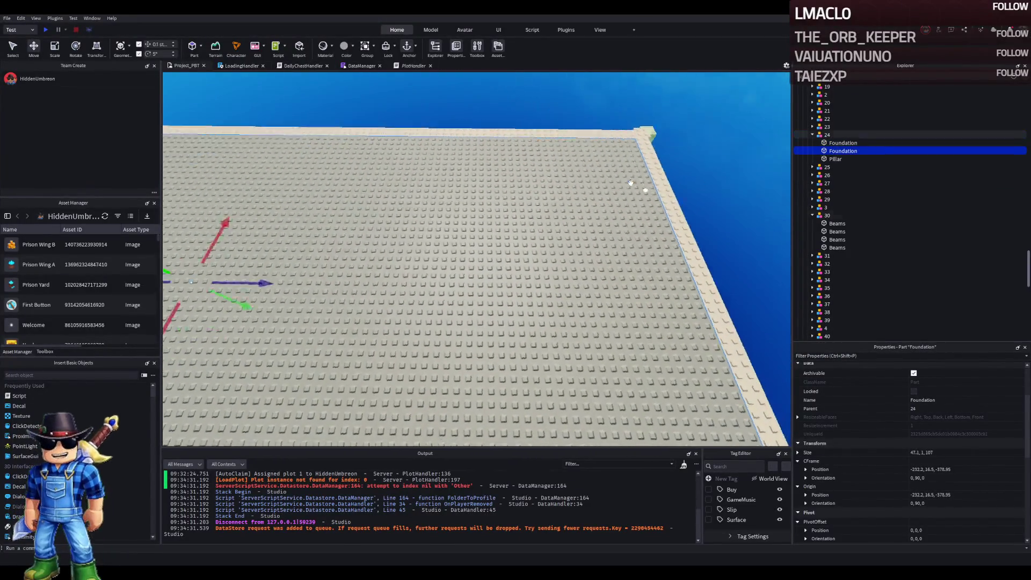
left_click(836, 159)
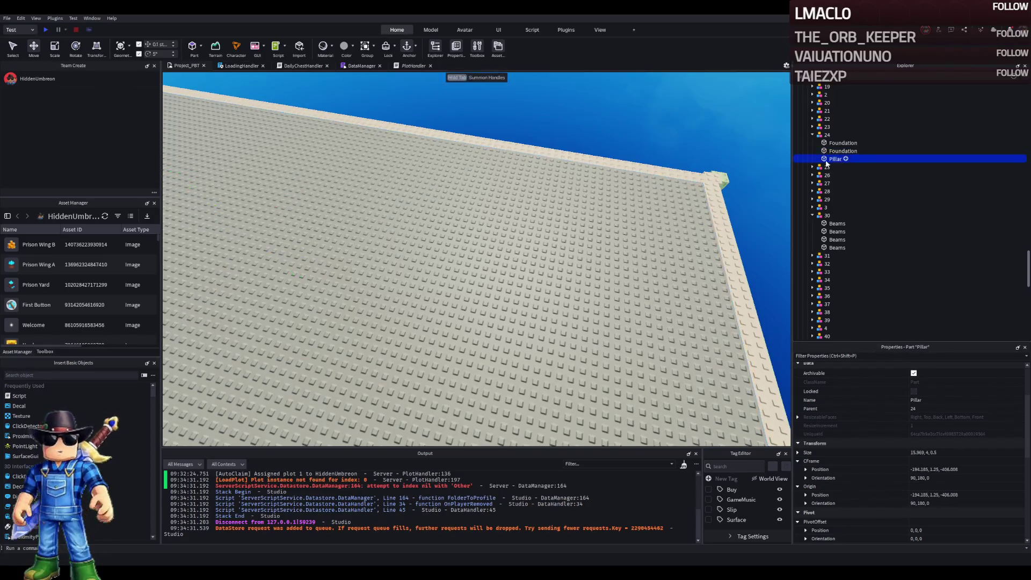
- Frame plot 24's Pillar and both Foundation parts in turn to inspect them
key("f")
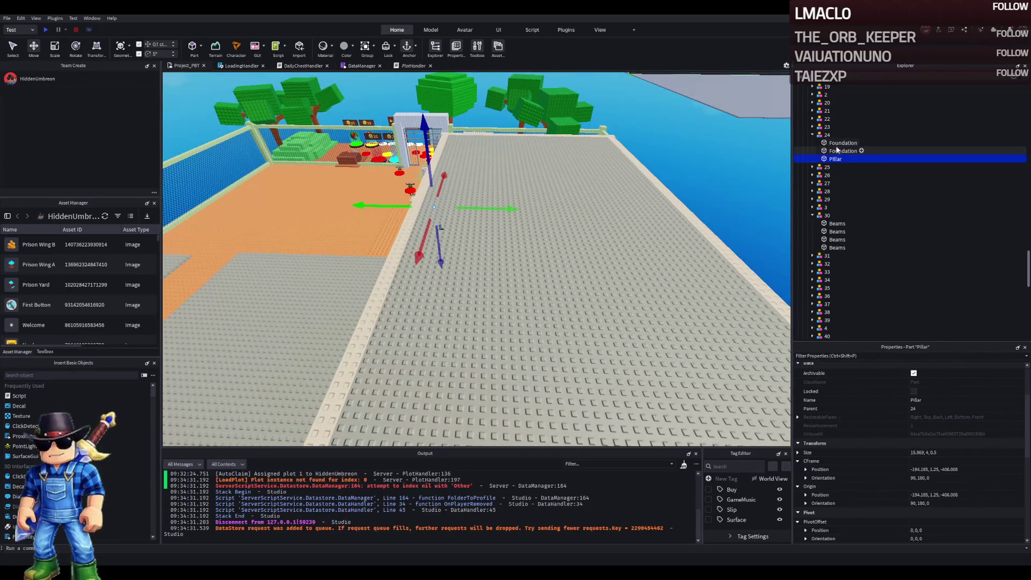
left_click(836, 146)
key("f")
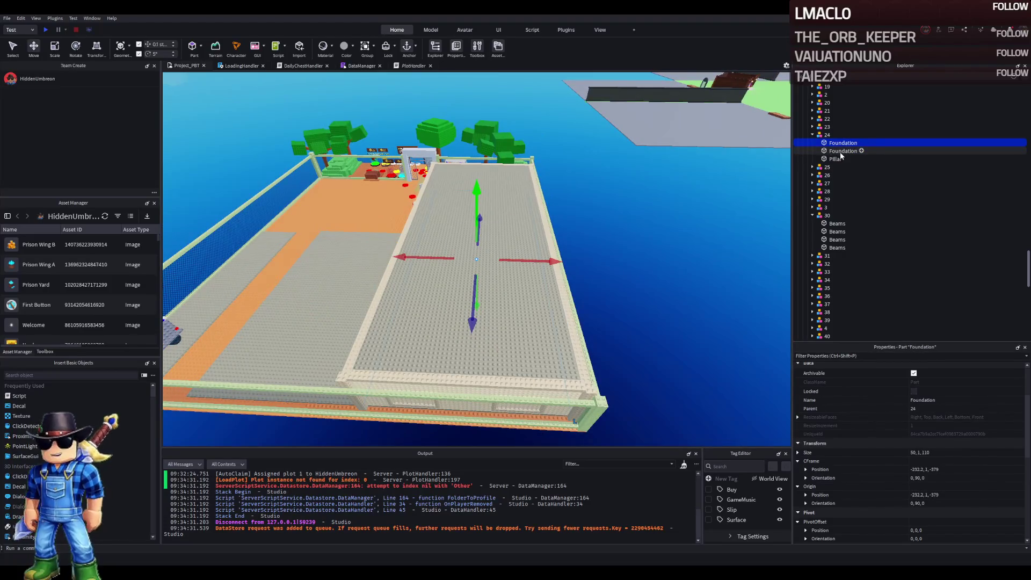
left_click(841, 153)
key("f")
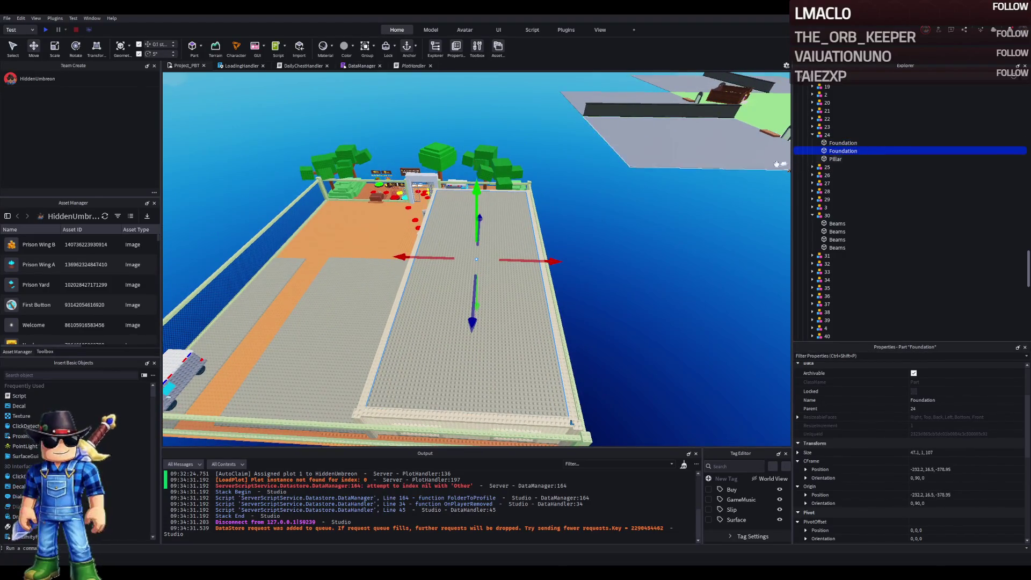
left_click(835, 159)
key("f")
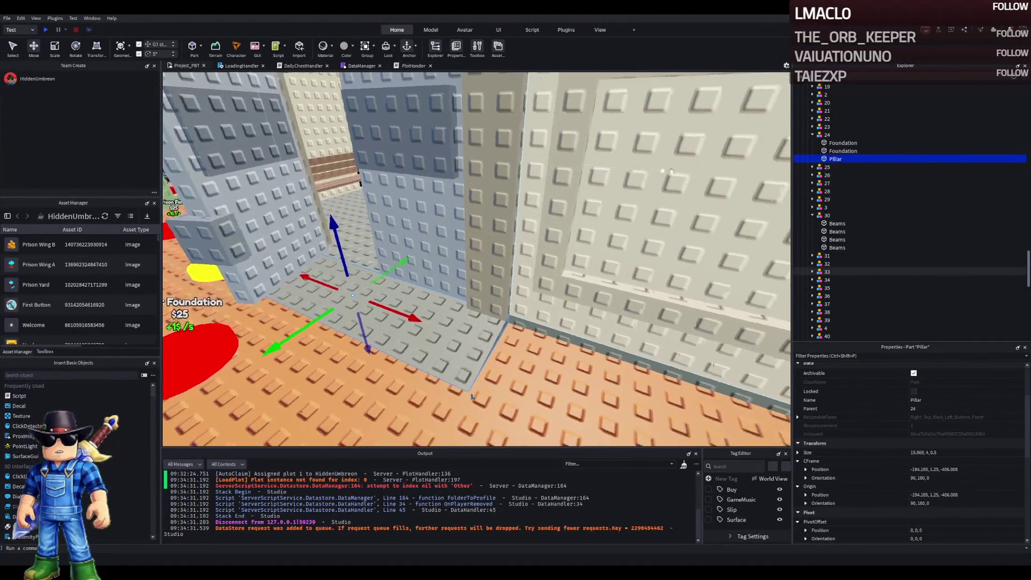
- Recheck both Foundation parts, then select the Foundation slab under Upgrades
left_click(664, 166)
key("f")
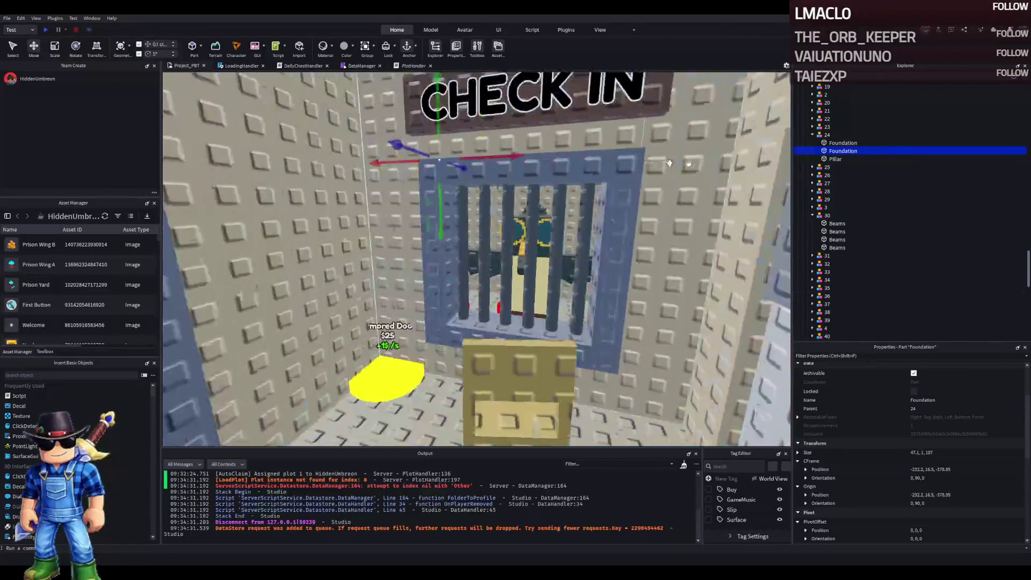
left_click(843, 143)
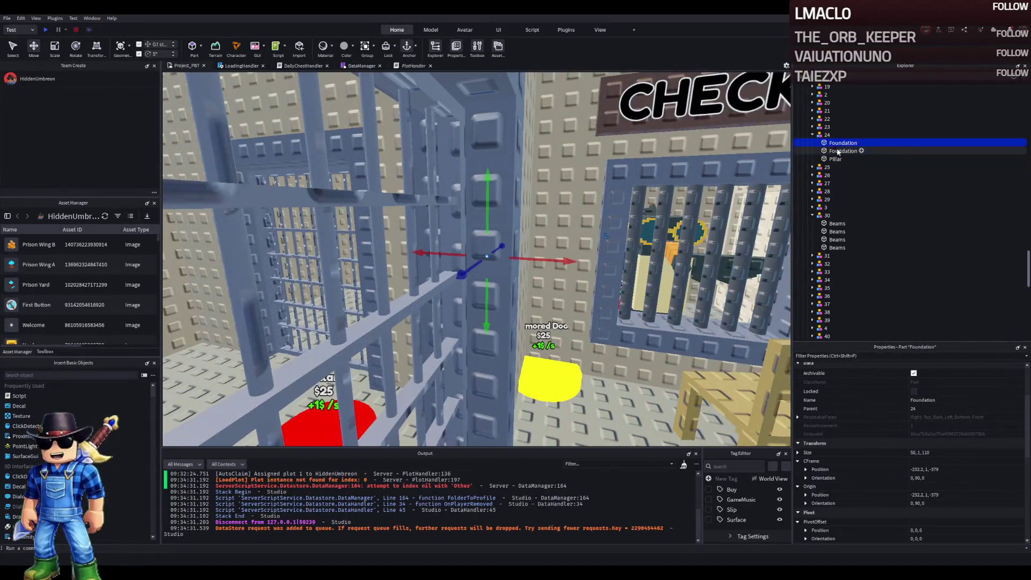
left_click(838, 152)
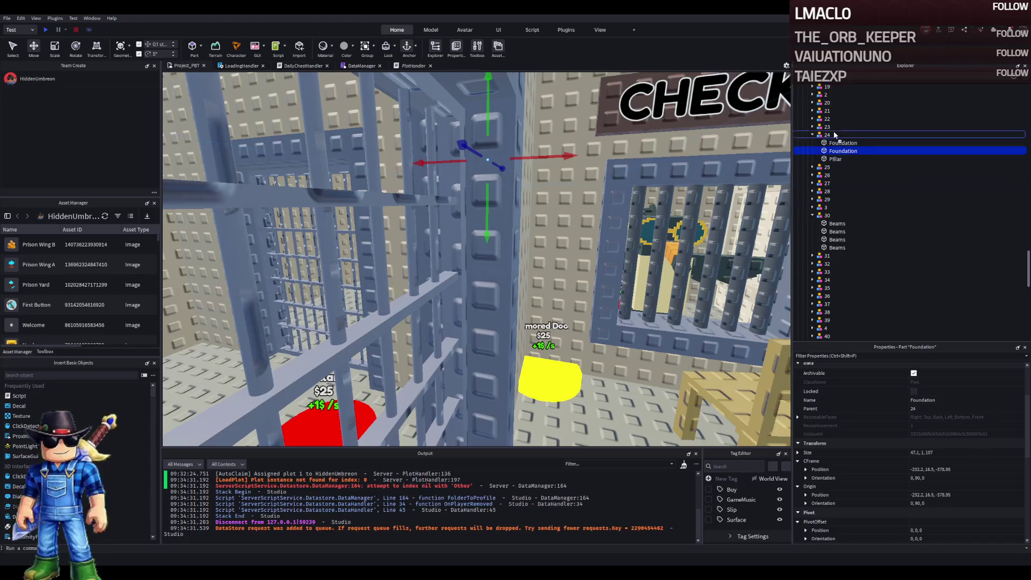
left_click(671, 352)
- Duplicate the Upgrades Foundation slab and shorten the original along its depth
key("f")
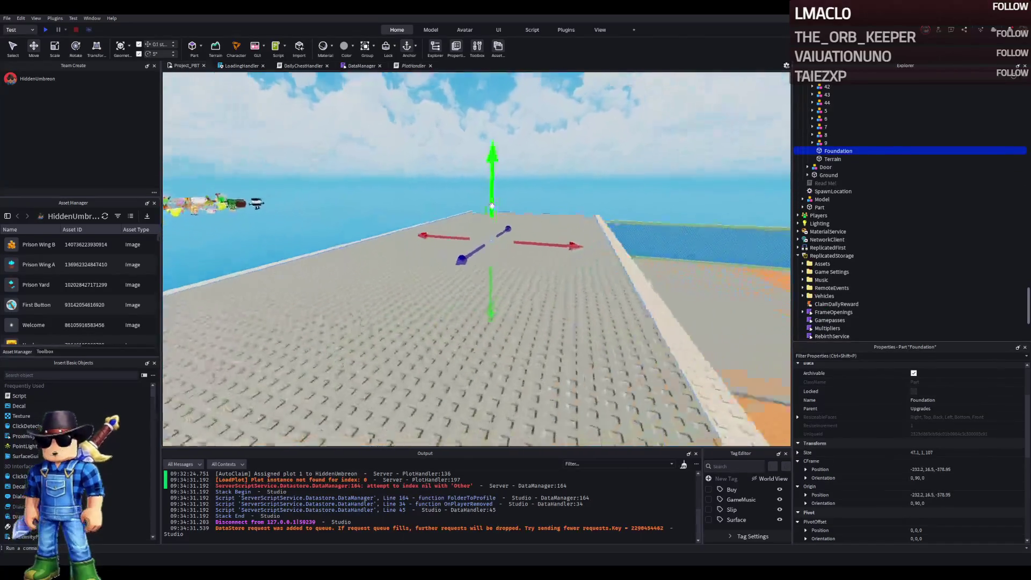
scroll("up", 3)
left_click_drag(492, 205, 427, 234)
key("ctrl+d")
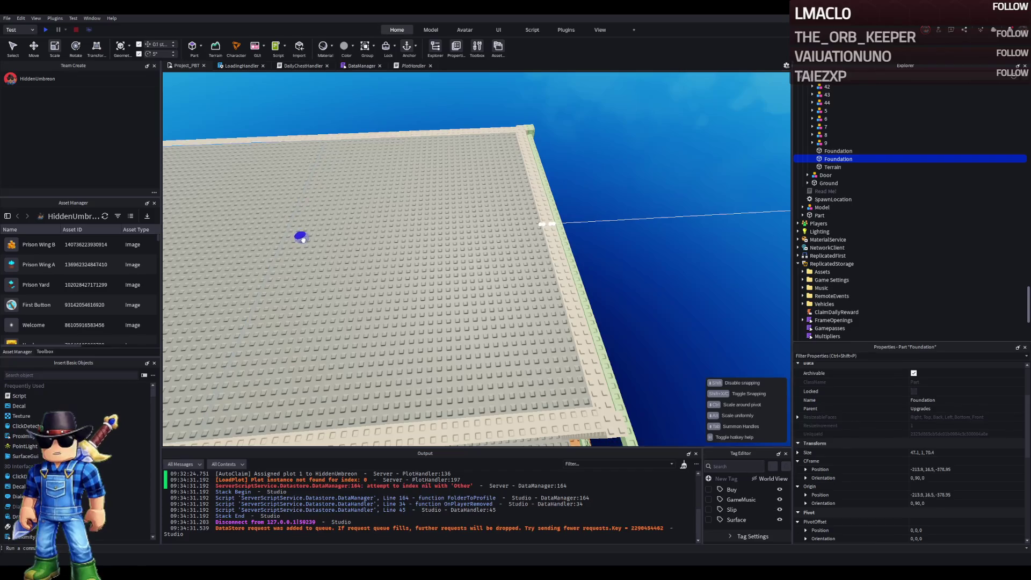
left_click(356, 240)
key("f")
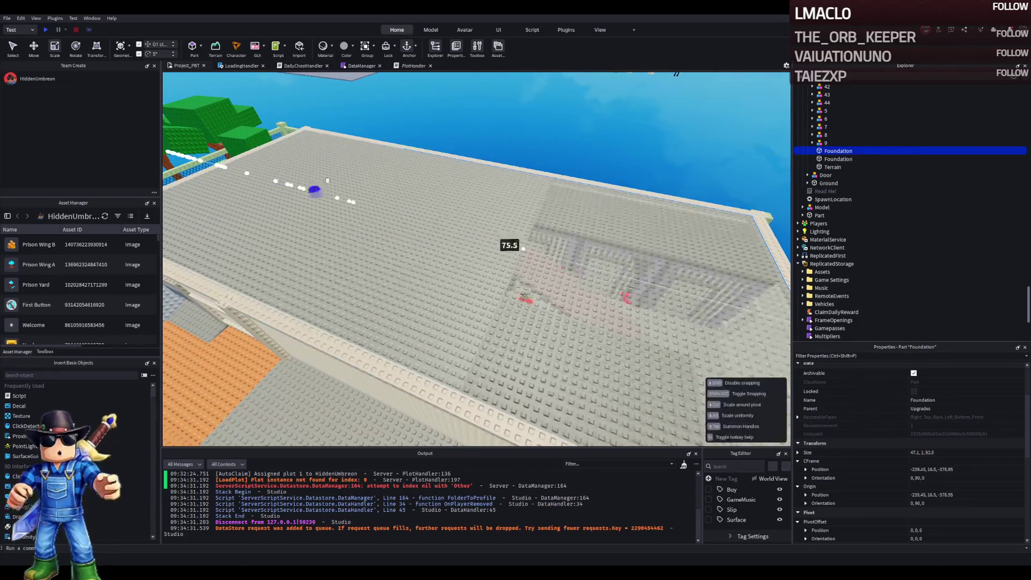
left_click_drag(537, 230, 450, 274)
left_click(418, 248)
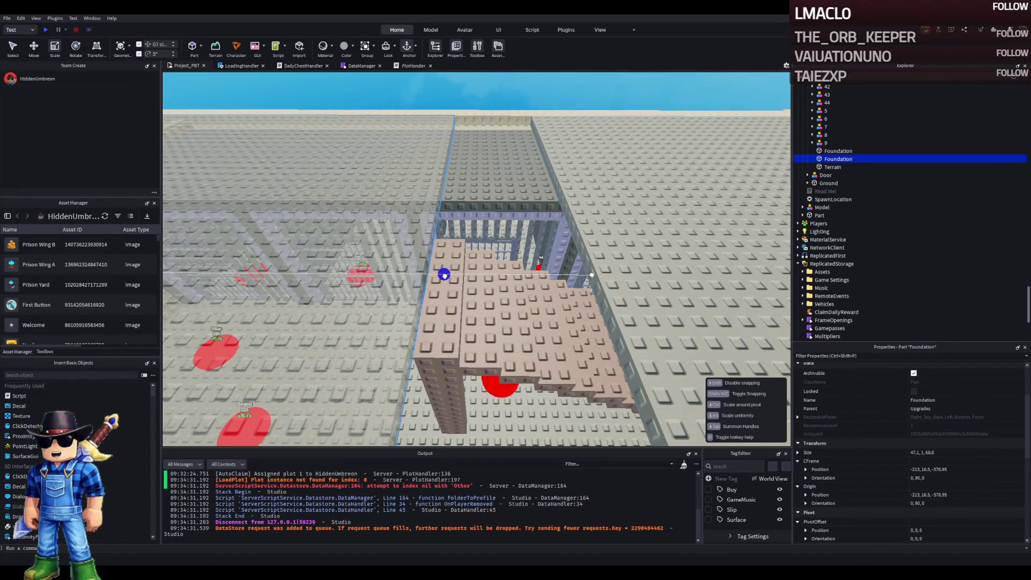
- Fly past the prison structure along the wall to the brown stepped blocks
key("w")
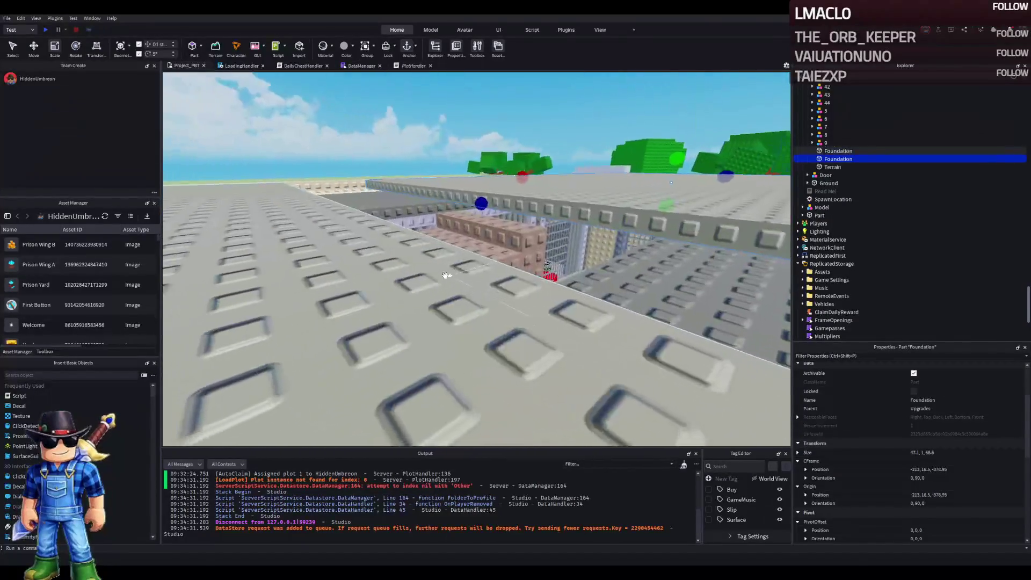
key("s")
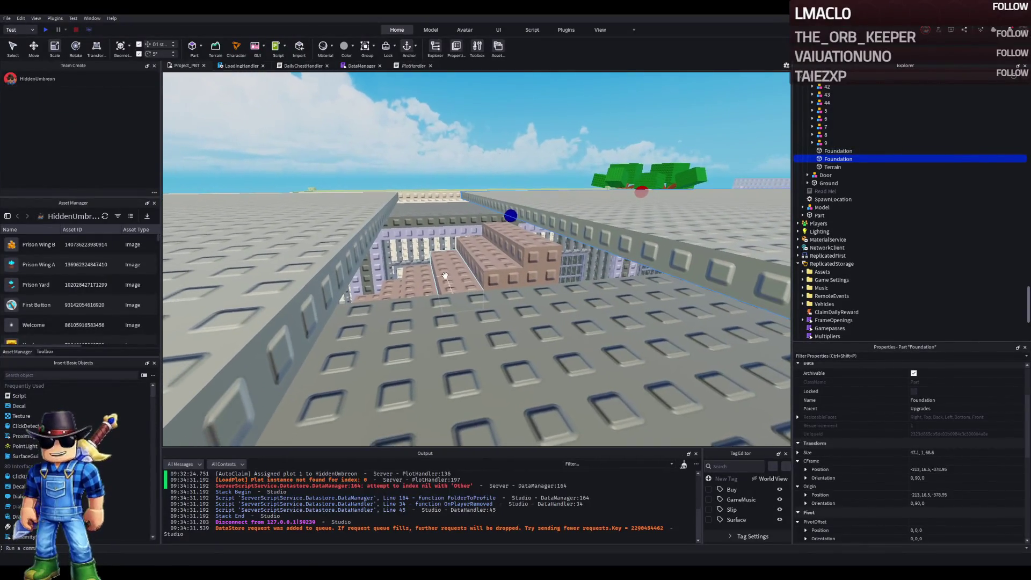
key("d")
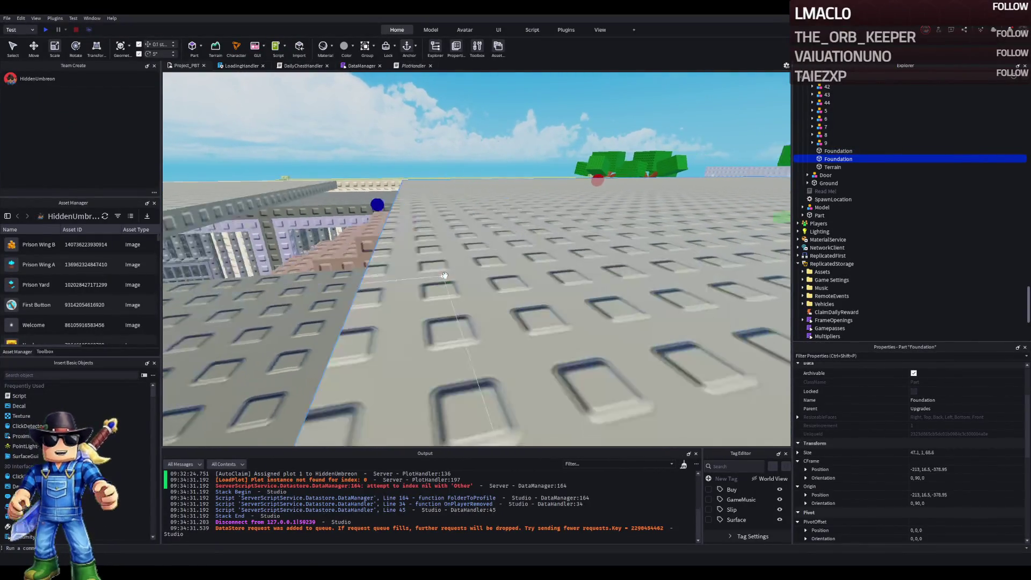
key("w")
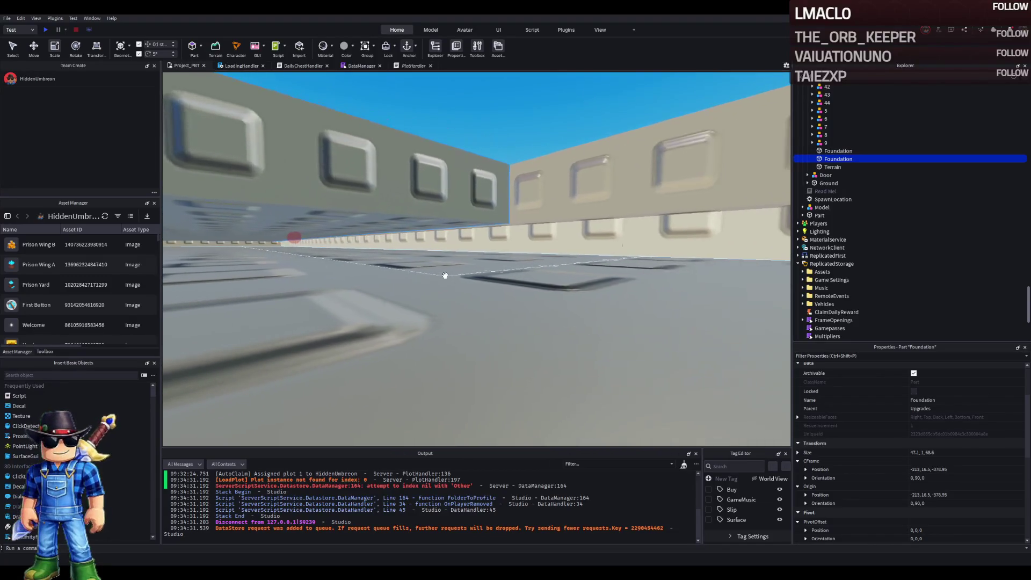
key("w")
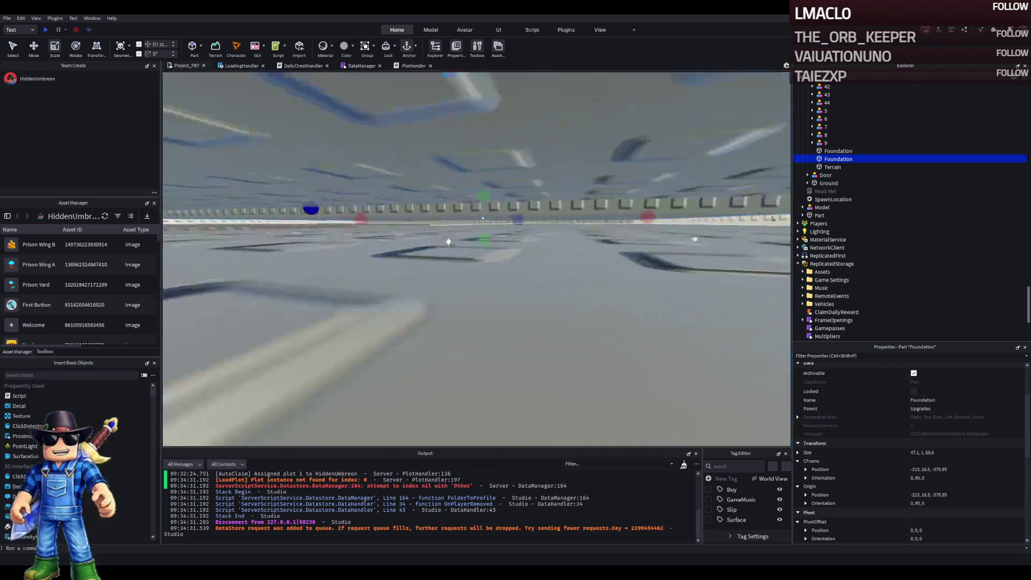
key("f")
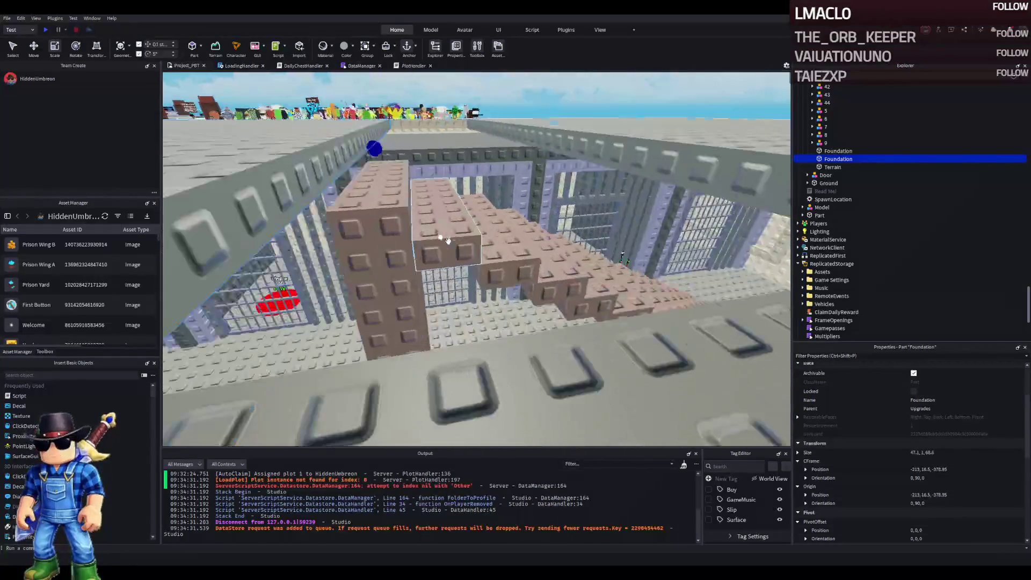
key("a")
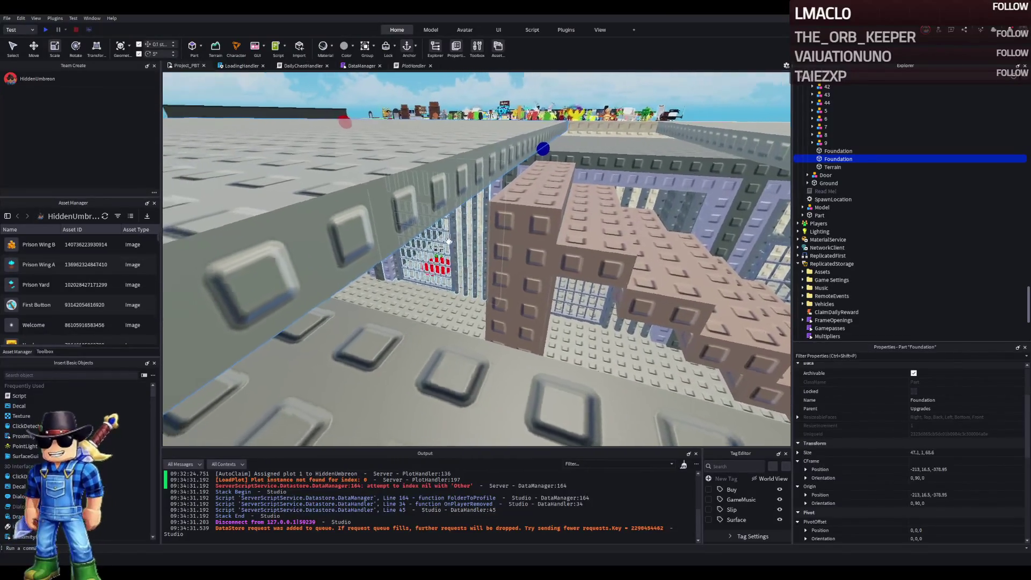
key("a")
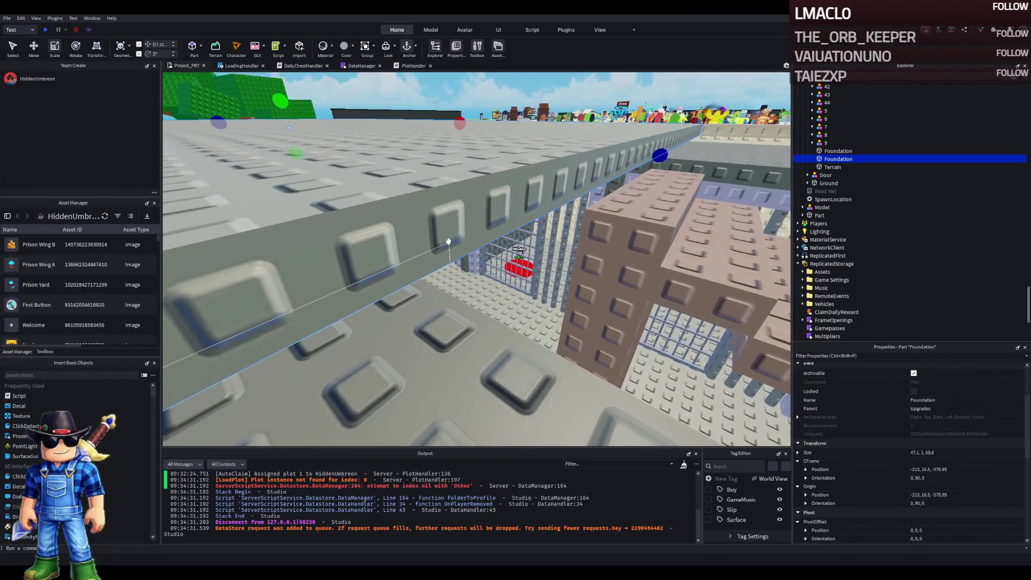
key("e")
key("w")
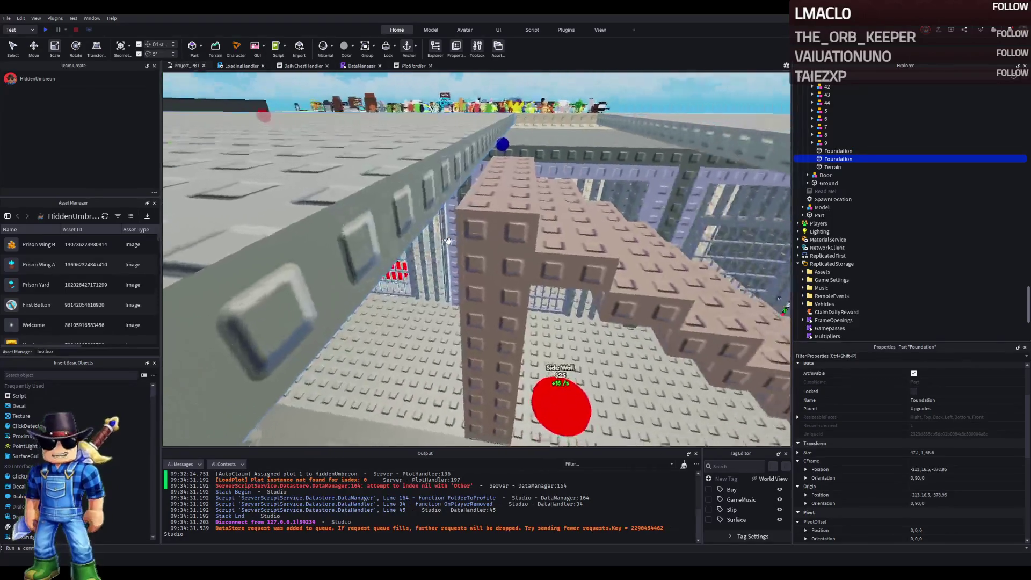
key("s")
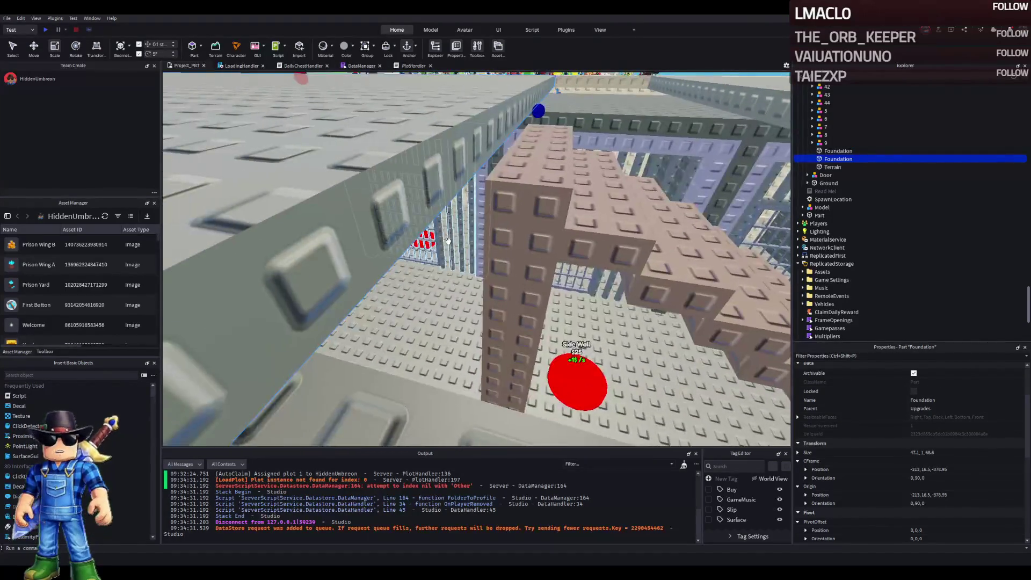
key("e")
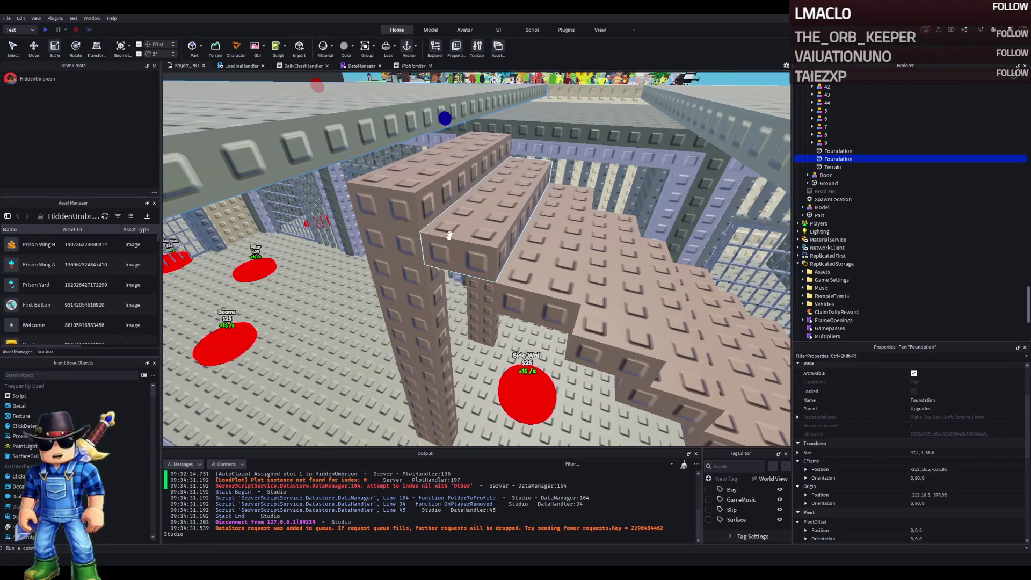
- Select the foundation blocks on the frame, ending on the long beam by the cells
left_click(438, 172)
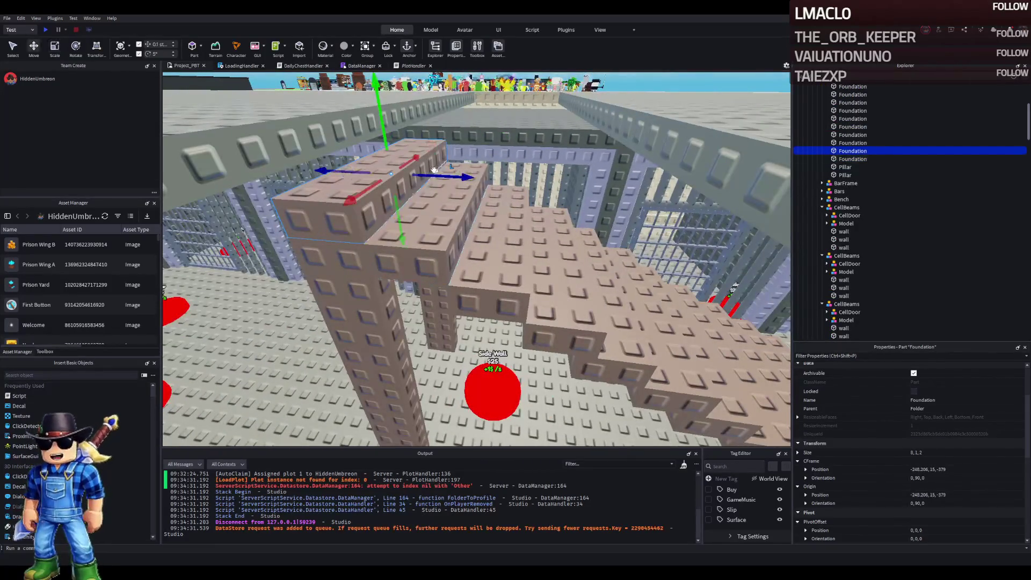
left_click(434, 170)
key("a")
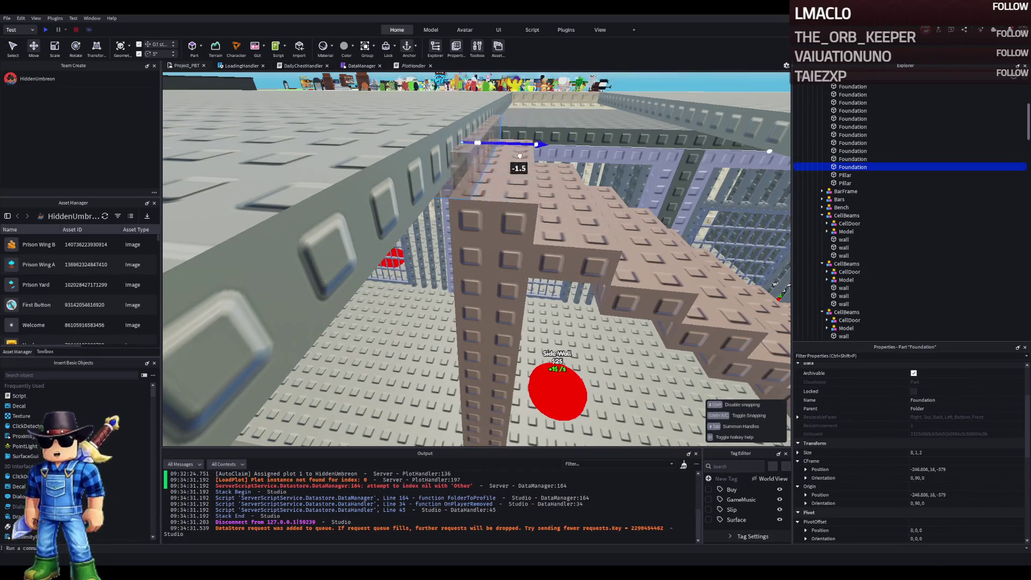
scroll("up", 3)
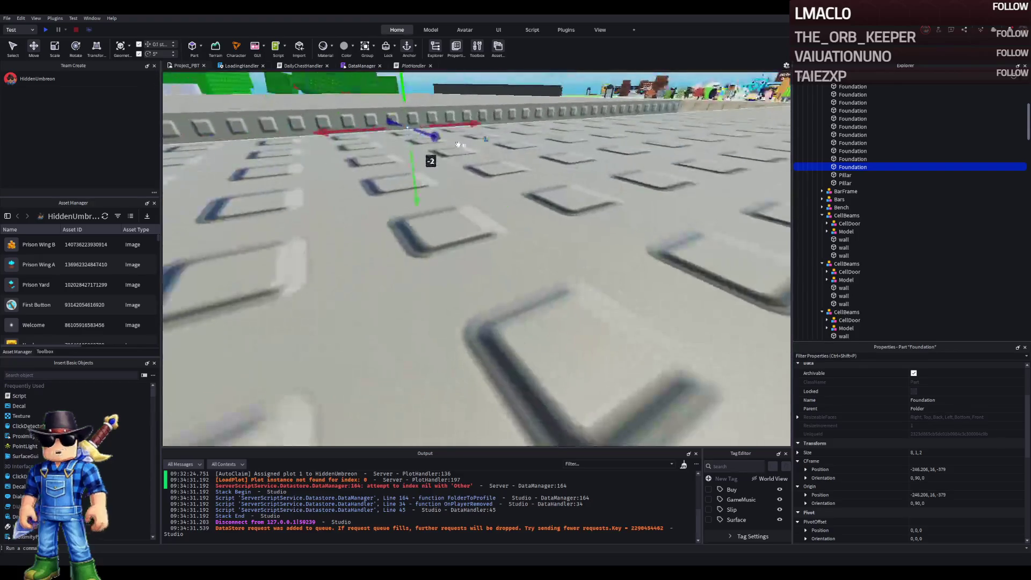
left_click(458, 105)
- Raise the long foundation beam slightly, holding it at Y 16
scroll("down", 3)
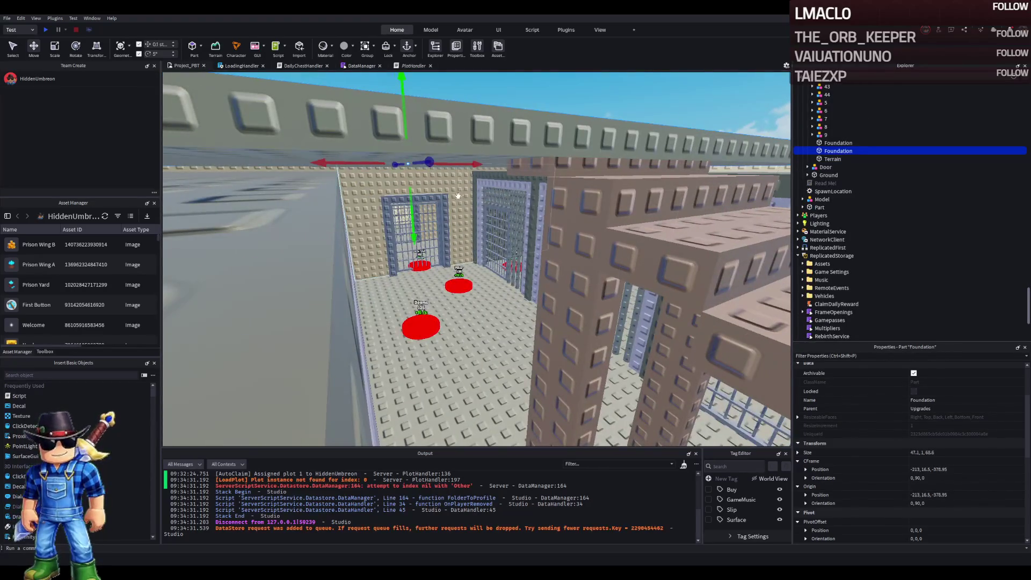
left_click_drag(418, 203, 420, 207)
scroll("up", 3)
scroll("down", 3)
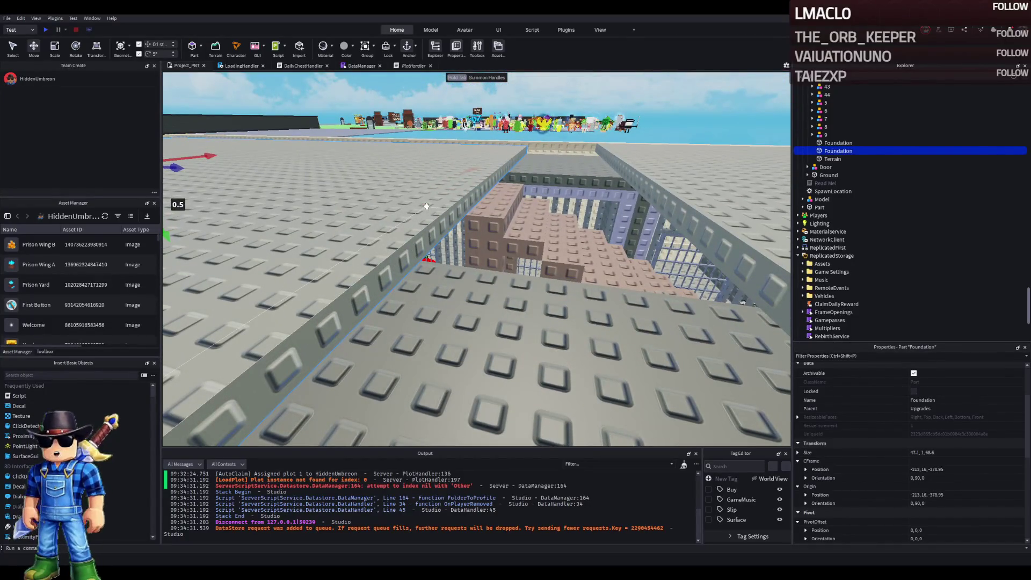
- Fly the view down into the prison pit close to the beam
key("w")
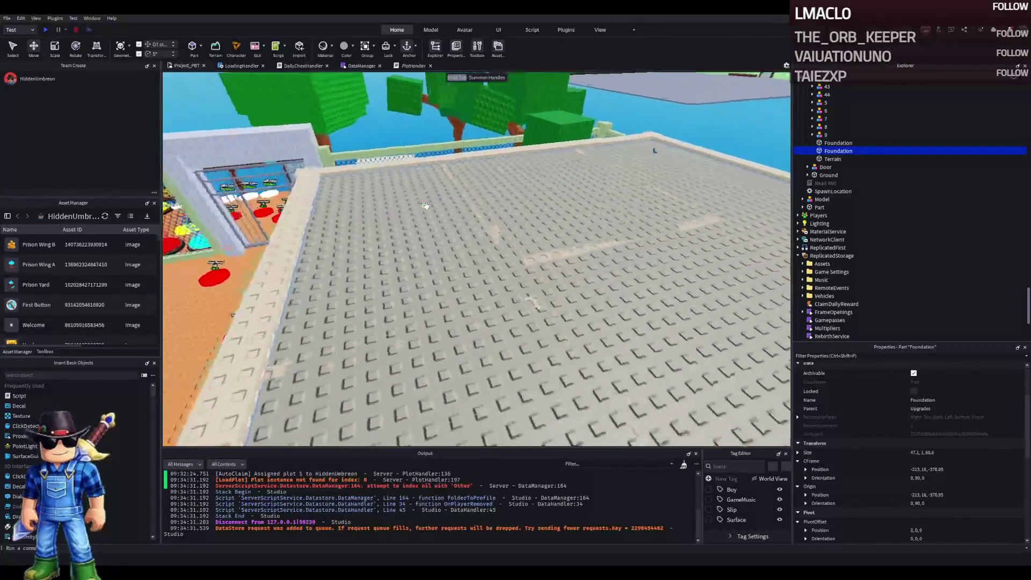
key("s")
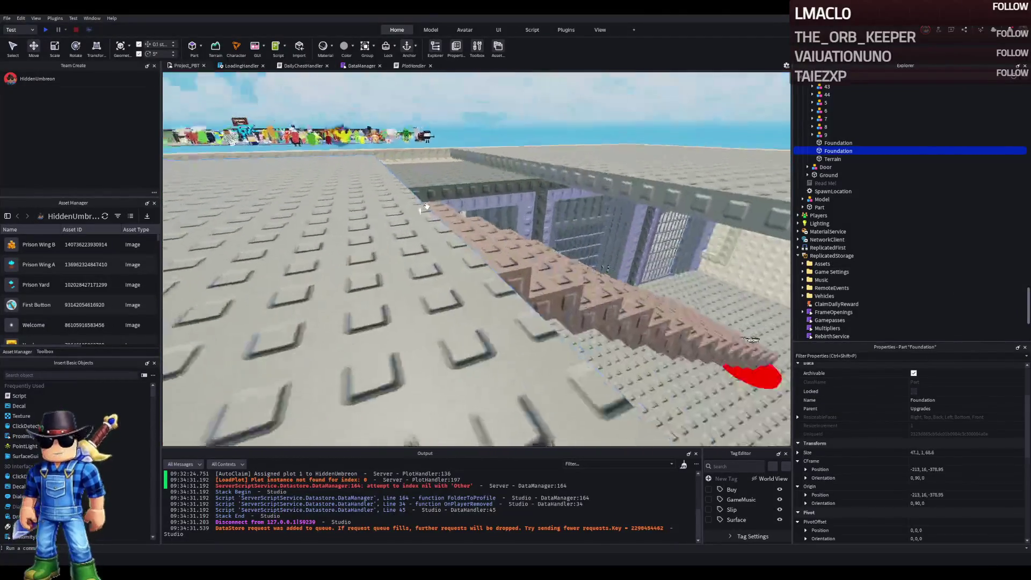
key("Left")
key("Left")
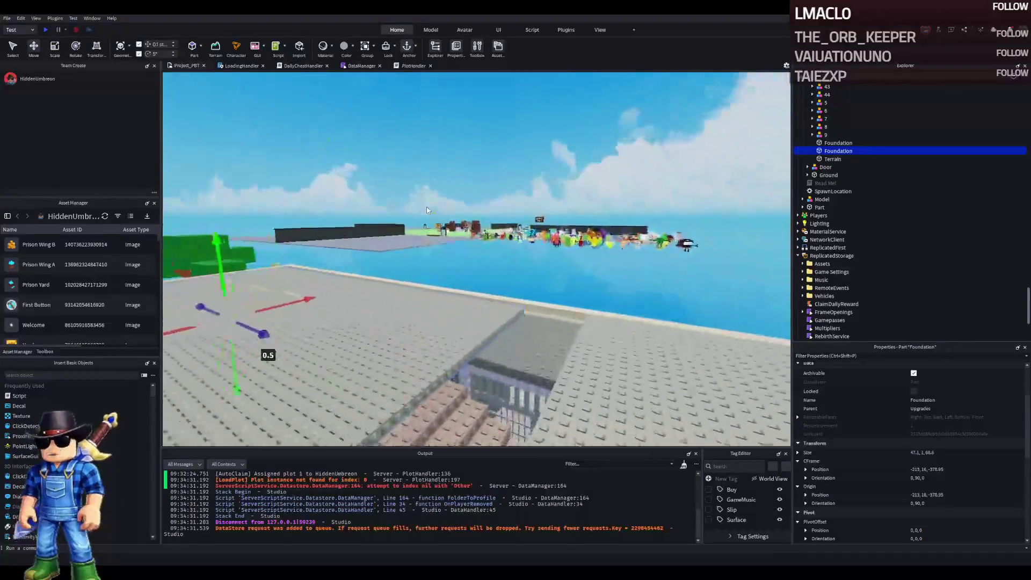
key("w")
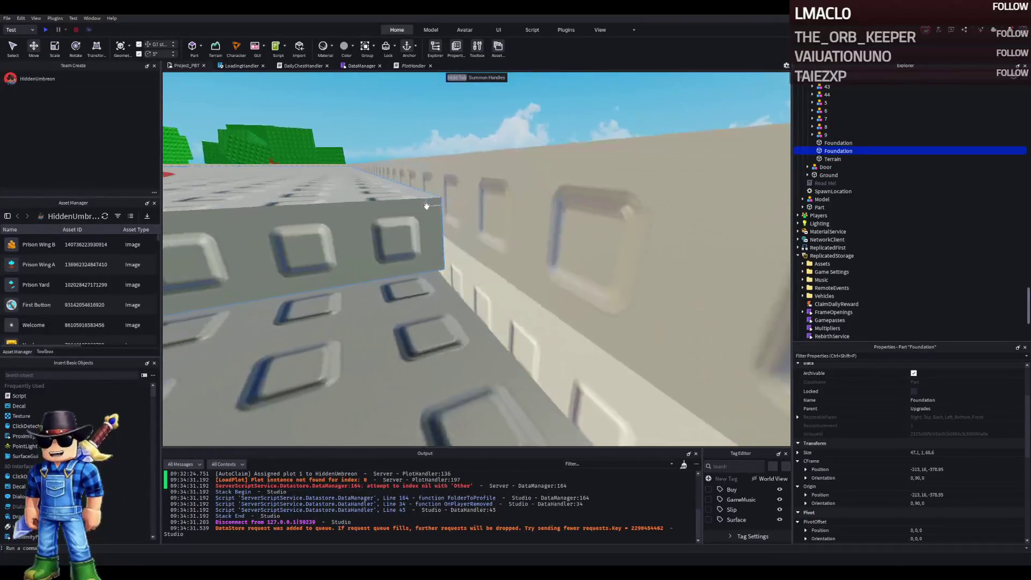
key("w")
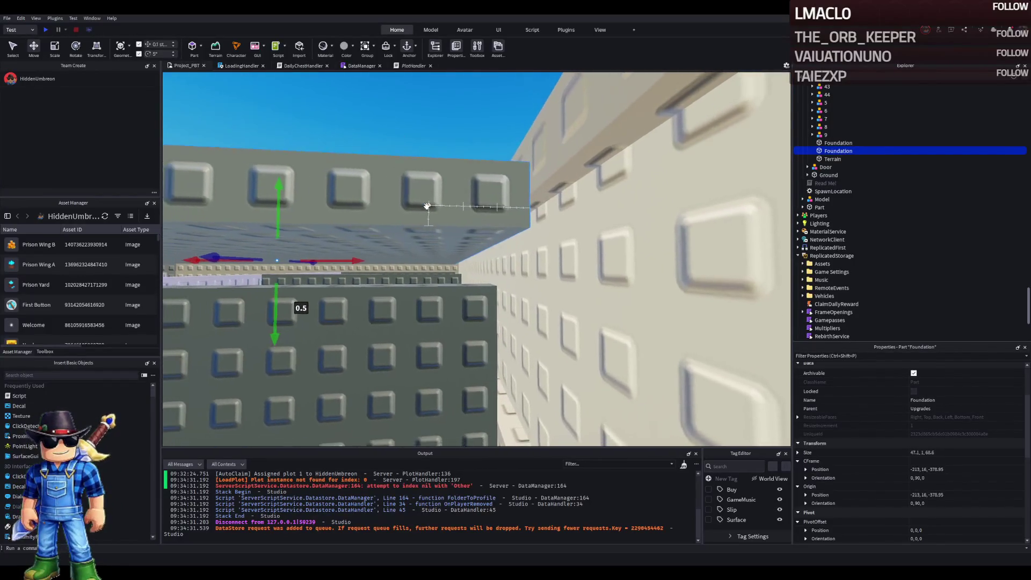
key("Left")
key("Left")
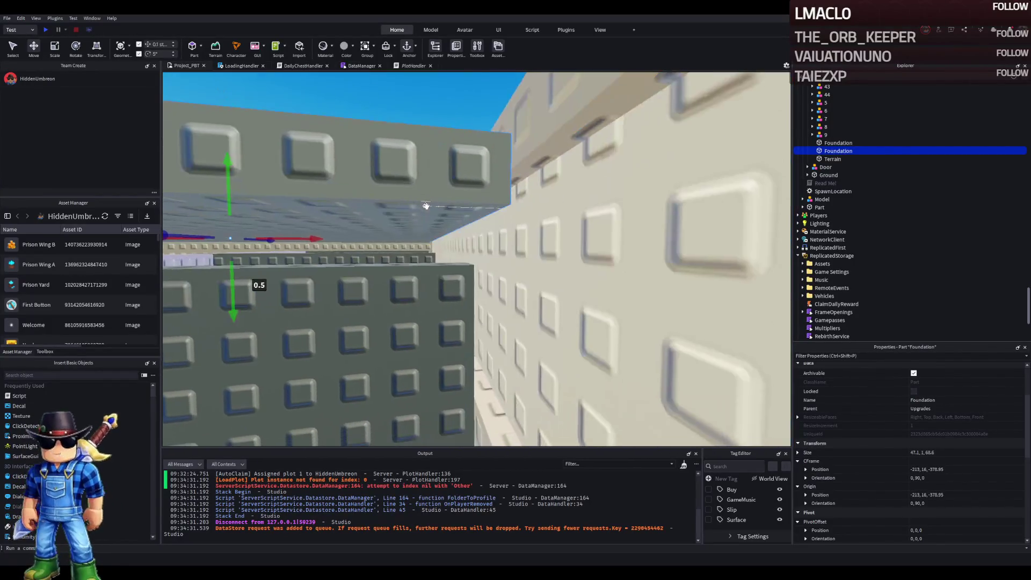
- Stretch the beam along the wall top to a length of 48 studs
left_click_drag(455, 235, 453, 237)
key("e")
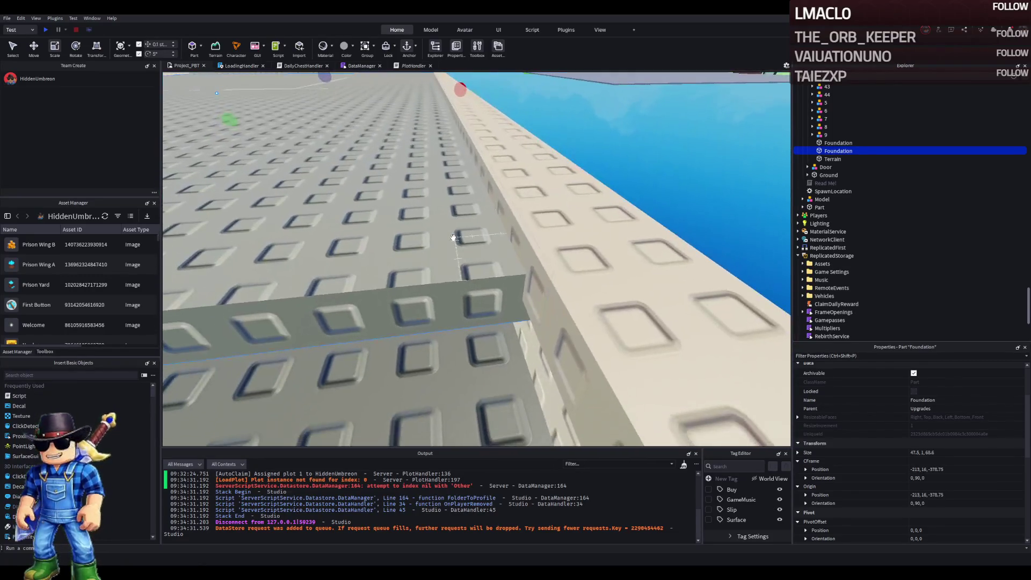
key("q")
key("Left")
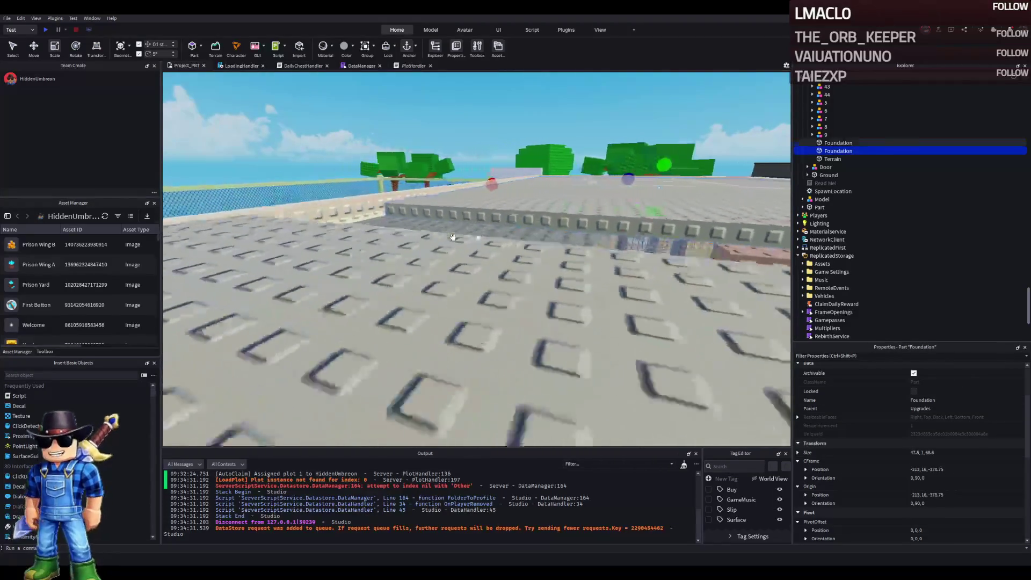
left_click_drag(444, 247, 440, 247)
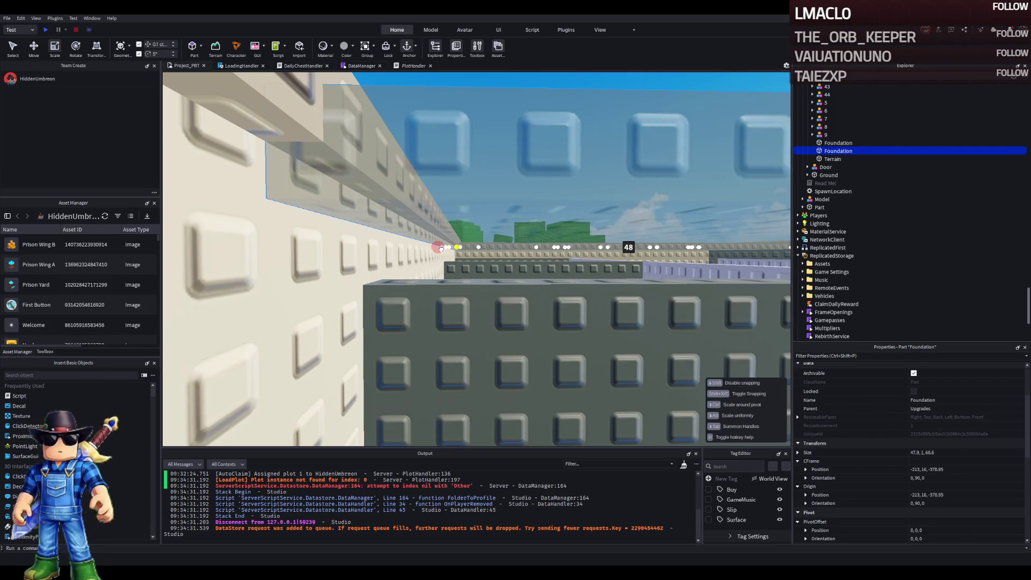
left_click_drag(440, 247, 441, 249)
key("s")
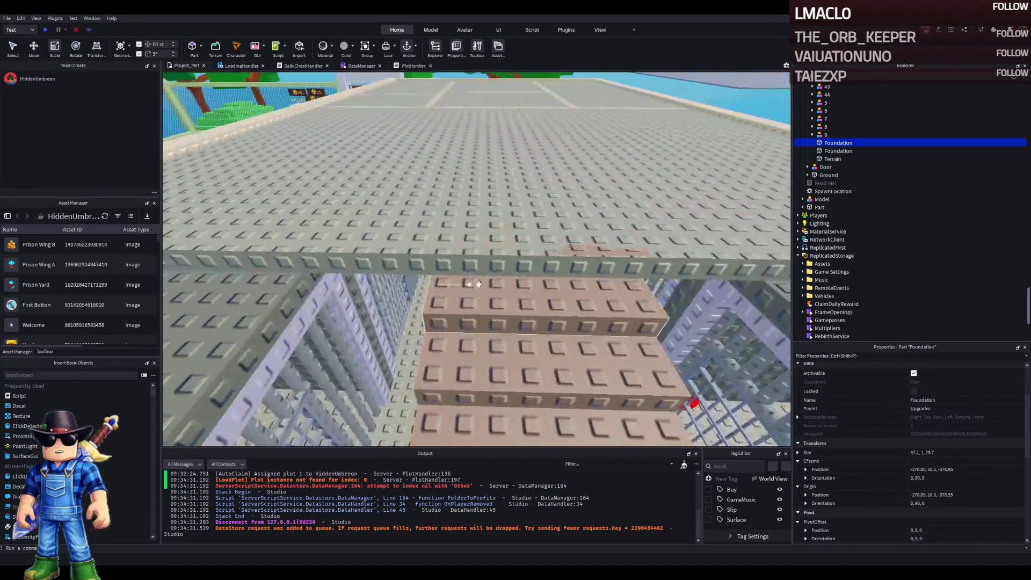
- Delete the two redundant foundation parts in the stair frame
key("Delete")
left_click(431, 231)
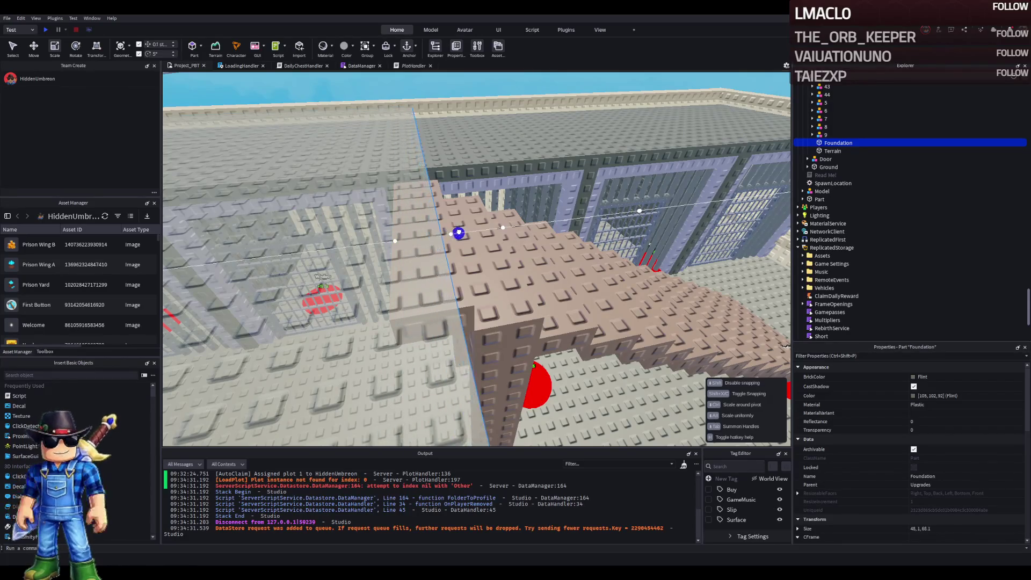
left_click(464, 297)
key("Delete")
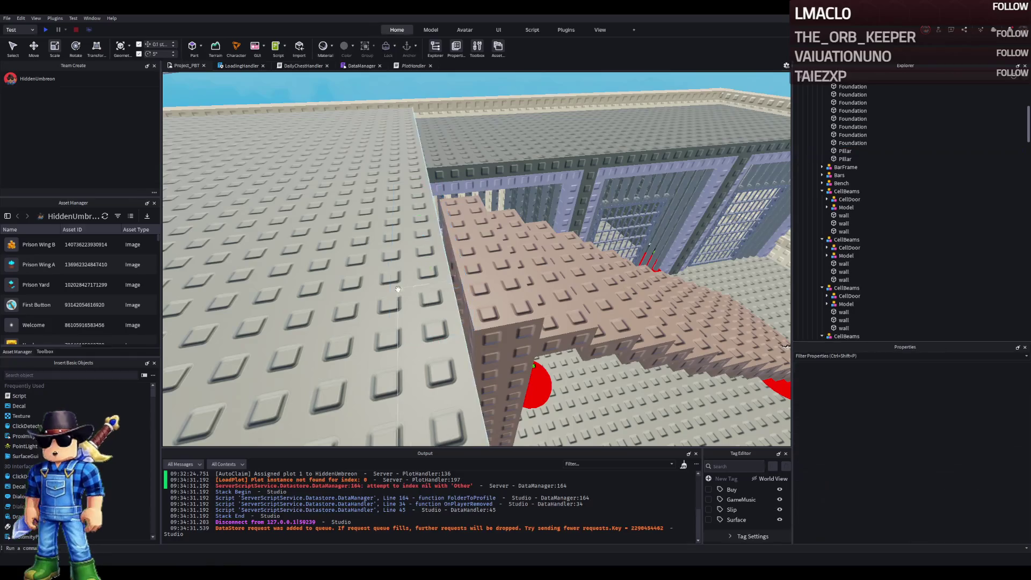
- Lengthen the slab beside the staircase from 68.1 to about 68.3, then select the stair column's foundation parts
left_click(415, 265)
left_click_drag(460, 226, 454, 223)
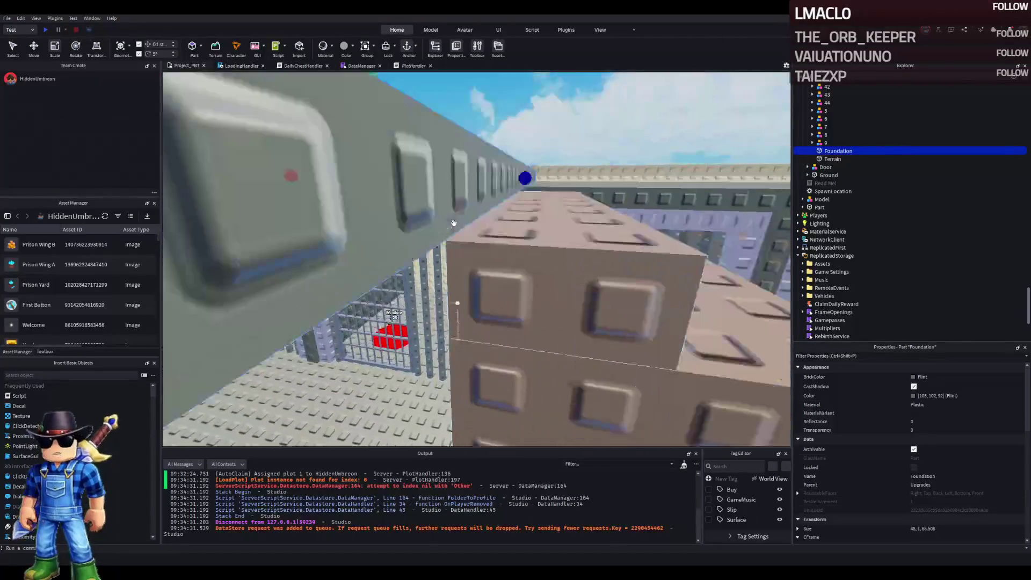
scroll("down", 3)
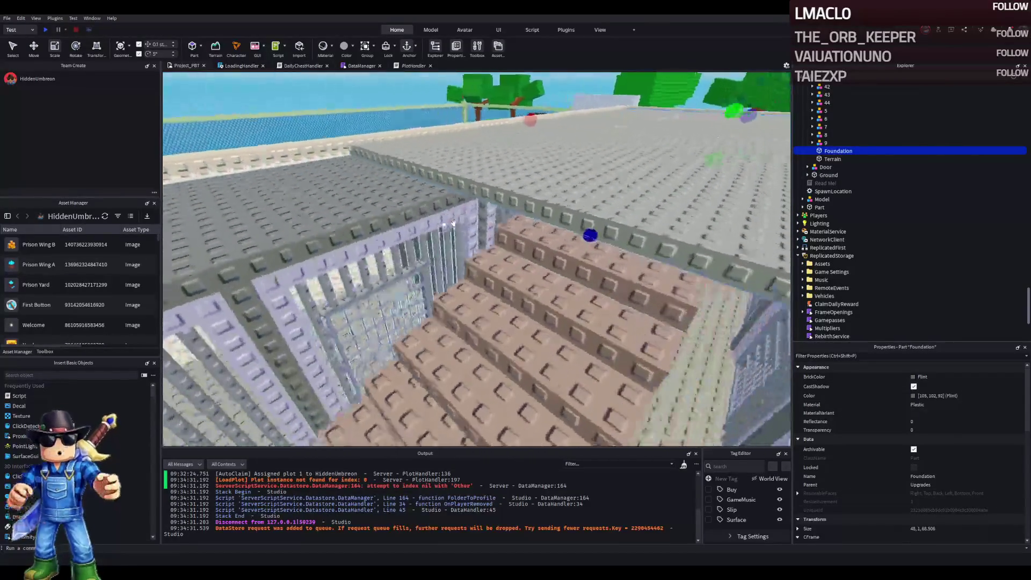
scroll("down", 3)
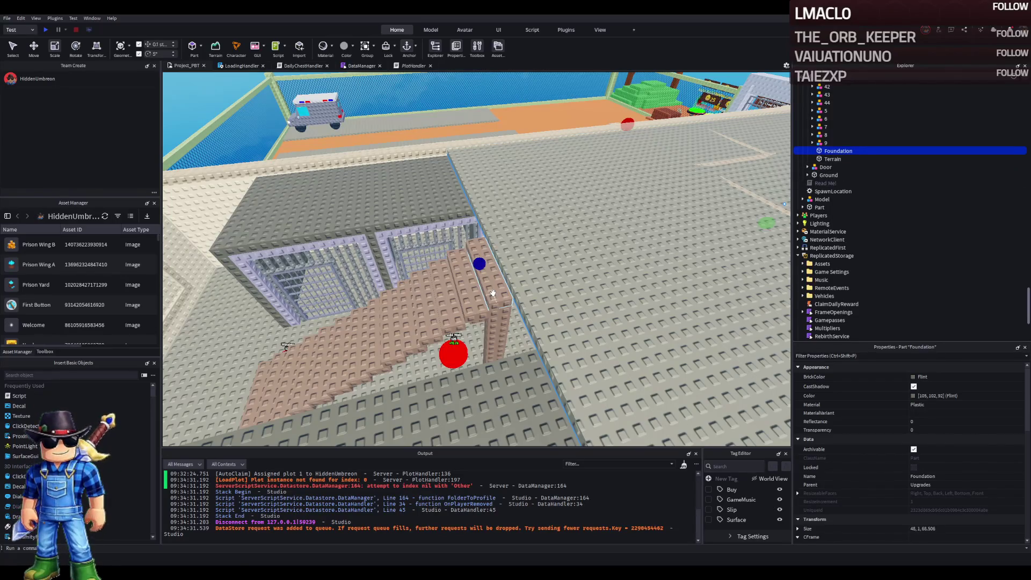
left_click(493, 294)
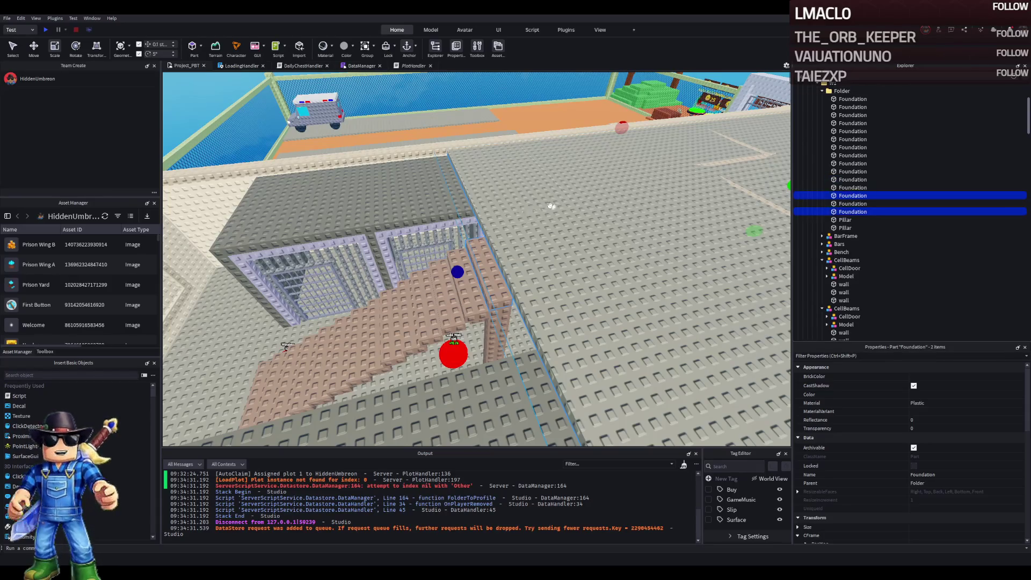
- Rename the foundation slab to 'Floor'
scroll("down", 3)
double_click(895, 153)
type("Floor")
key("Return")
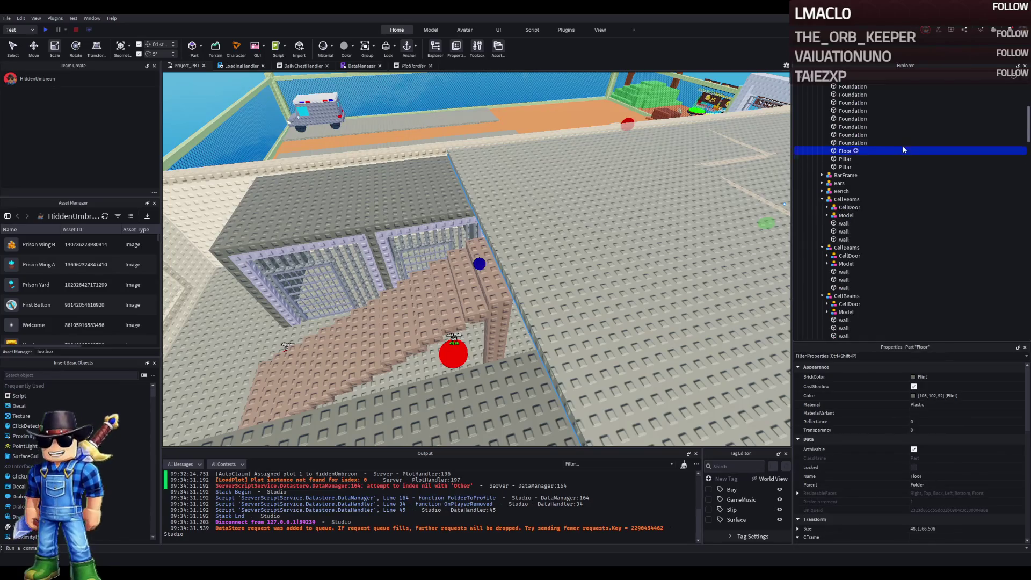
- Scale the Floor slab to 20 × 1 × 38.7 studs so it fits the pit
scroll("up", 3)
left_click_drag(546, 238, 462, 229)
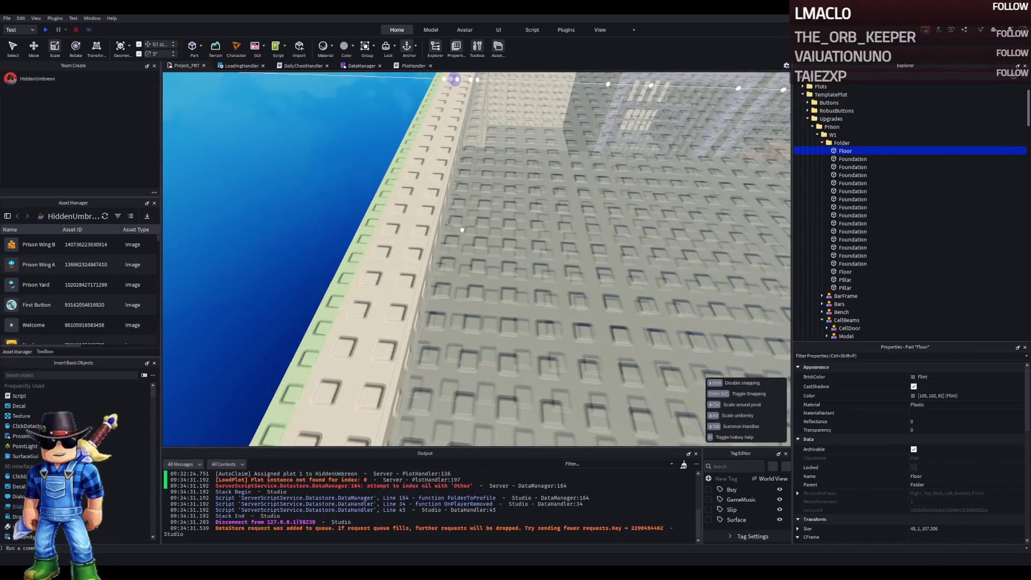
scroll("down", 3)
left_click_drag(418, 372, 223, 432)
scroll("up", 3)
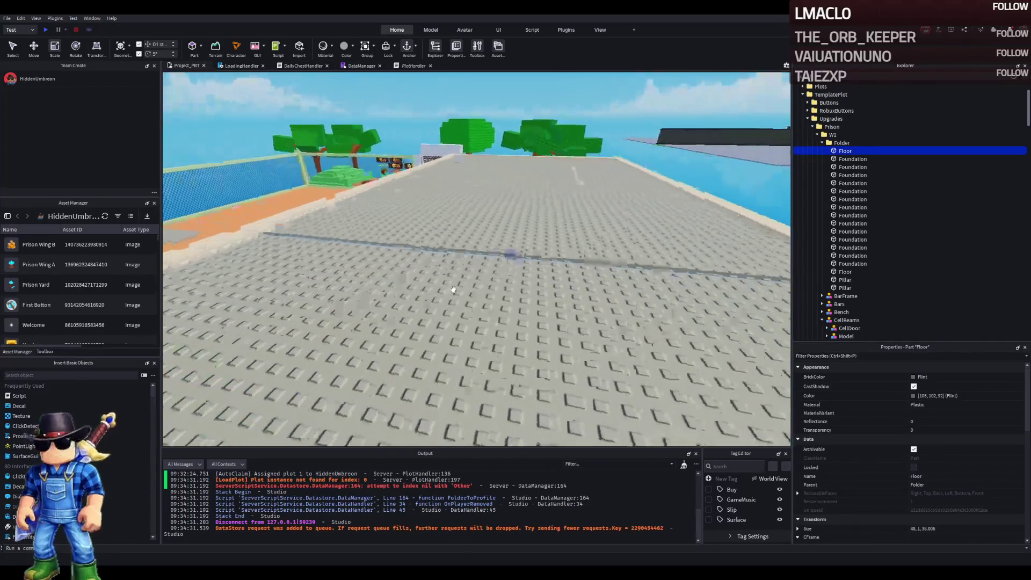
key("w")
left_click_drag(419, 159, 411, 151)
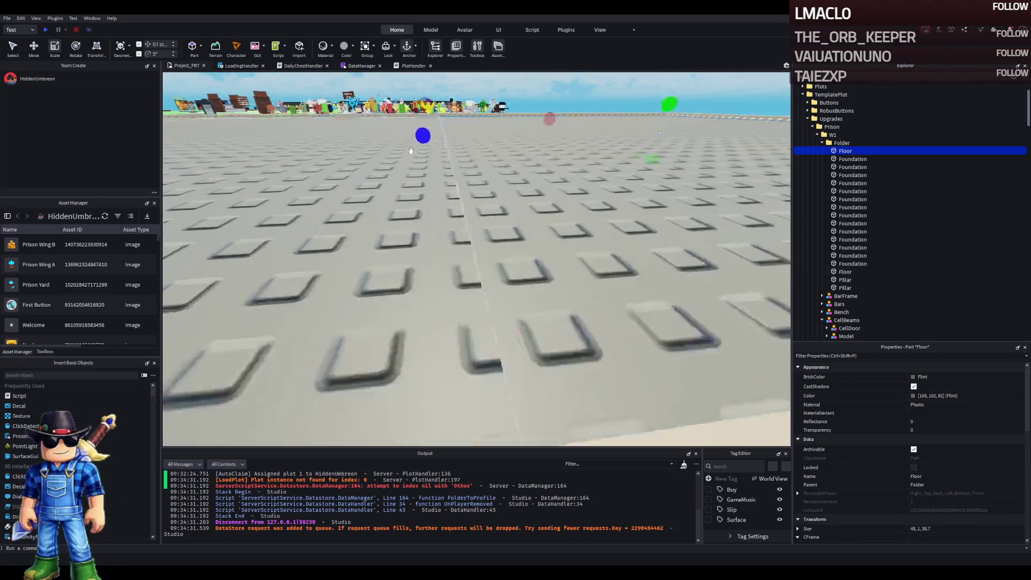
left_click_drag(376, 120, 468, 169)
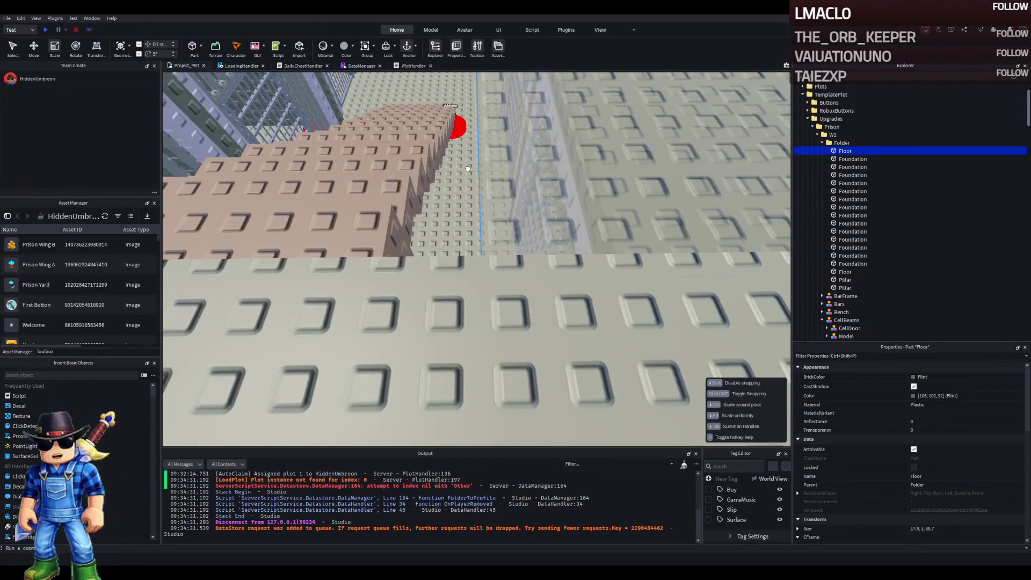
scroll("down", 3)
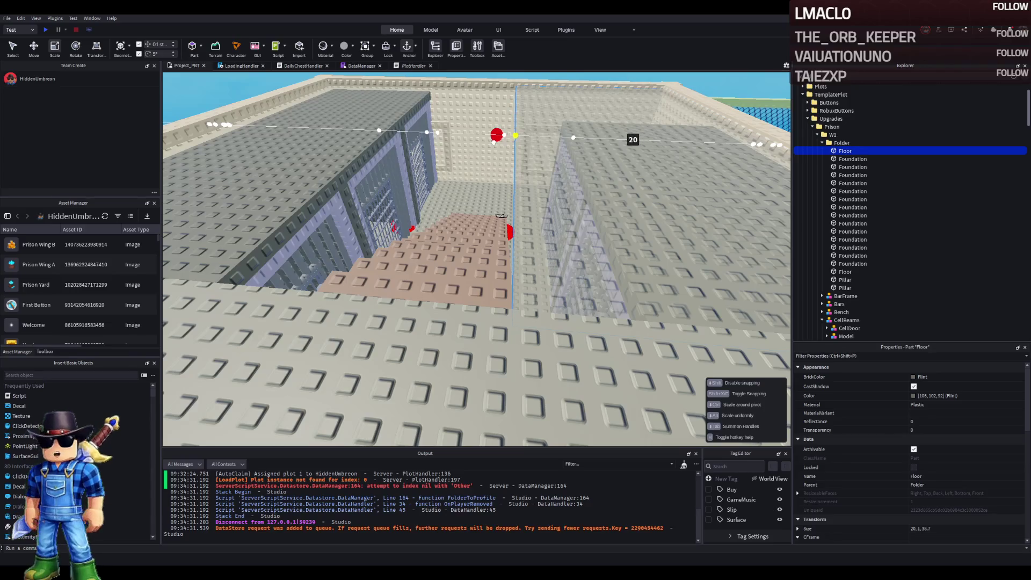
- Shift the Floor slab about 3 studs along X, beside the pink floor section
key("ctrl+2")
key("ctrl+d")
left_click_drag(545, 139, 439, 294)
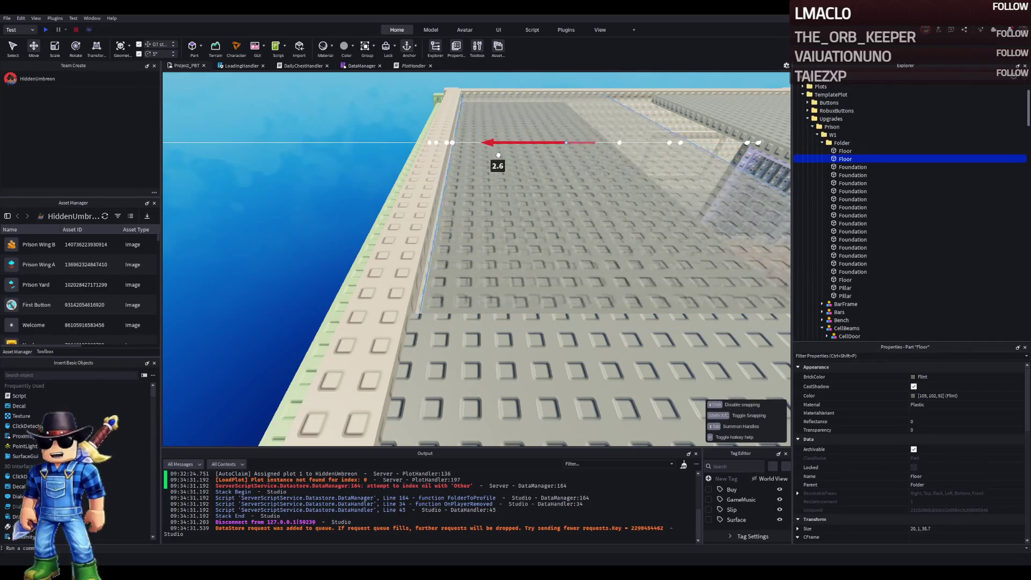
left_click_drag(492, 157, 492, 156)
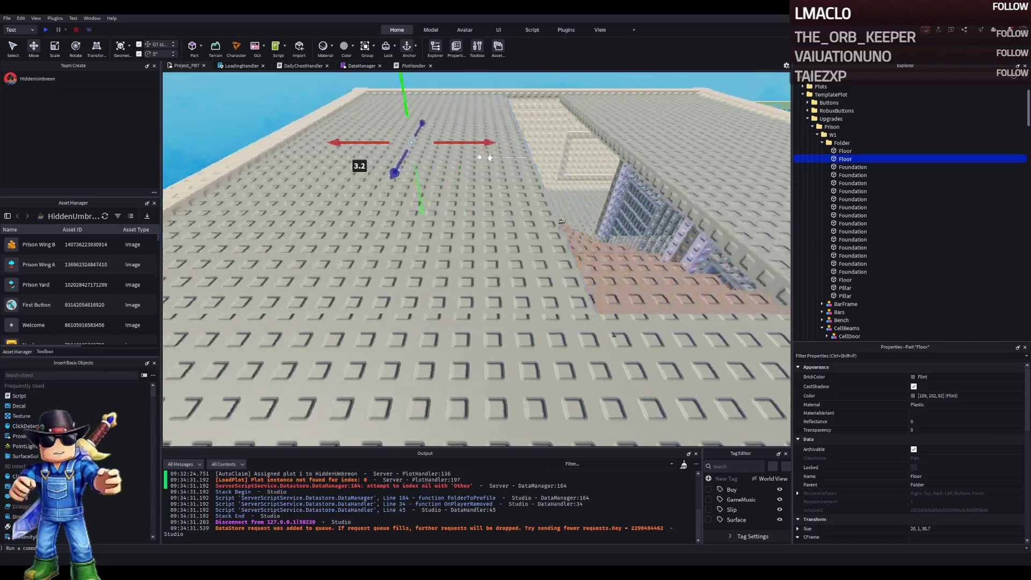
scroll("up", 3)
scroll("up", 3)
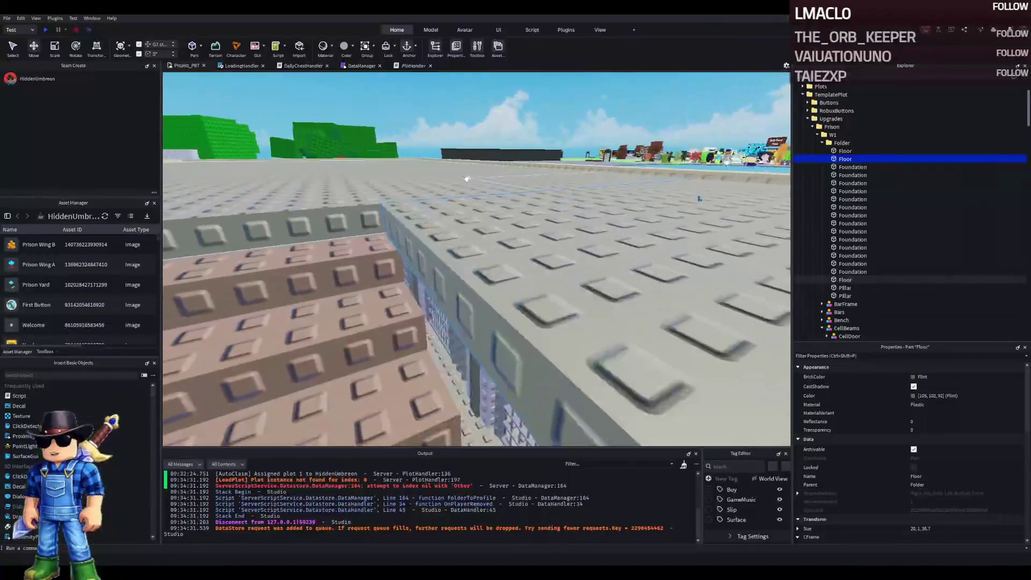
scroll("down", 3)
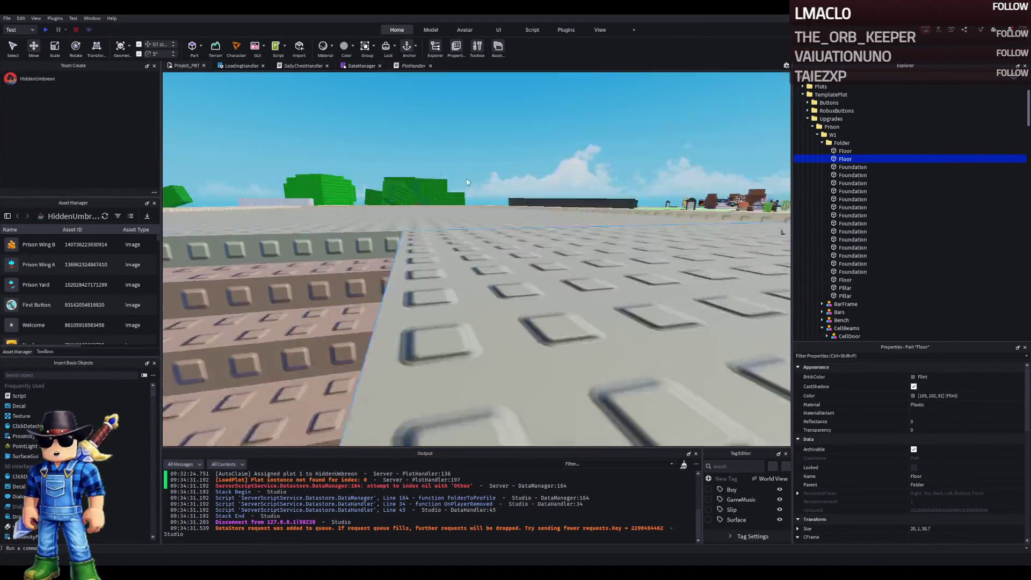
key("a")
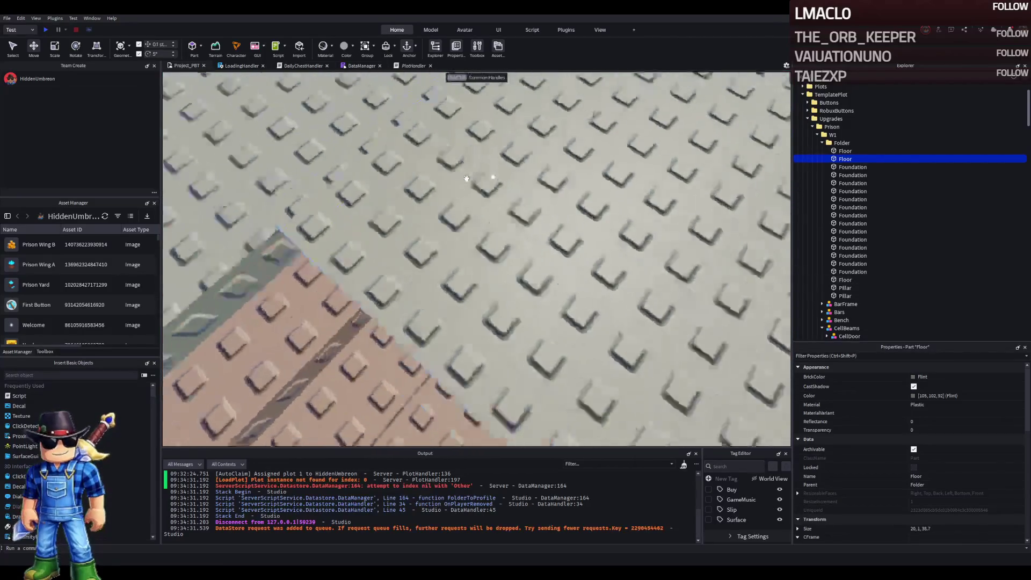
scroll("down", 3)
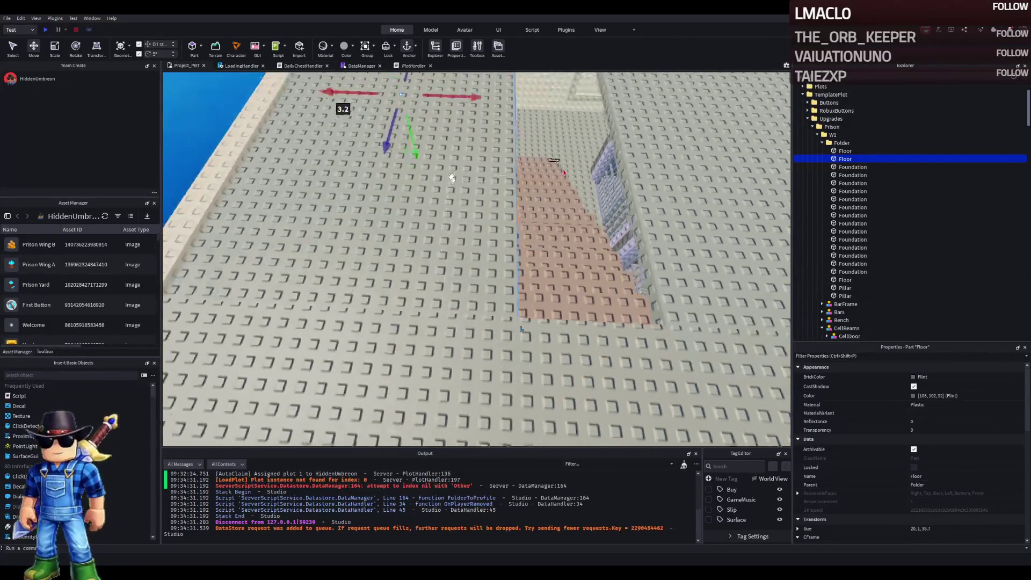
left_click_drag(466, 109, 467, 109)
key("d")
left_click(502, 161)
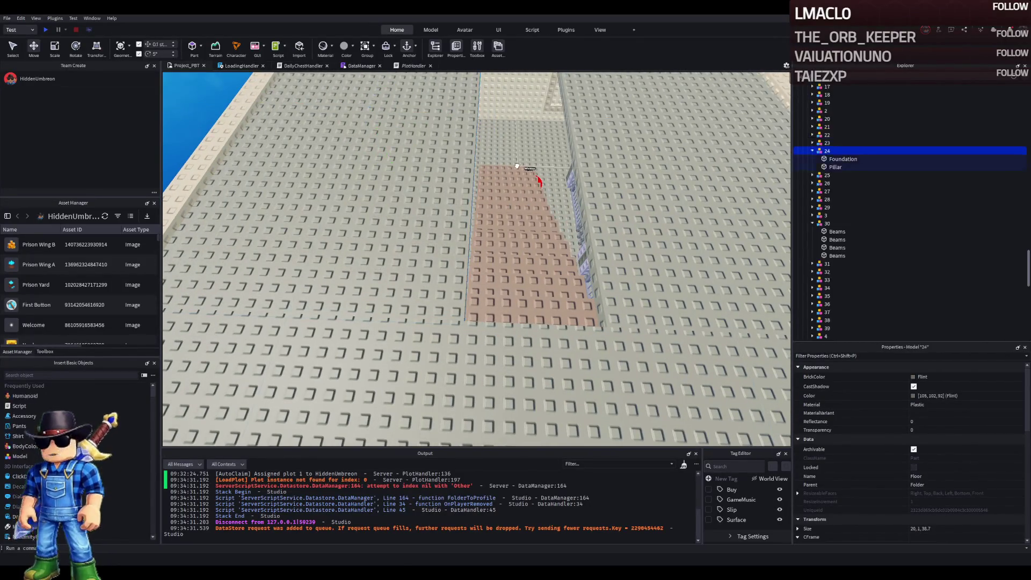
- Select the large 48-stud-wide Floor slab and inspect it from the cell corridor
scroll("up", 3)
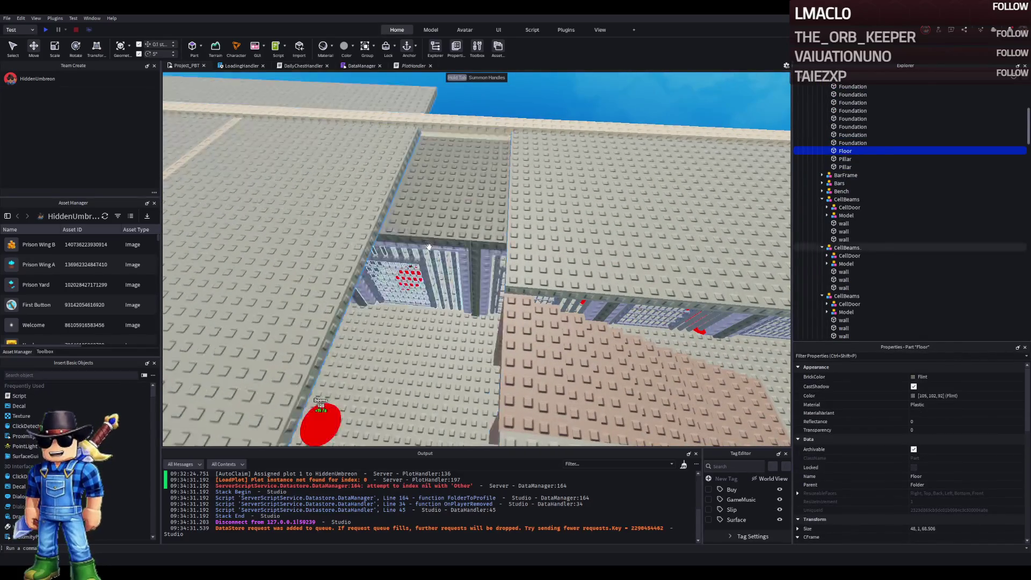
left_click_drag(440, 246, 458, 249)
left_click(458, 248)
left_click(454, 225)
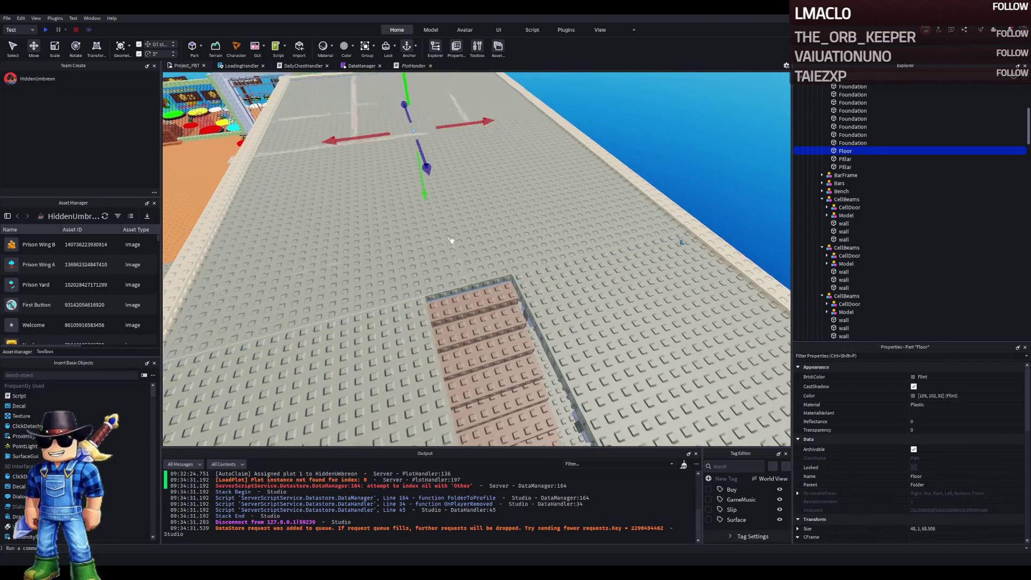
scroll("up", 3)
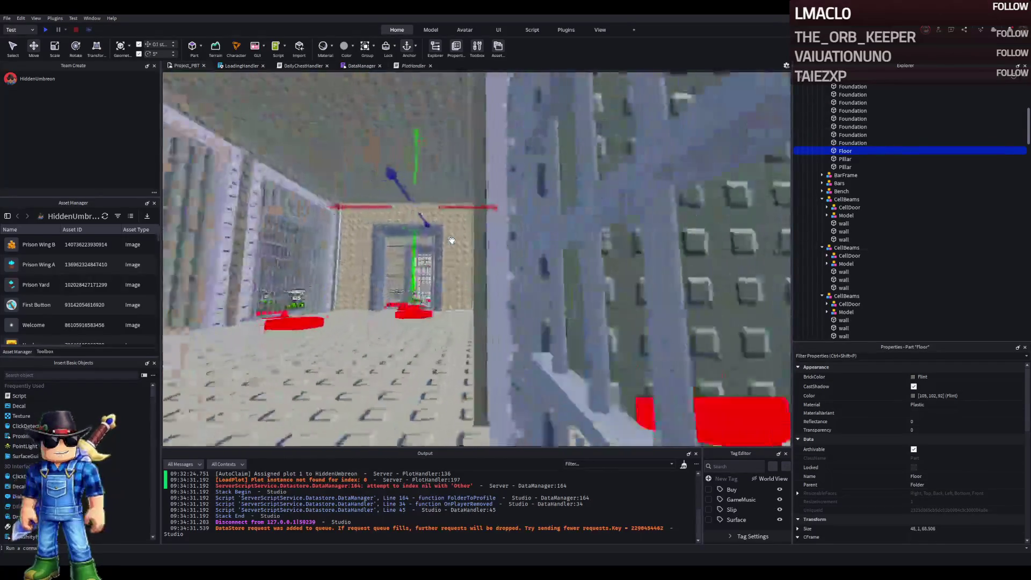
key("w")
key("w")
key("w")
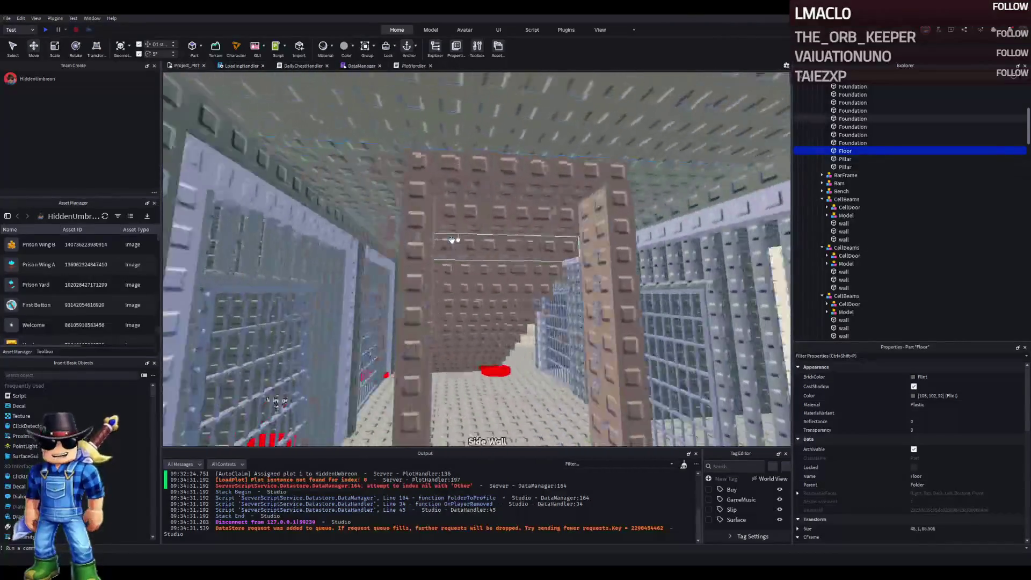
scroll("down", 3)
scroll("up", 3)
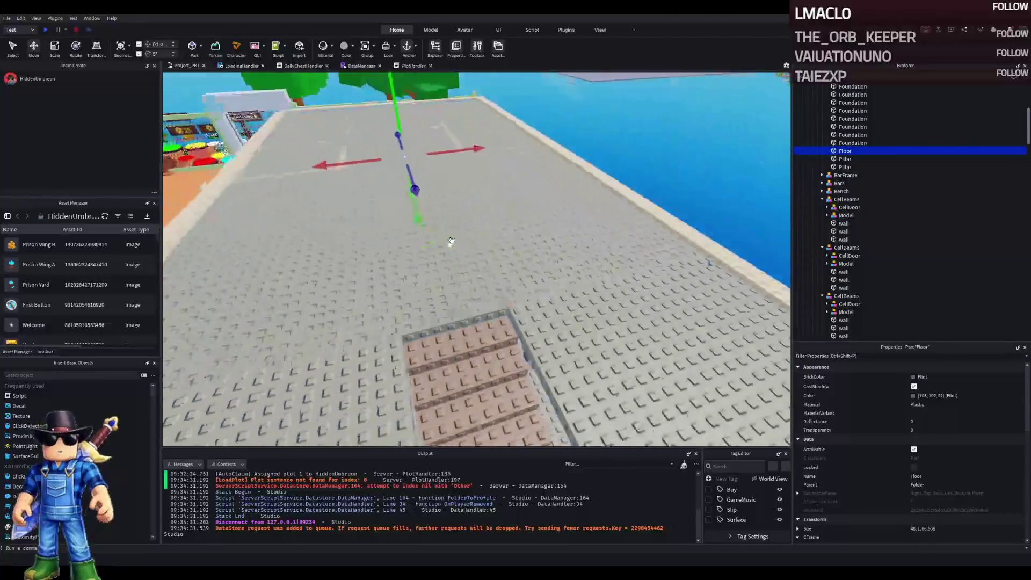
scroll("up", 3)
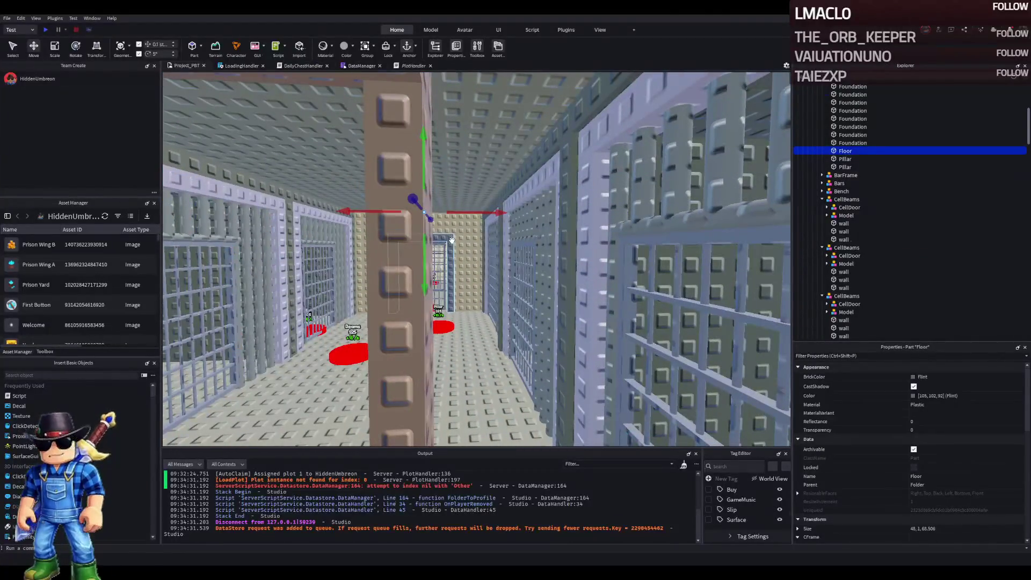
key("s")
key("s")
key("s")
key("e")
key("e")
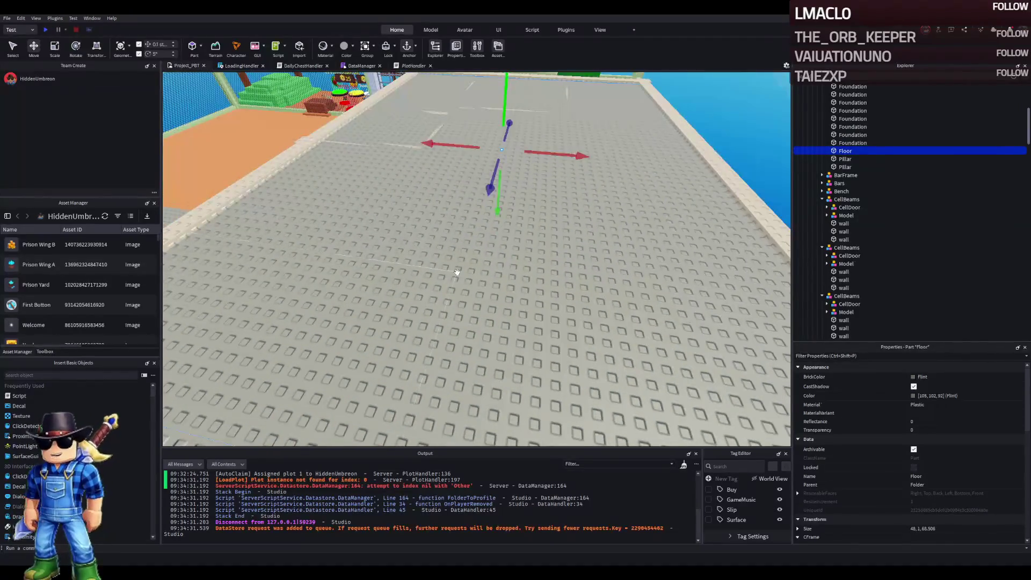
key("a")
key("a")
key("a")
key("s")
key("s")
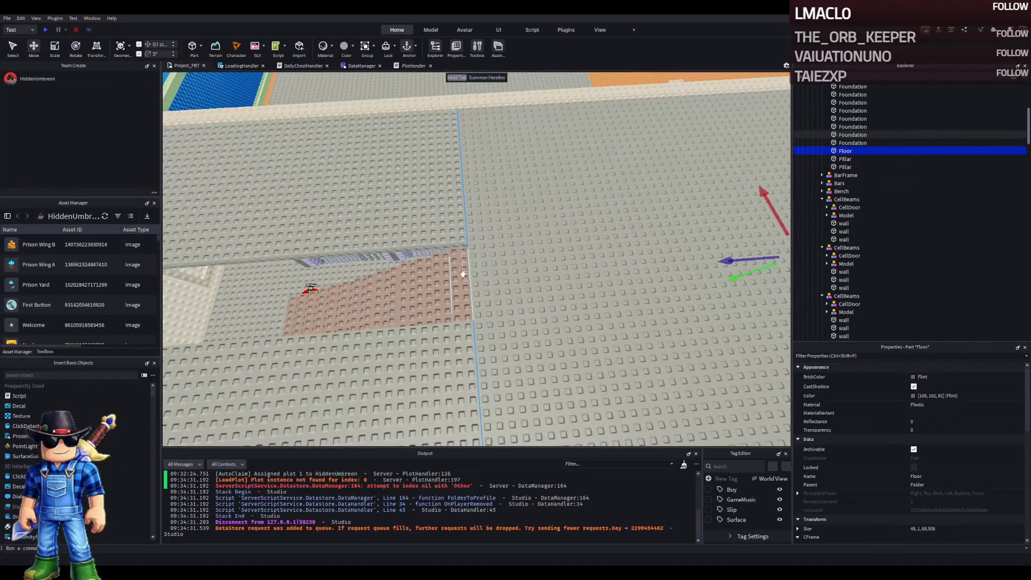
key("f")
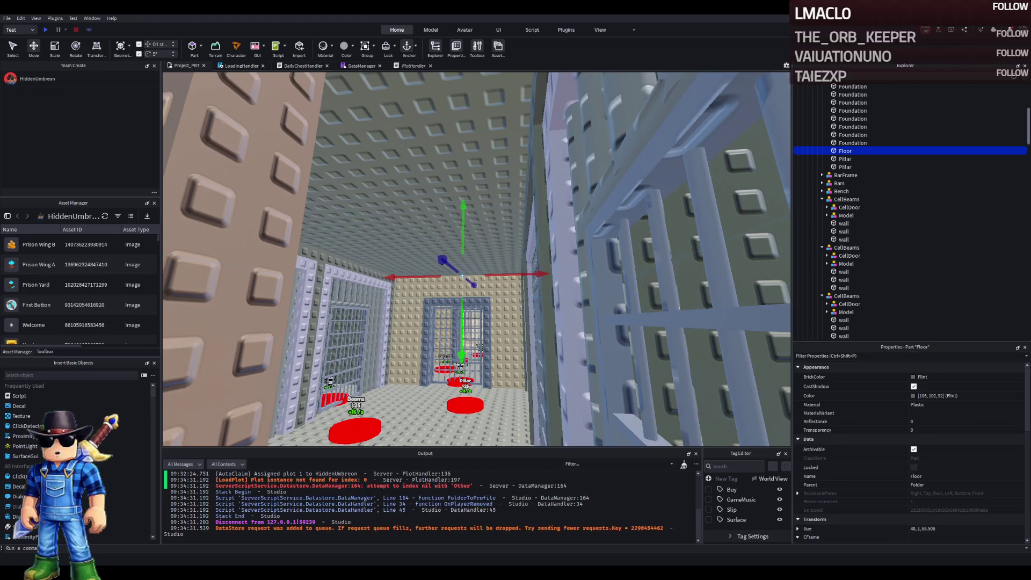
- Shorten the large Floor from about 68.5 to roughly 10.2 studs long
scroll("down", 3)
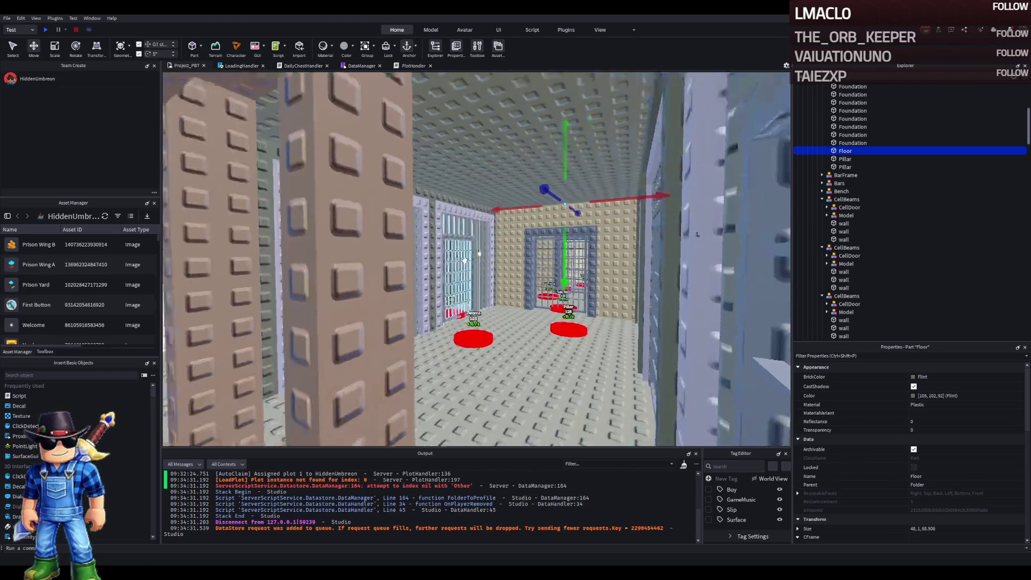
scroll("down", 3)
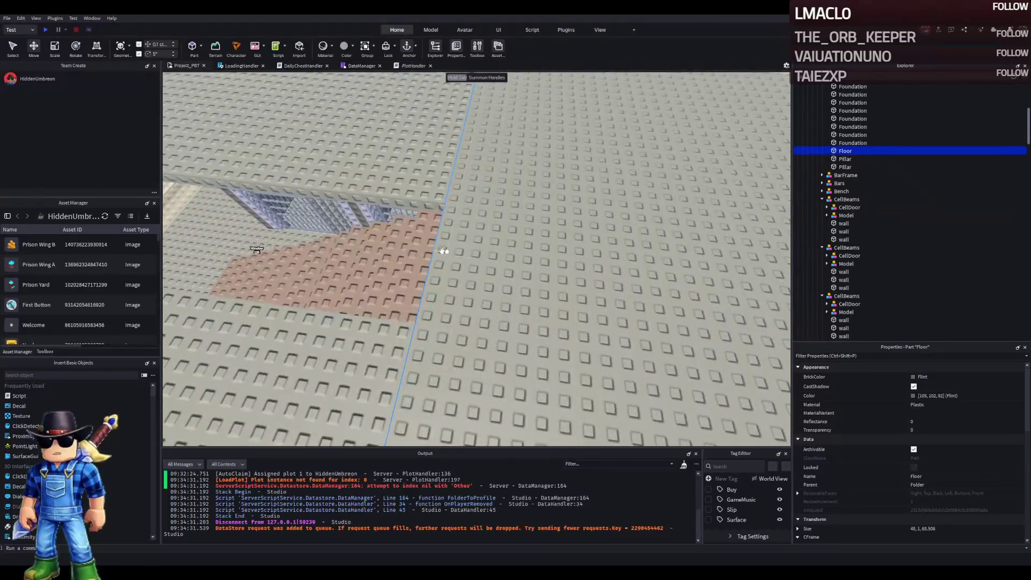
scroll("down", 3)
scroll("up", 3)
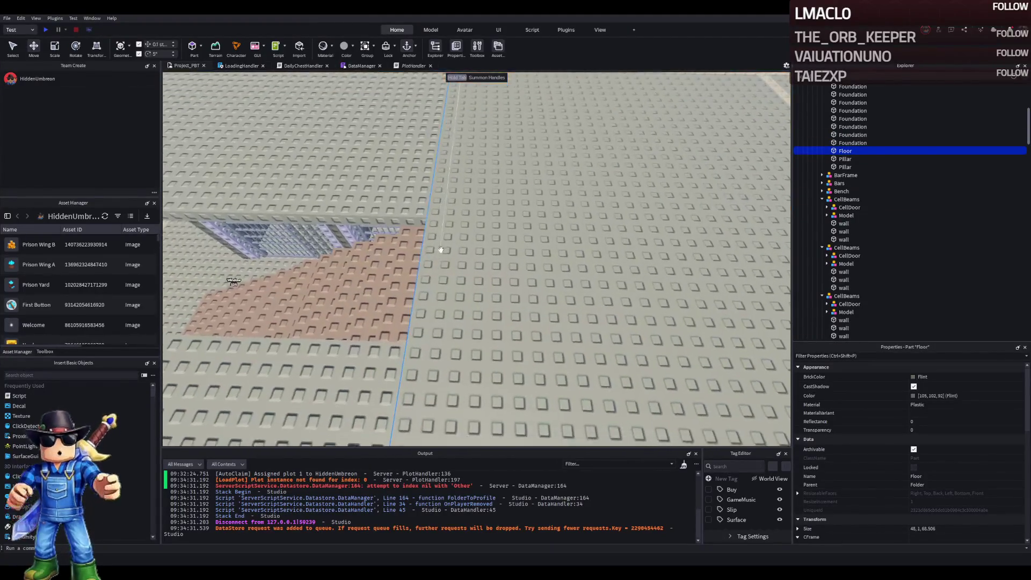
scroll("down", 3)
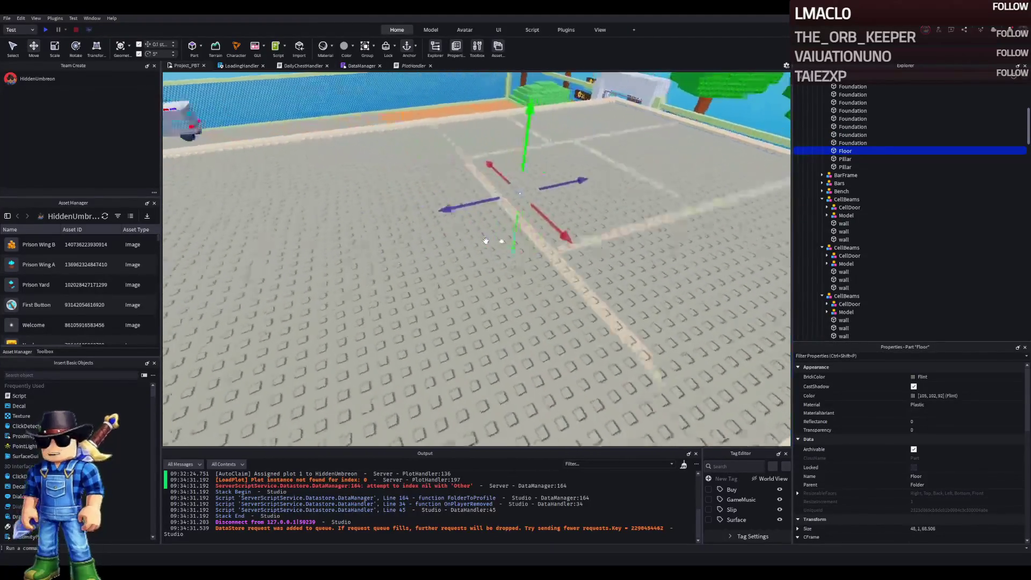
scroll("up", 3)
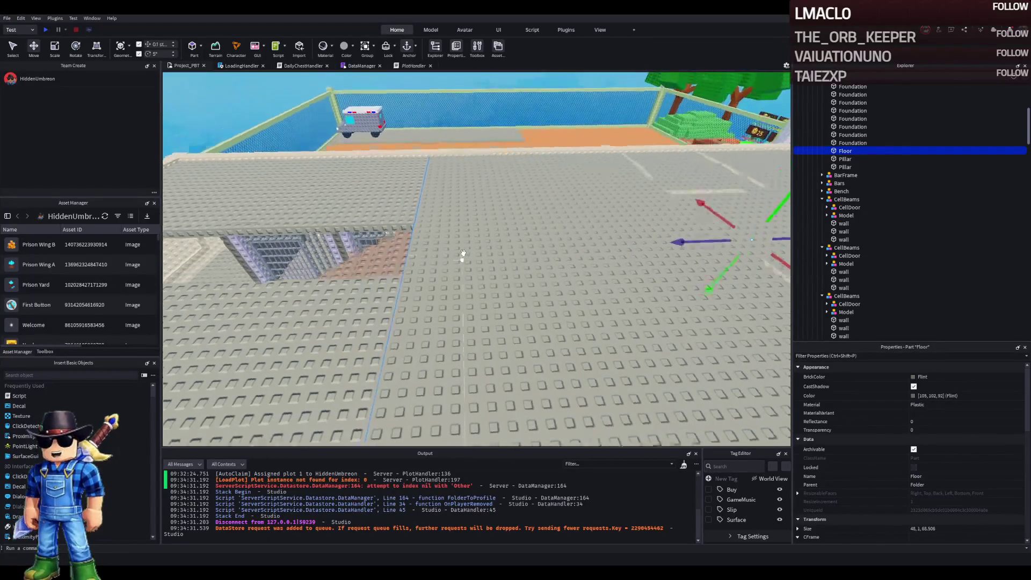
left_click_drag(710, 143, 490, 229)
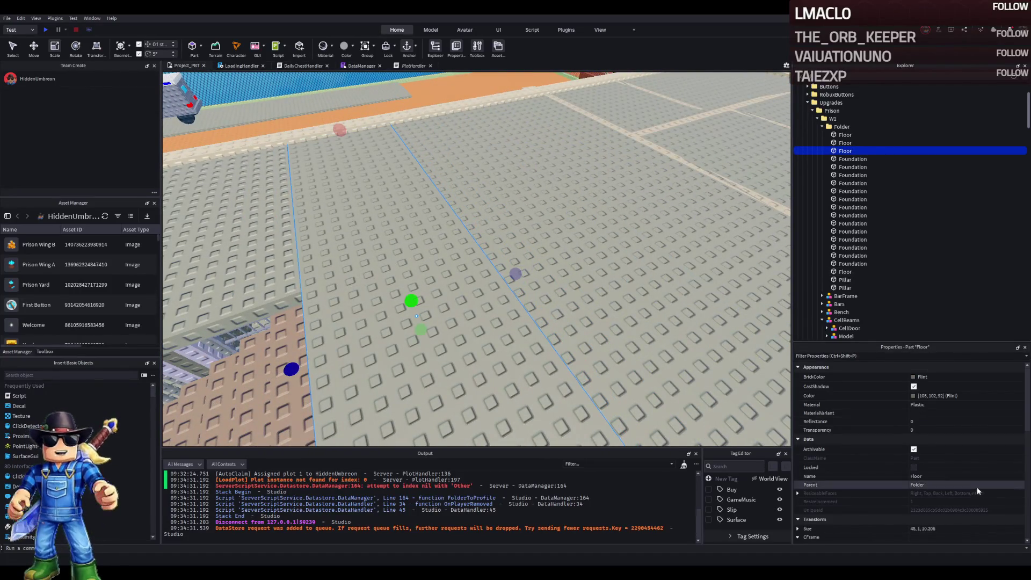
- Set the Floor strip's Size to exactly 48, 1, 10
left_click(970, 529)
key("BackSpace")
key("BackSpace")
key("BackSpace")
key("Return")
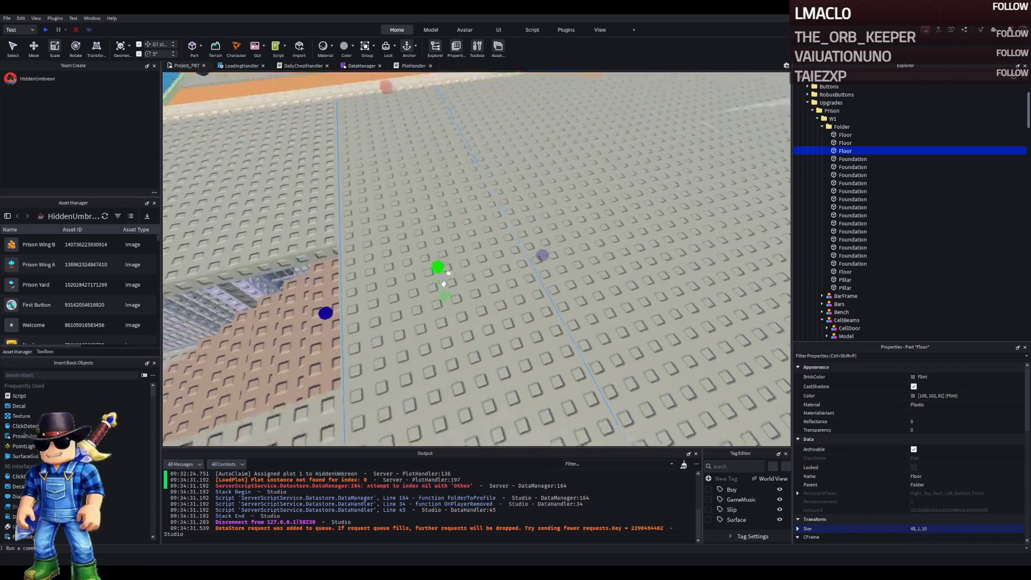
key("ctrl+2")
scroll("up", 3)
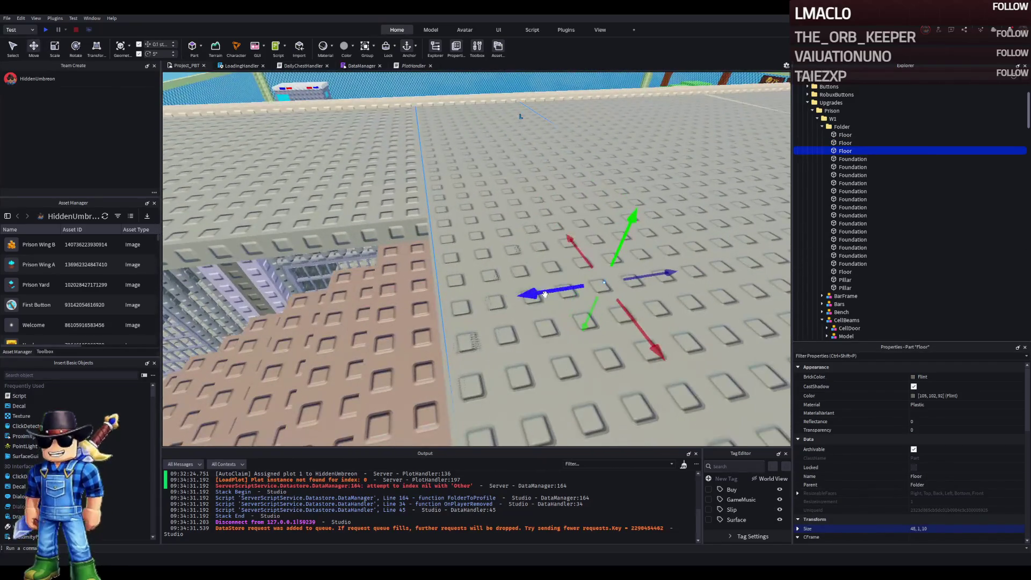
left_click_drag(543, 292, 542, 292)
- Shorten the longer Floor from 68.506 to 44.706 studs
left_click(610, 214)
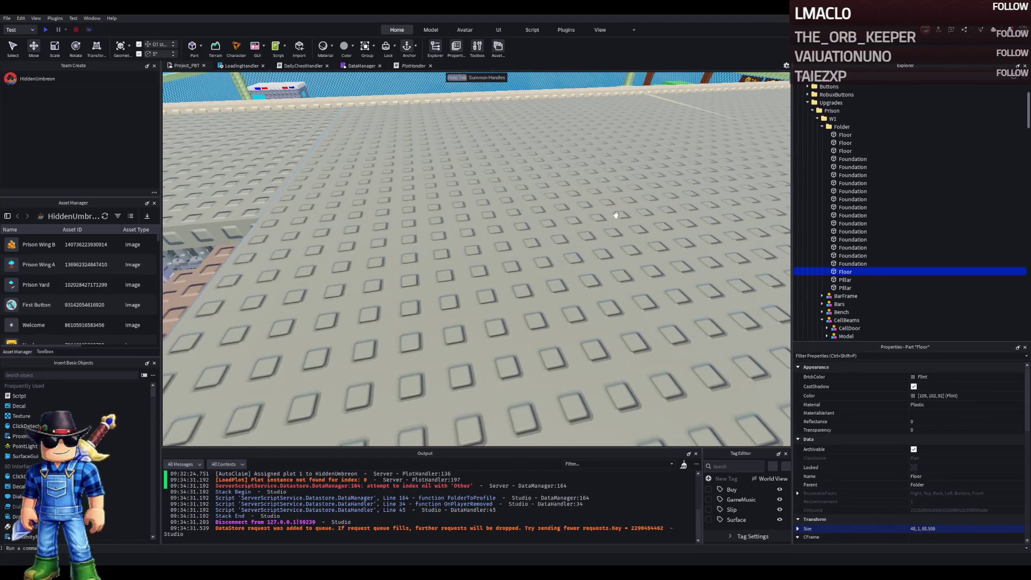
key("ctrl+3")
left_click_drag(276, 267, 427, 286)
- Narrow the 20-wide Floor slab to 18 × 1 × 38.7
left_click(845, 151)
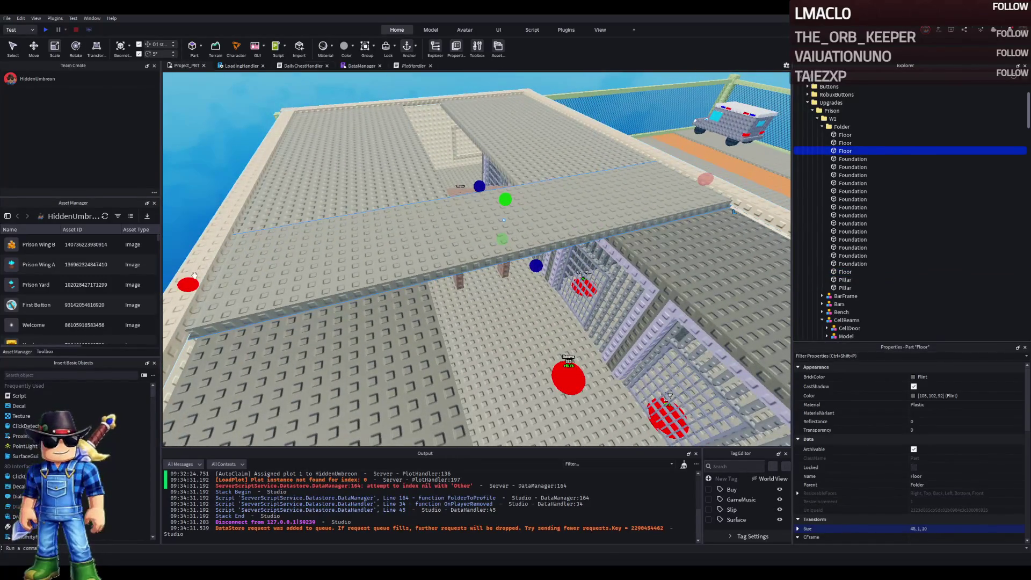
key("f")
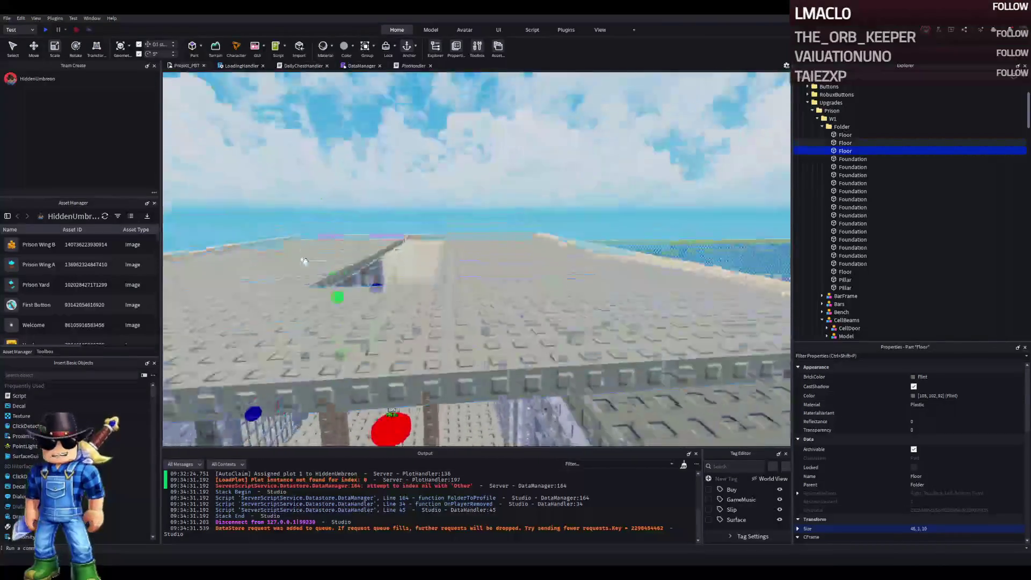
left_click(426, 242)
key("f")
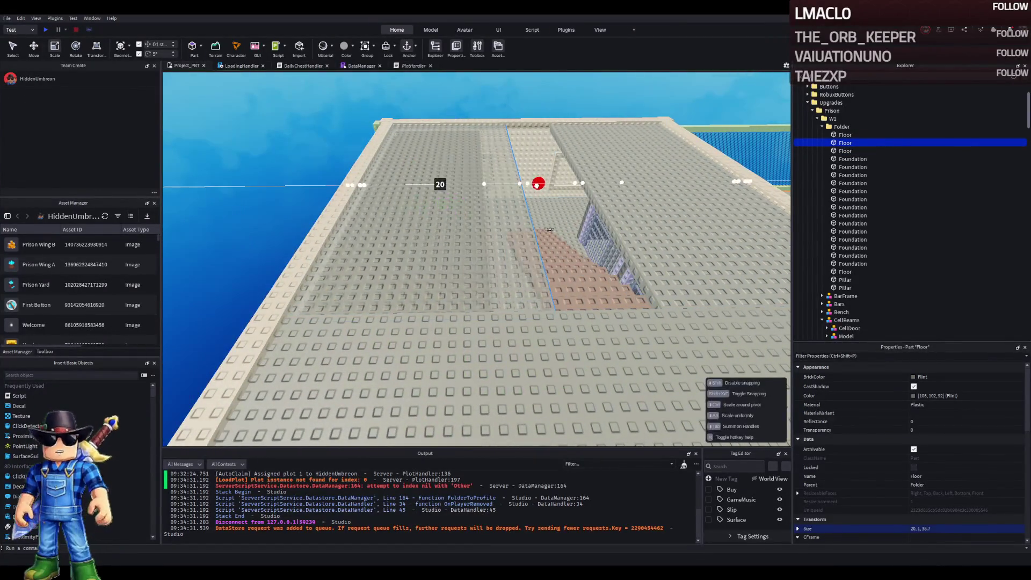
left_click_drag(537, 185, 513, 197)
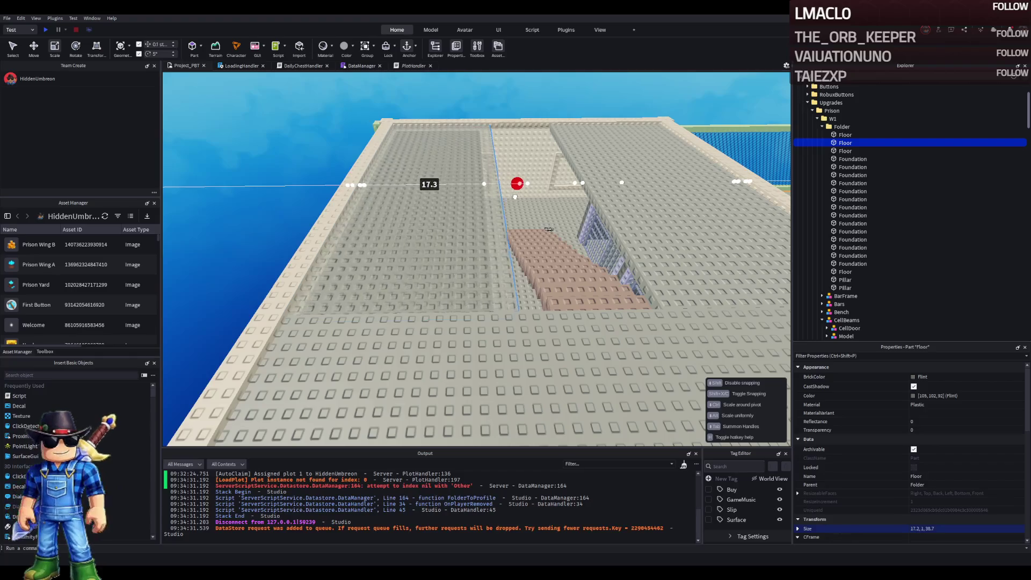
left_click(516, 225)
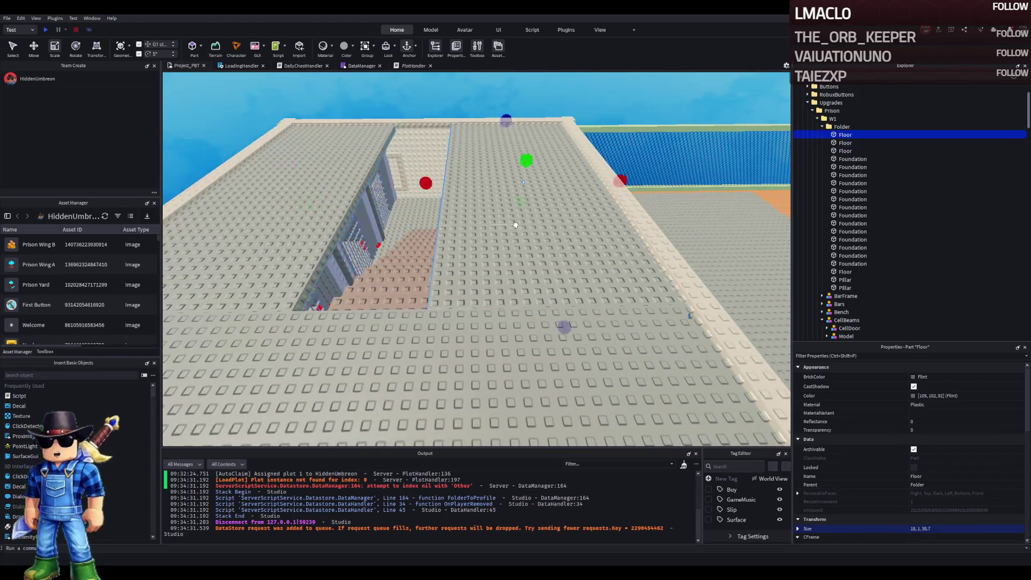
- Narrow the first Floor to about 17 studs and the 48 × 10 Floor to 13 wide
left_click_drag(431, 185, 448, 188)
left_click(439, 269)
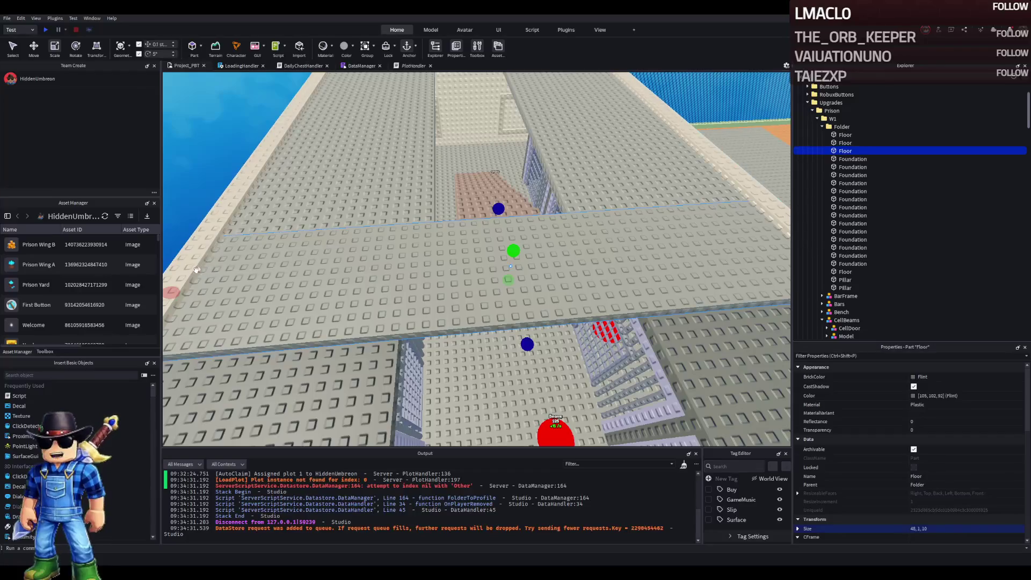
left_click_drag(173, 287, 409, 266)
- Lengthen the 18-wide Floor and set its Size to exactly 18, 1, 70
left_click(417, 261)
left_click_drag(561, 209, 359, 95)
left_click_drag(392, 213, 369, 215)
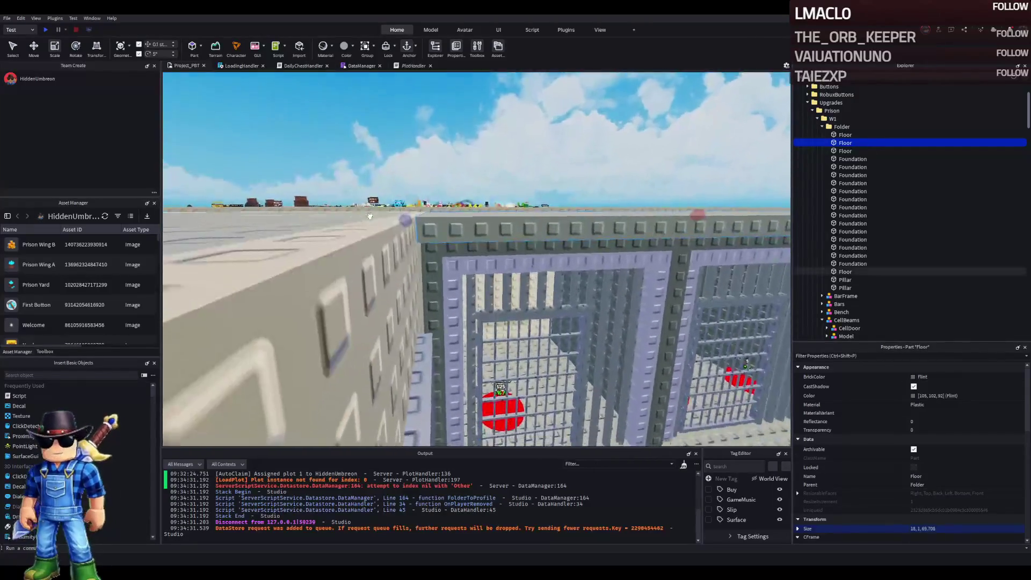
key("e")
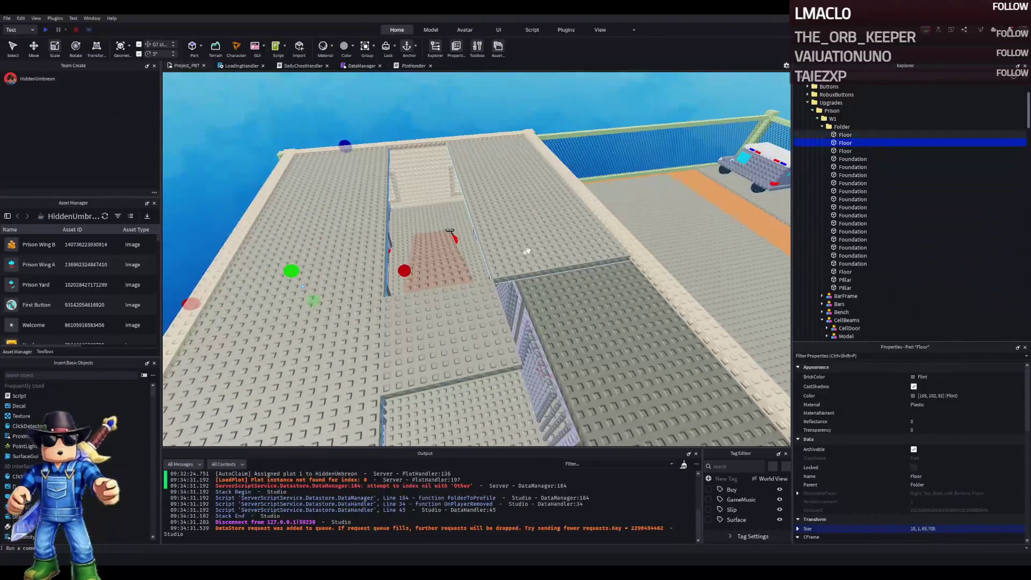
scroll("up", 3)
mouse_move(329, 222)
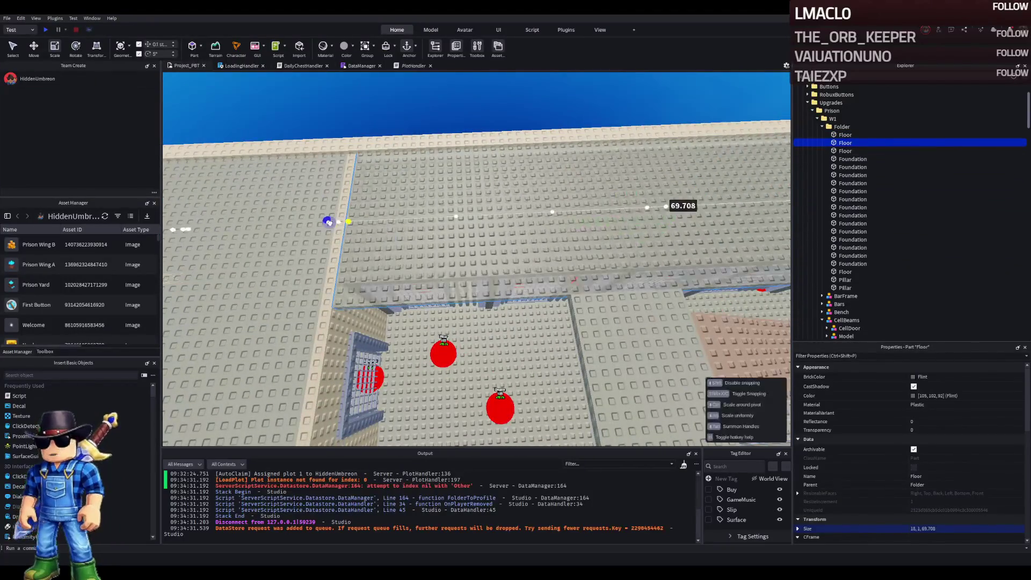
key("s")
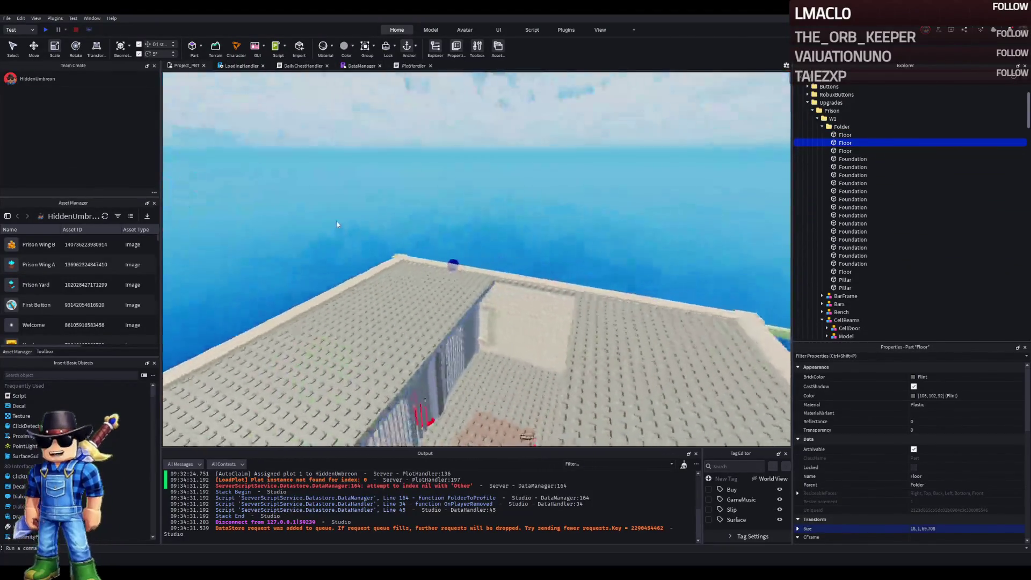
key("q")
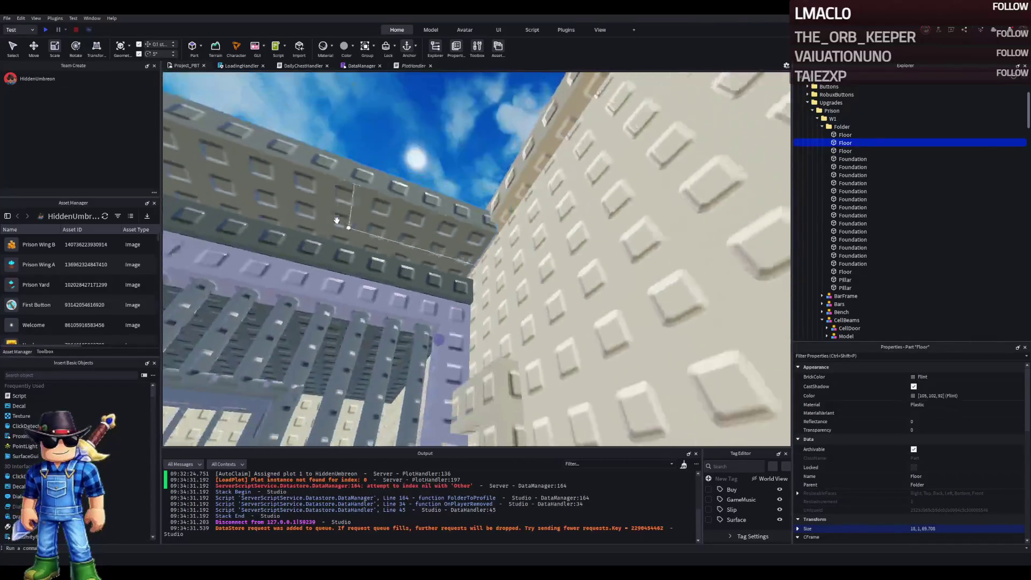
mouse_move(467, 290)
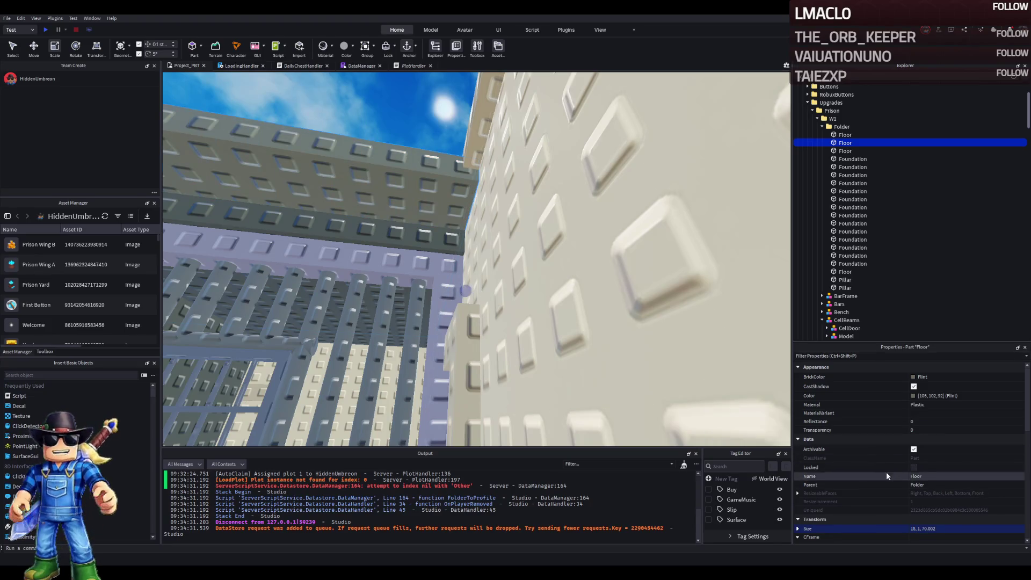
left_click(964, 529)
key("BackSpace")
key("BackSpace")
key("BackSpace")
key("Return")
key("f")
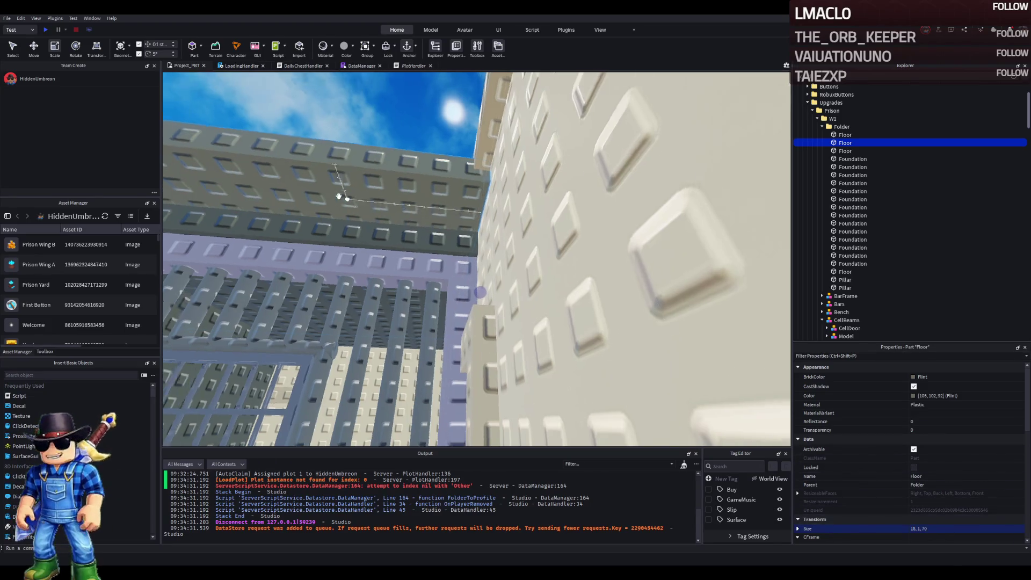
- Stretch the other roof floor slab lengthwise to 70 studs
left_click(846, 135)
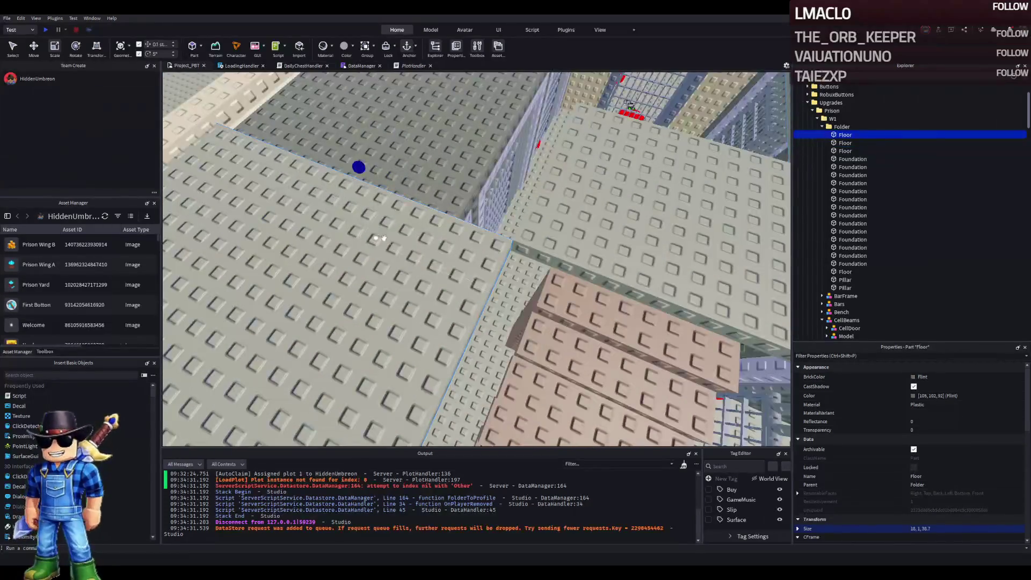
key("f")
left_click_drag(398, 185, 466, 202)
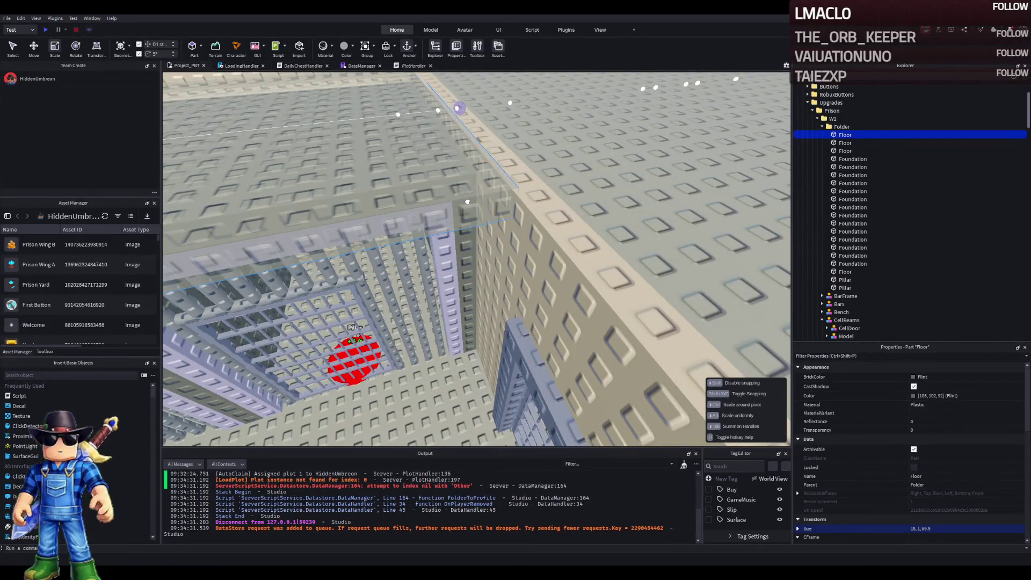
scroll("down", 3)
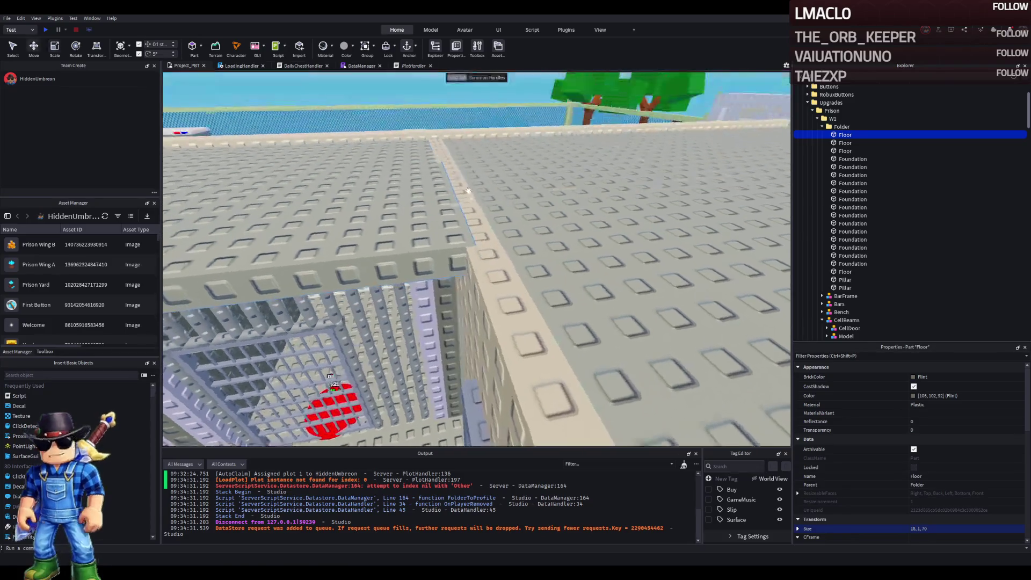
scroll("up", 3)
left_click_drag(215, 210, 437, 235)
scroll("up", 3)
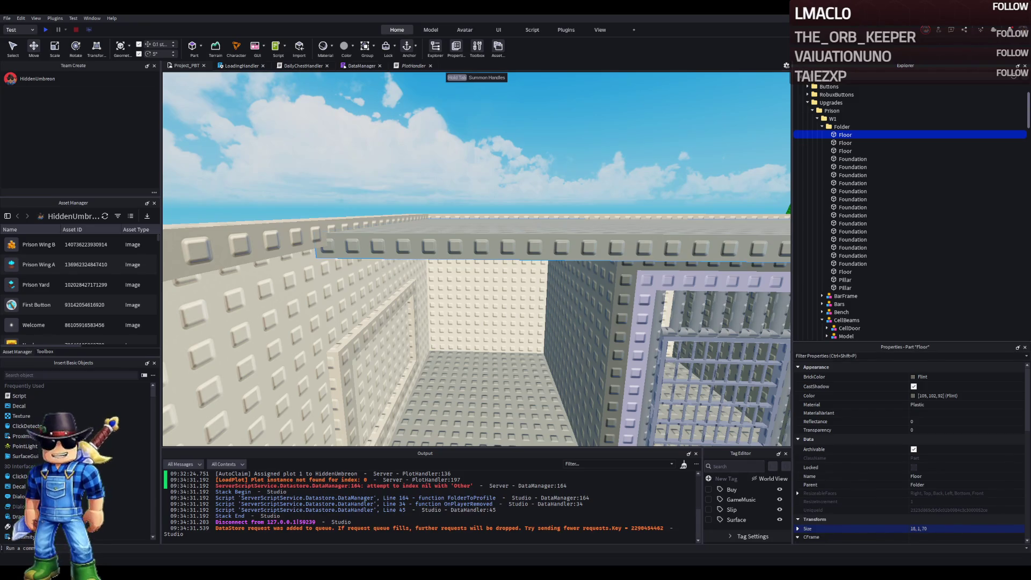
- Heighten both staircase pillars from 14 to 15 studs, making each 1 × 15 × 2
scroll("down", 3)
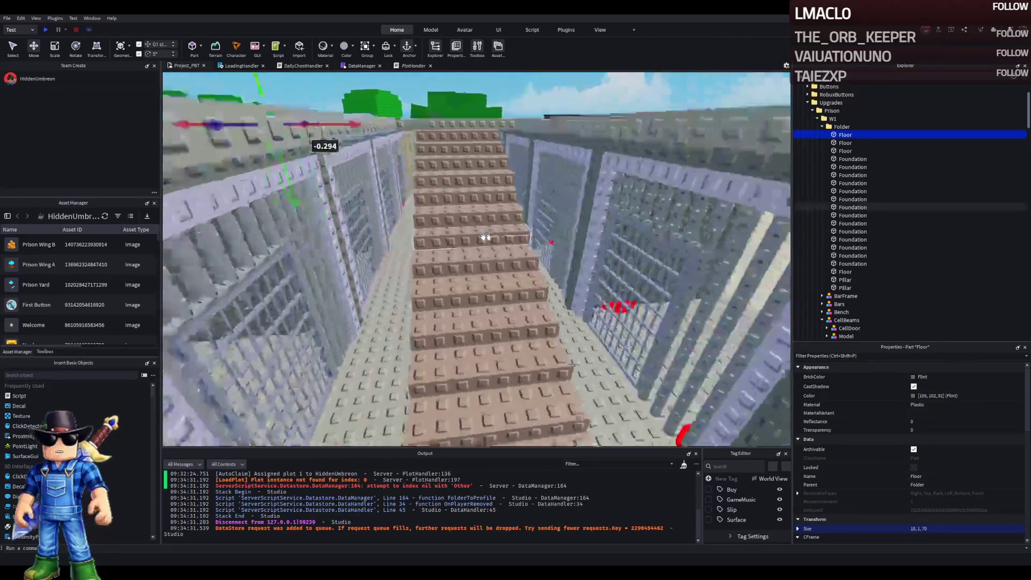
scroll("up", 3)
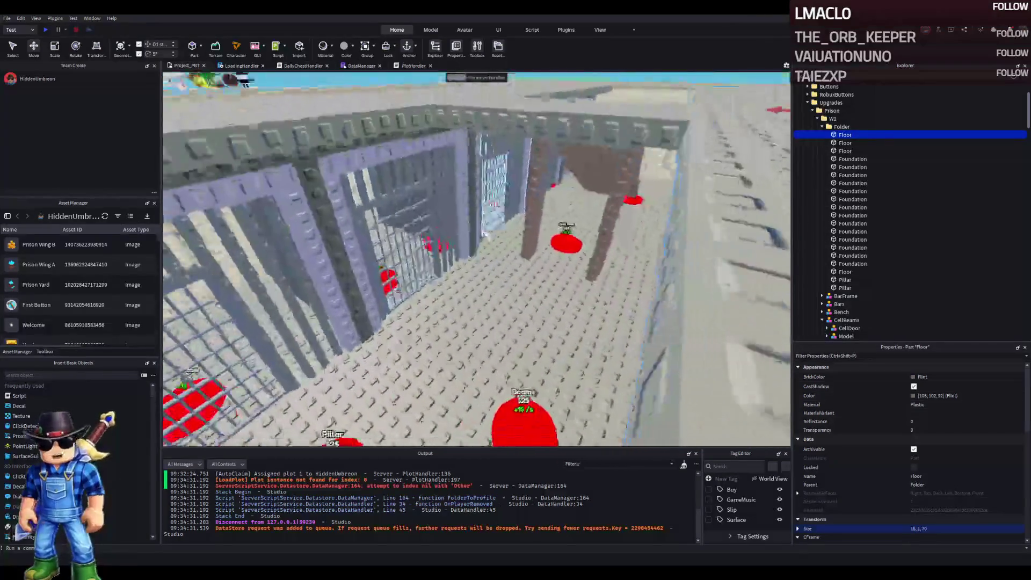
scroll("up", 3)
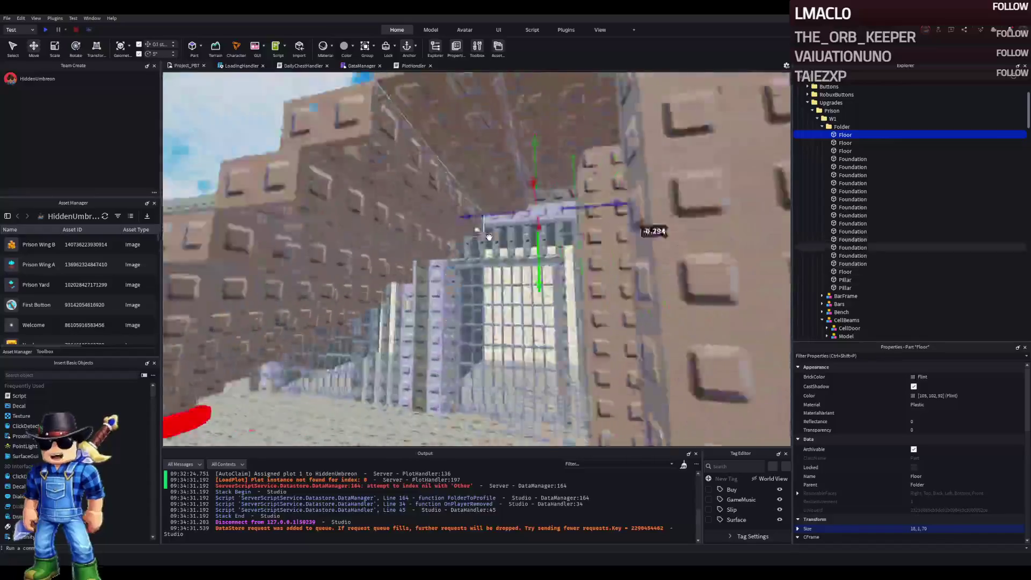
left_click(499, 240)
key("e")
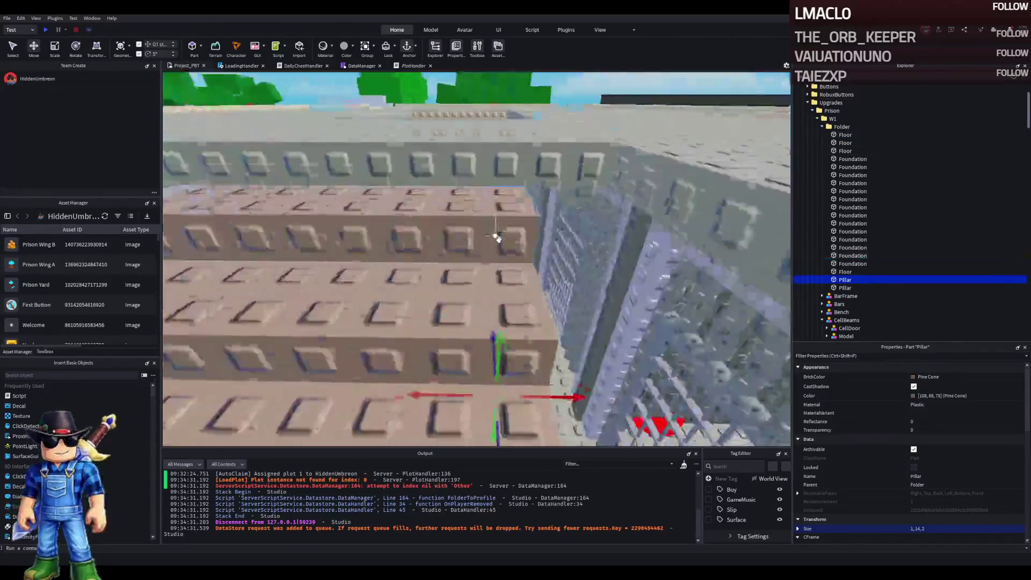
left_click_drag(493, 217, 495, 192)
left_click(456, 245)
key("f")
left_click_drag(448, 157, 458, 156)
left_click(628, 172)
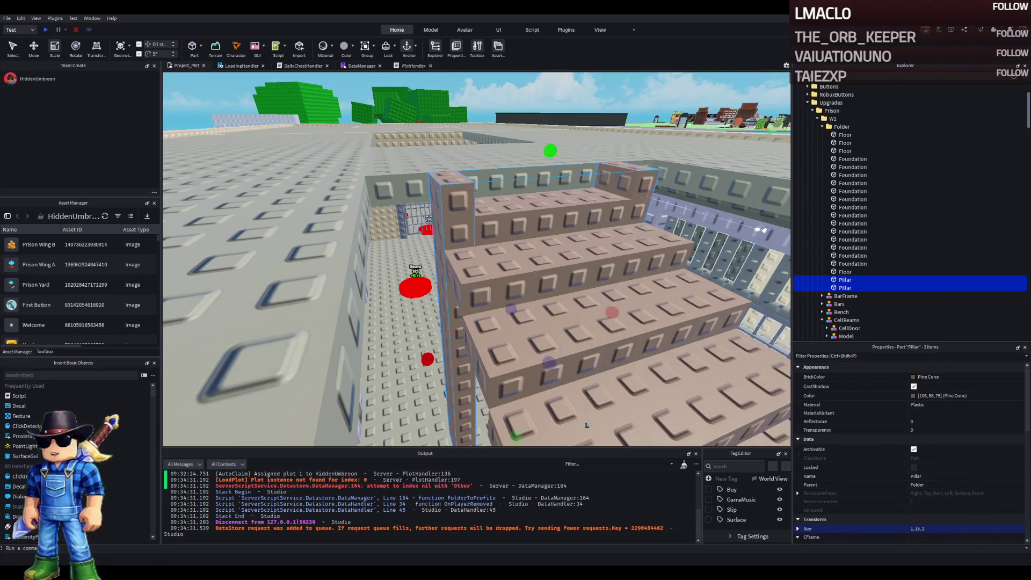
- Change both staircase pillars' BrickColor from Pine Cone to Flint
left_click(929, 376)
left_click(889, 508)
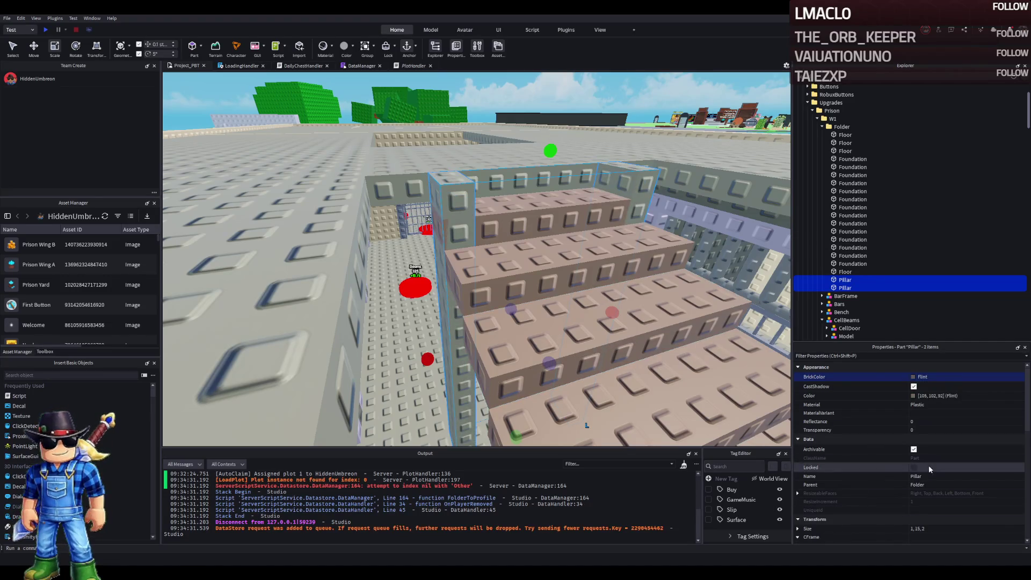
left_click(562, 230)
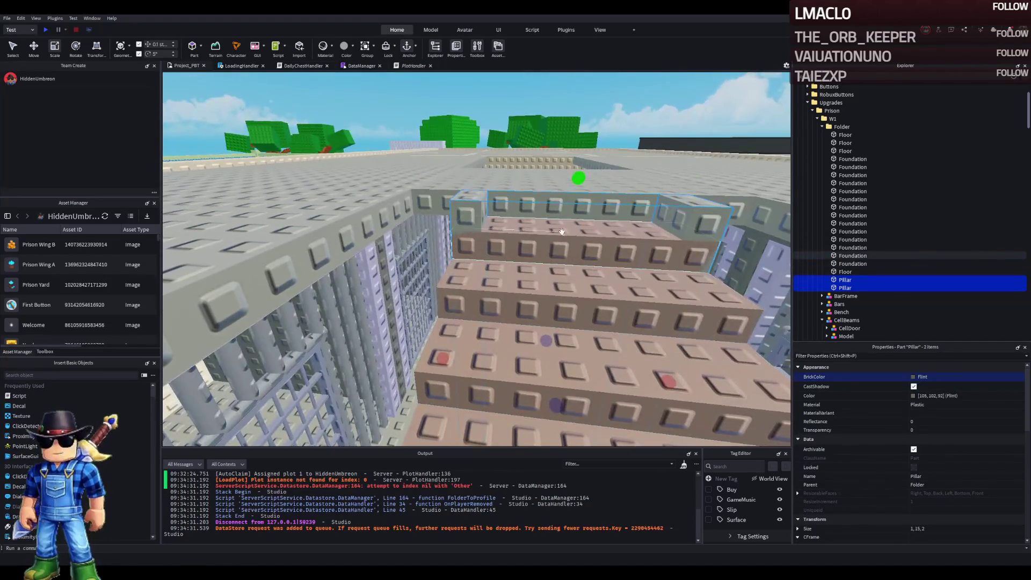
key("d")
key("ctrl+3")
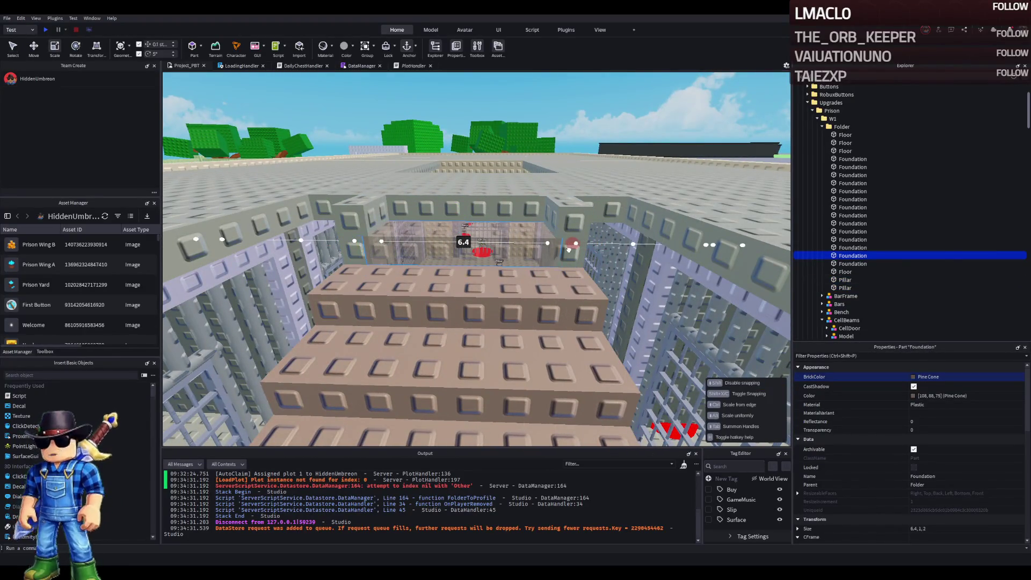
- Fly the camera over the prison to inspect the staircase between the cell blocks
left_click(565, 251)
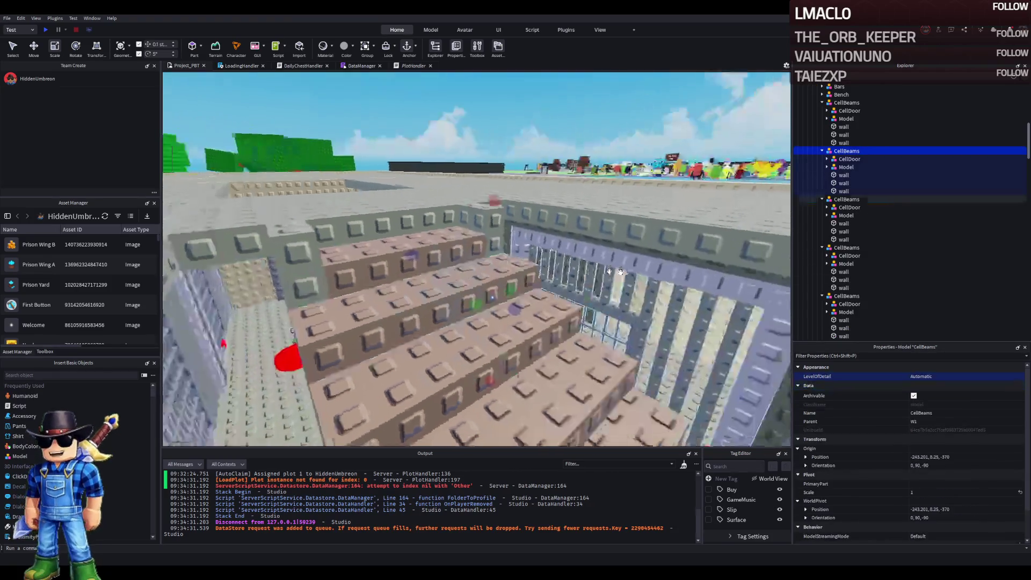
key("w")
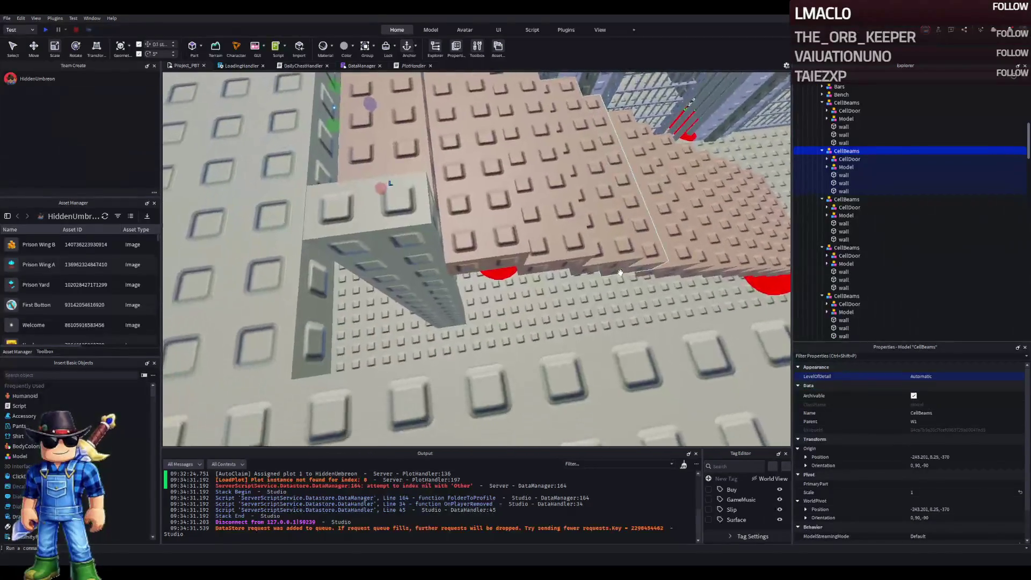
key("d")
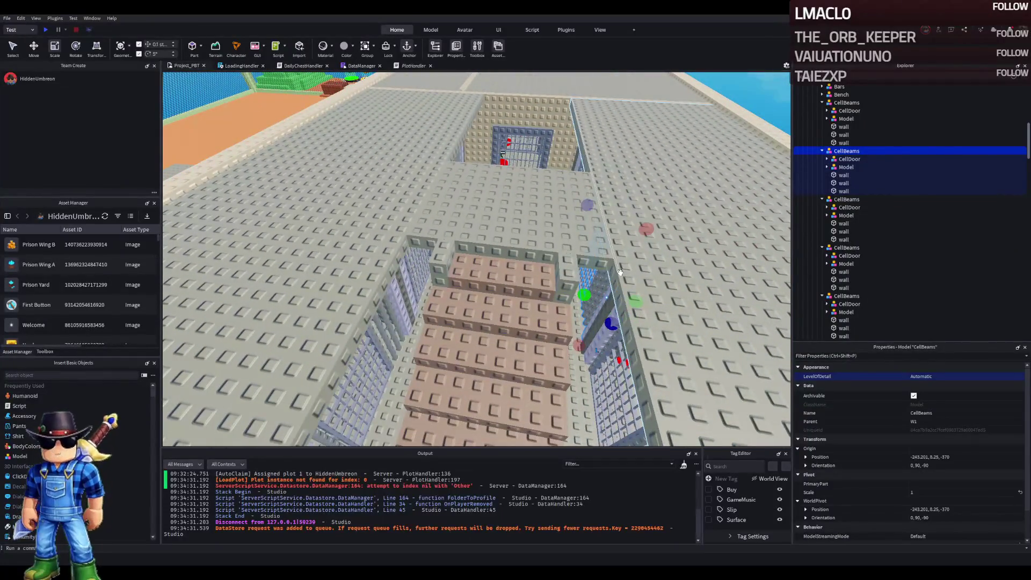
key("f")
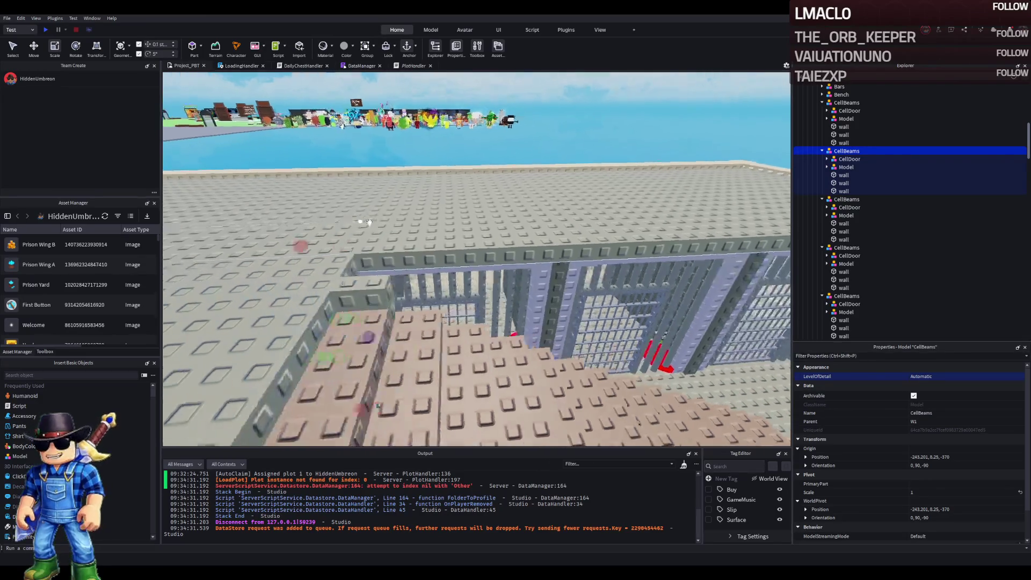
key("w")
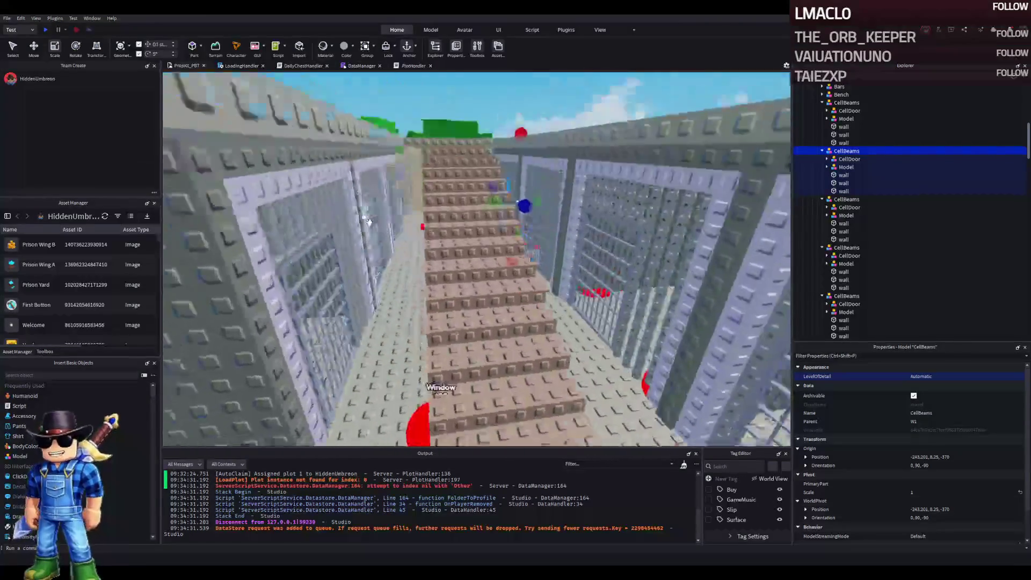
key("e")
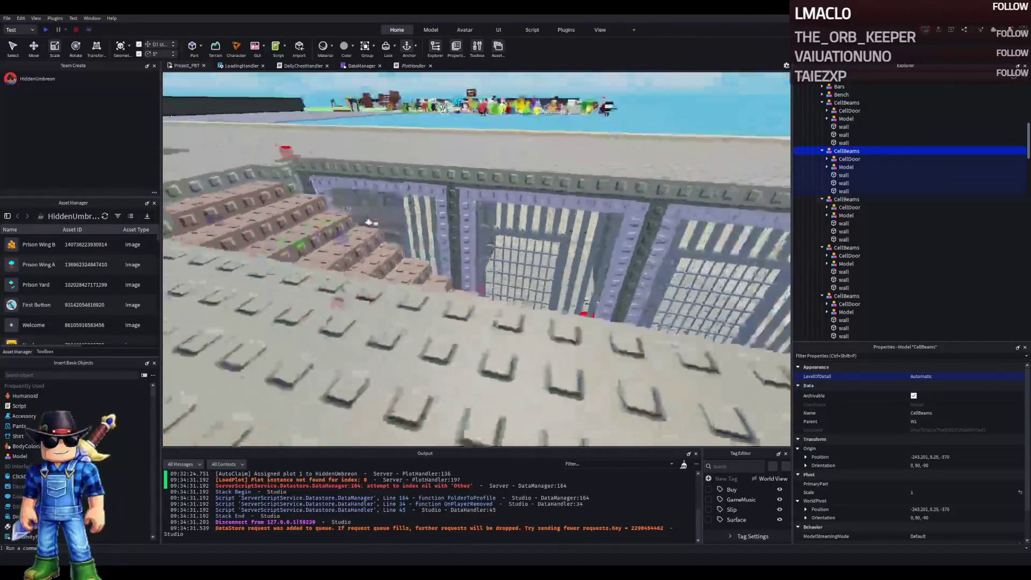
key("w")
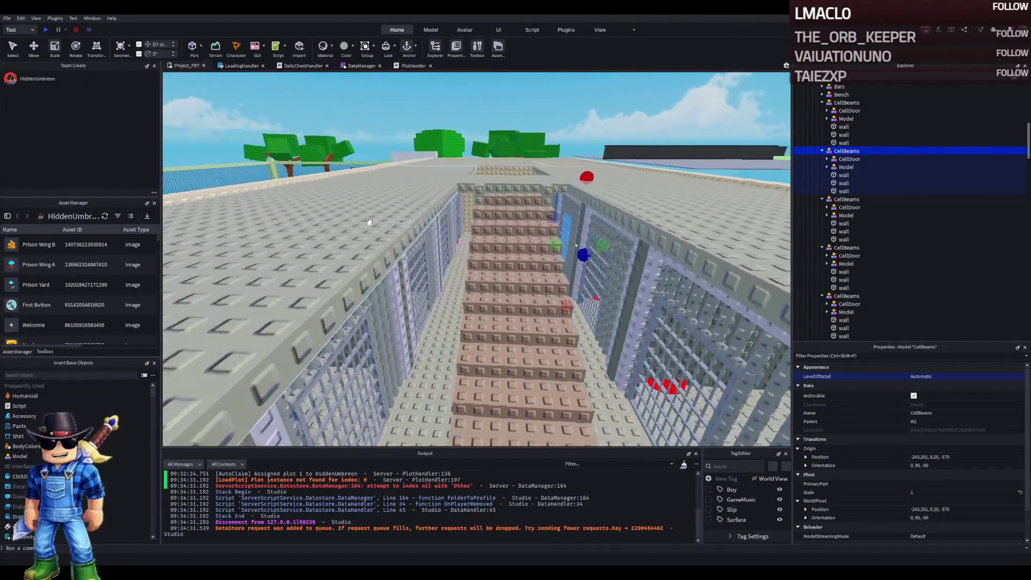
key("f")
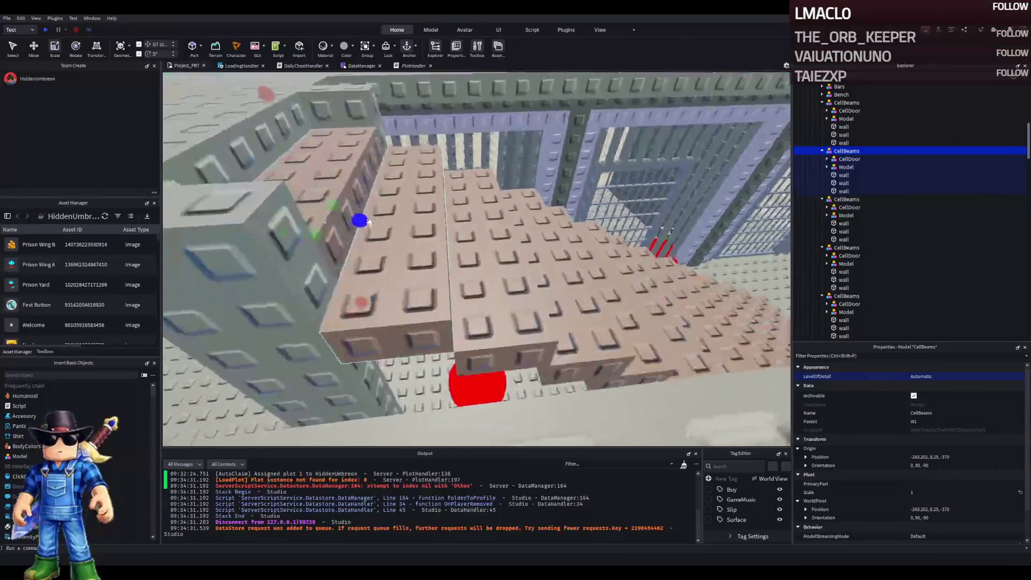
left_click(425, 269)
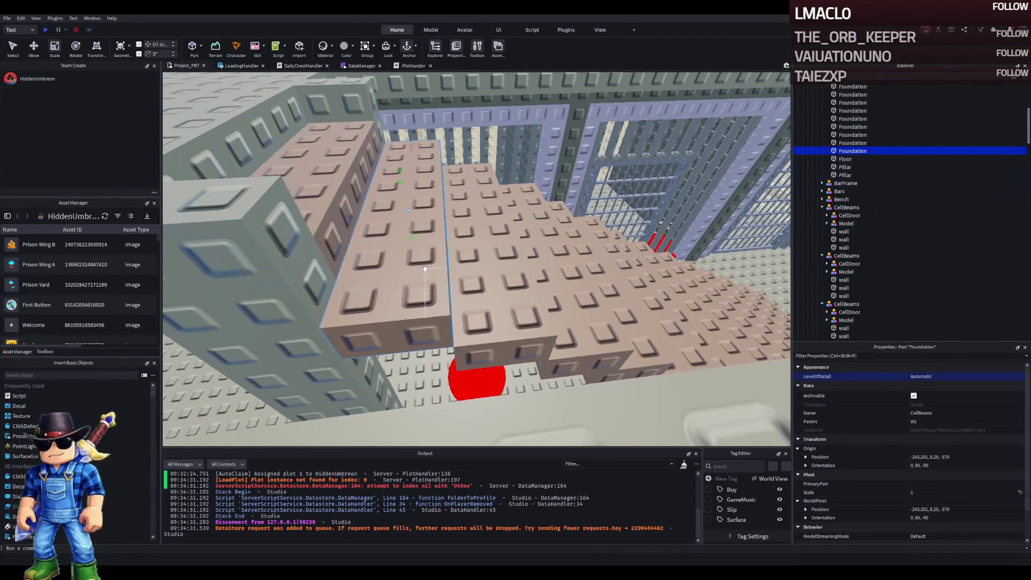
- Lower the Foundation beam under the stairs and stretch it to 27 × 1 × 2 studs
key("f")
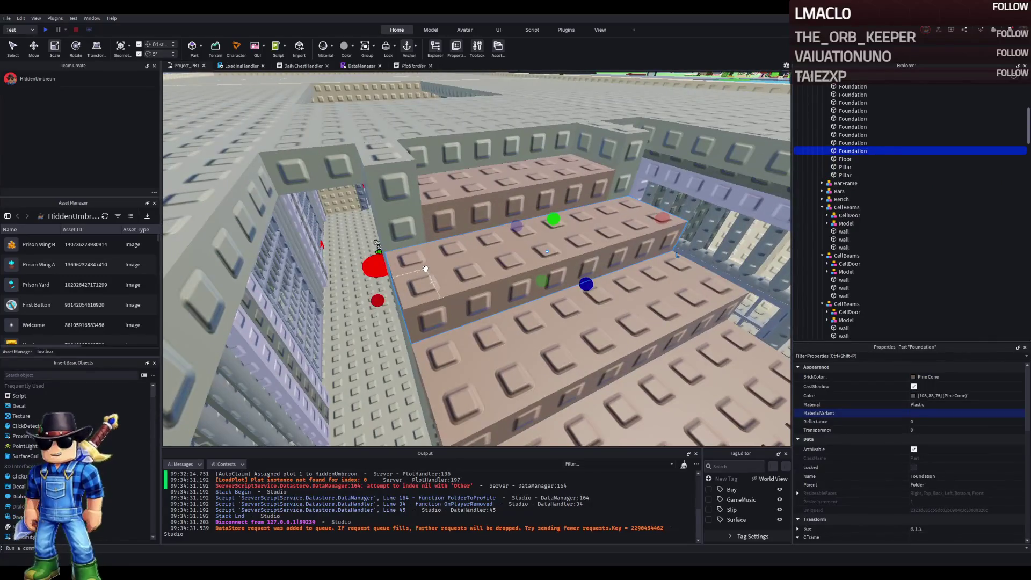
left_click(484, 244)
left_click_drag(515, 230, 433, 264)
scroll("up", 3)
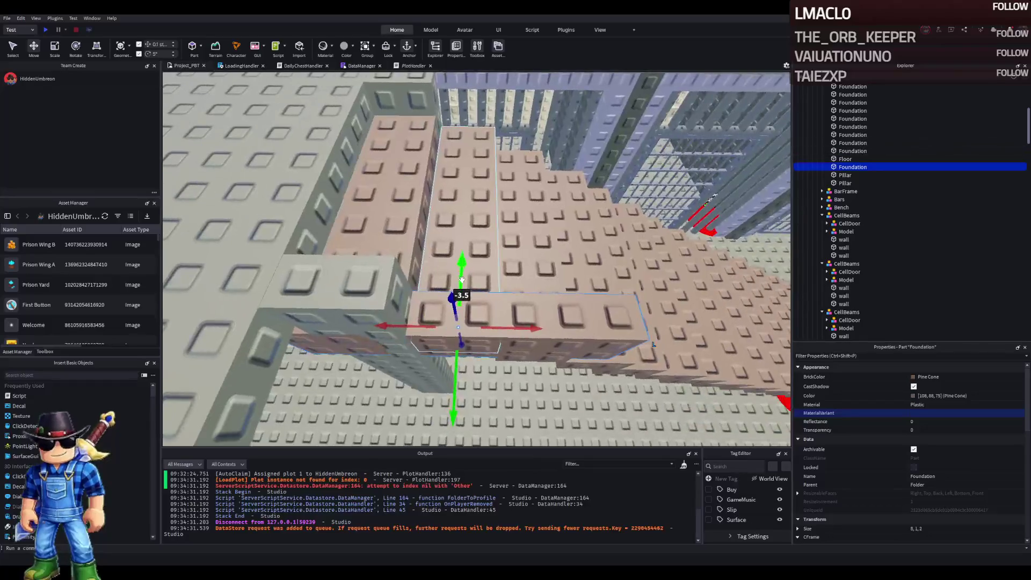
left_click_drag(391, 330, 444, 326)
key("ctrl+3")
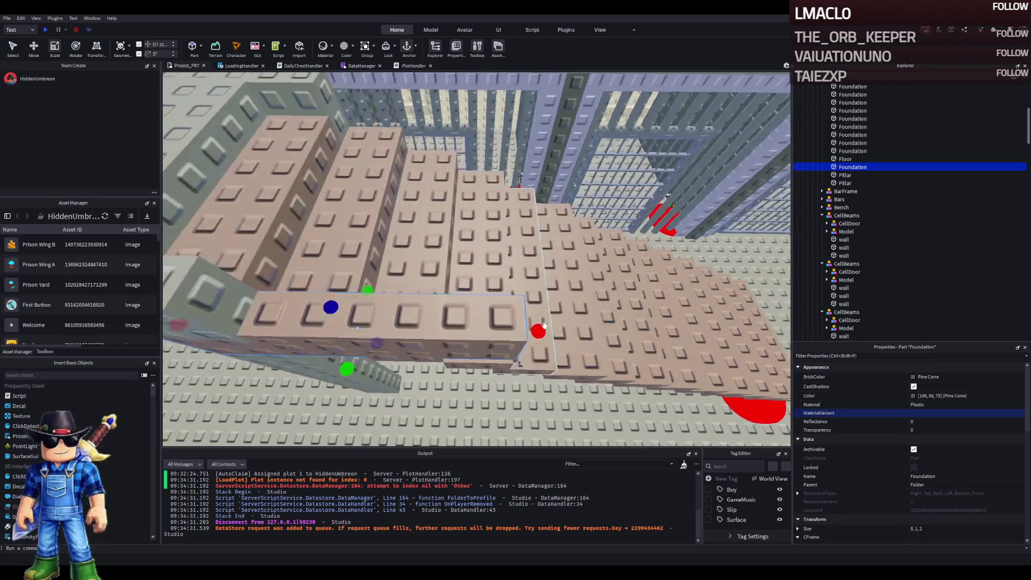
left_click_drag(336, 330, 489, 336)
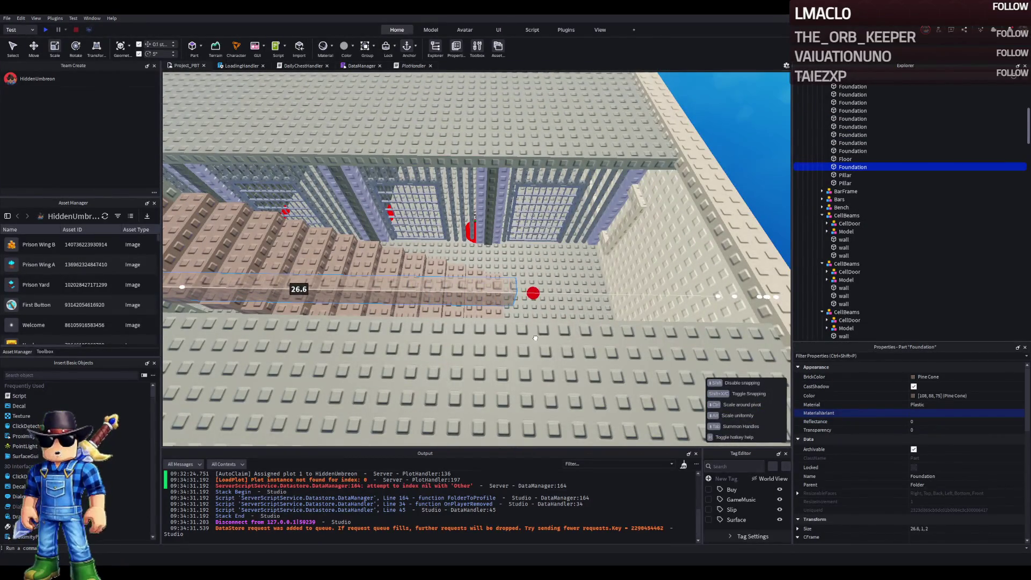
left_click_drag(541, 337, 541, 338)
key("w")
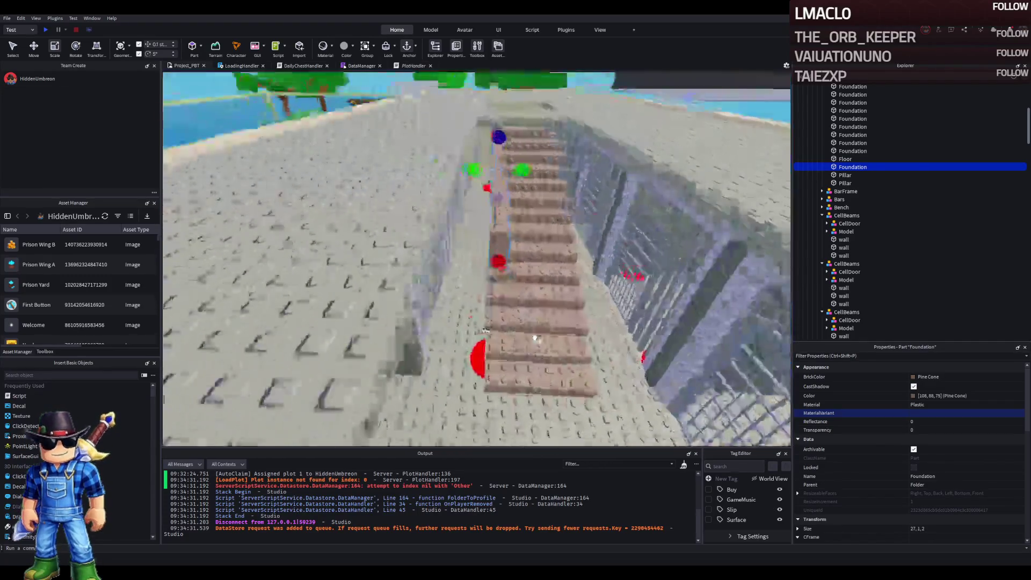
key("ctrl+2")
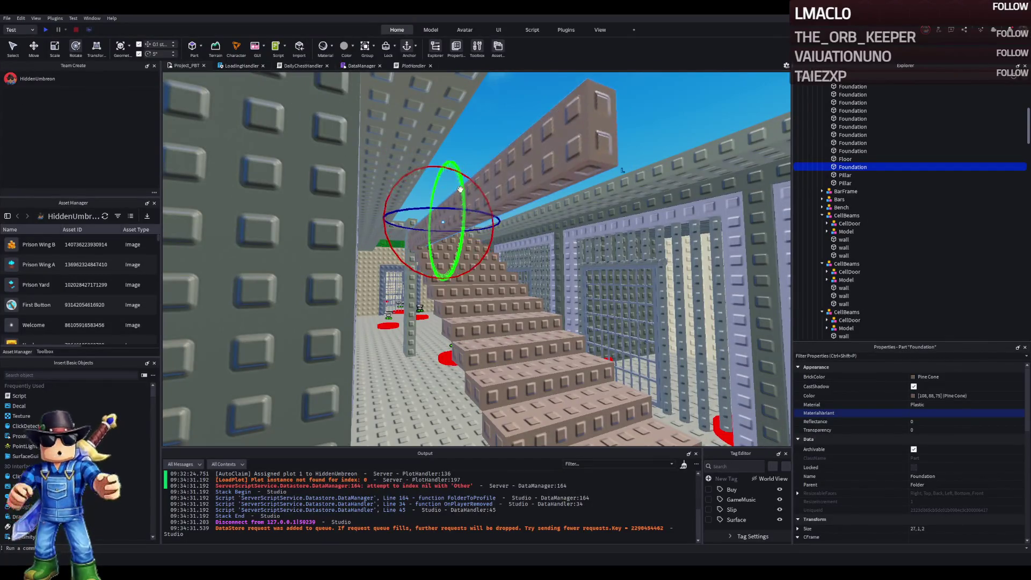
- Tilt the Foundation beam 25° and raise it about 3.5 studs beside the stairs
left_click_drag(468, 218, 462, 215)
key("ctrl+2")
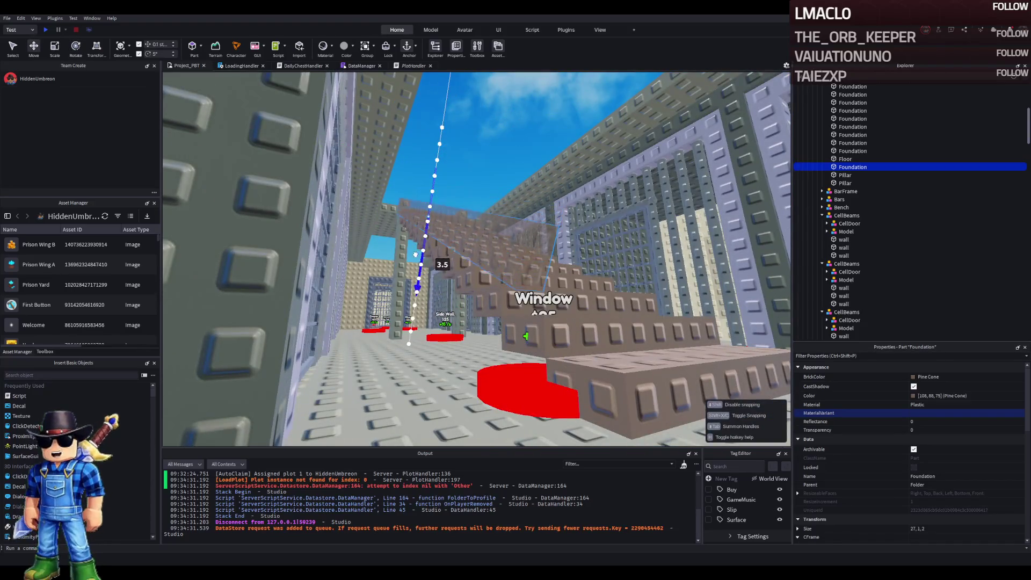
left_click_drag(418, 290, 419, 279)
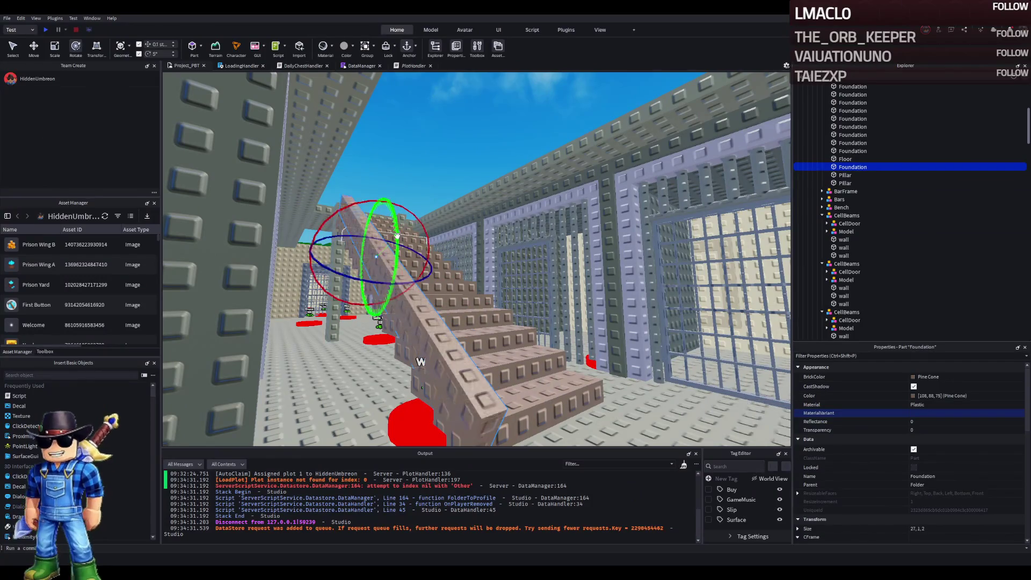
key("s")
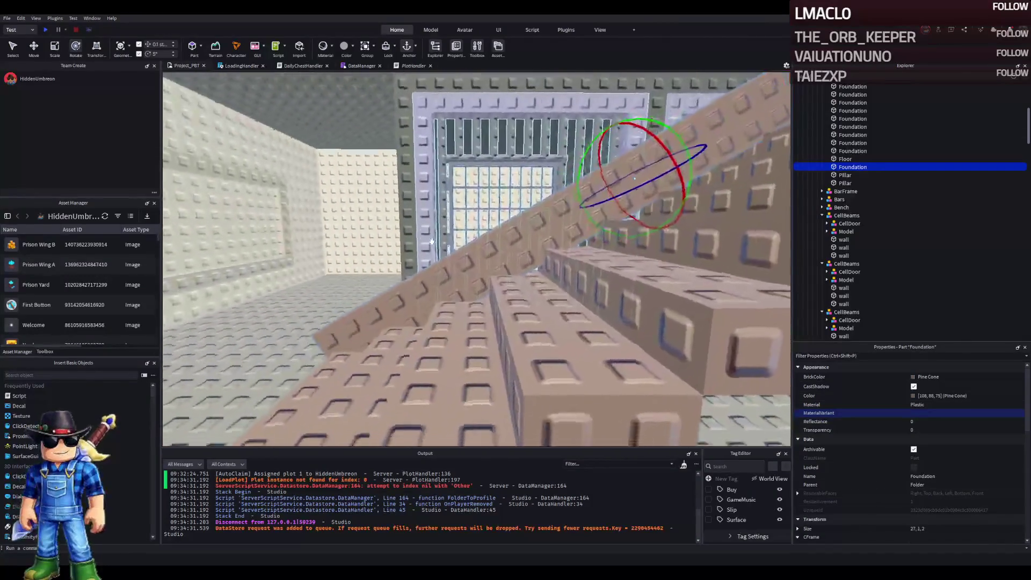
key("w")
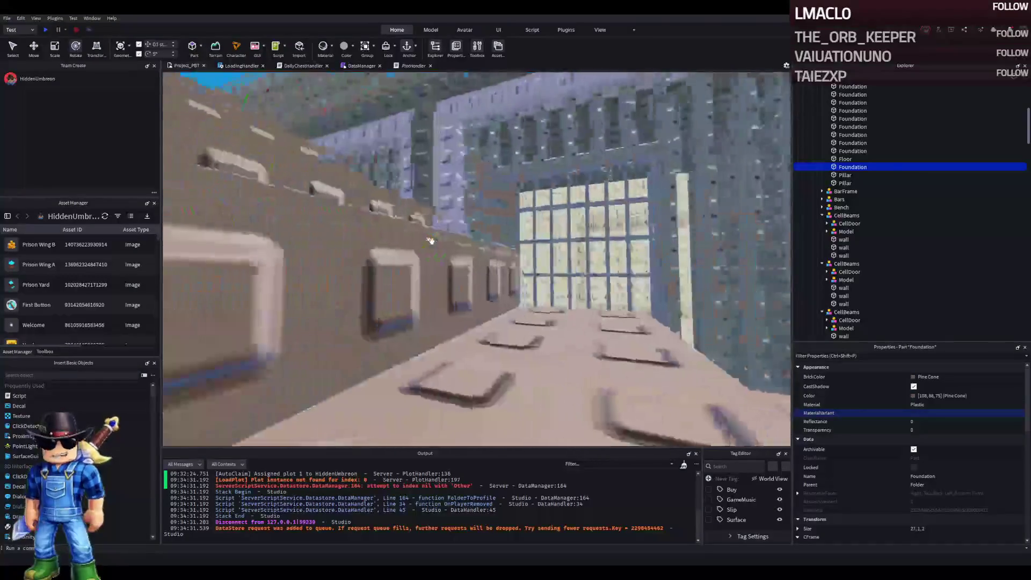
key("w")
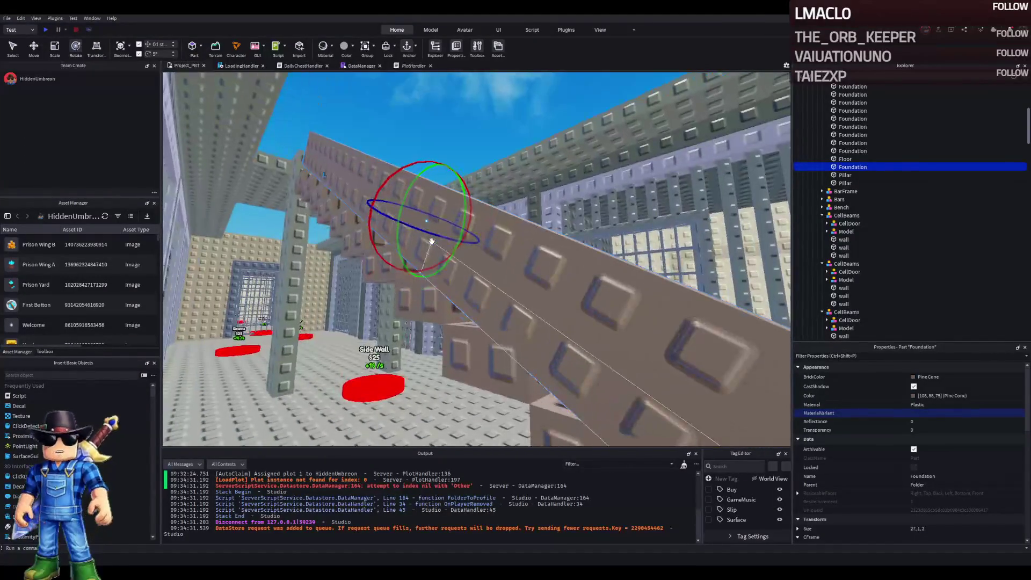
key("s")
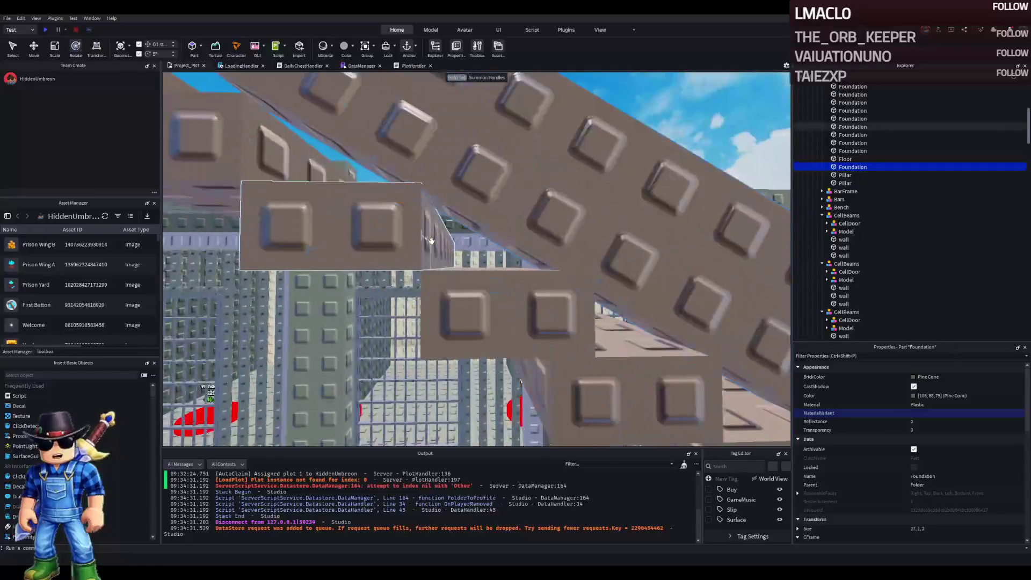
key("w")
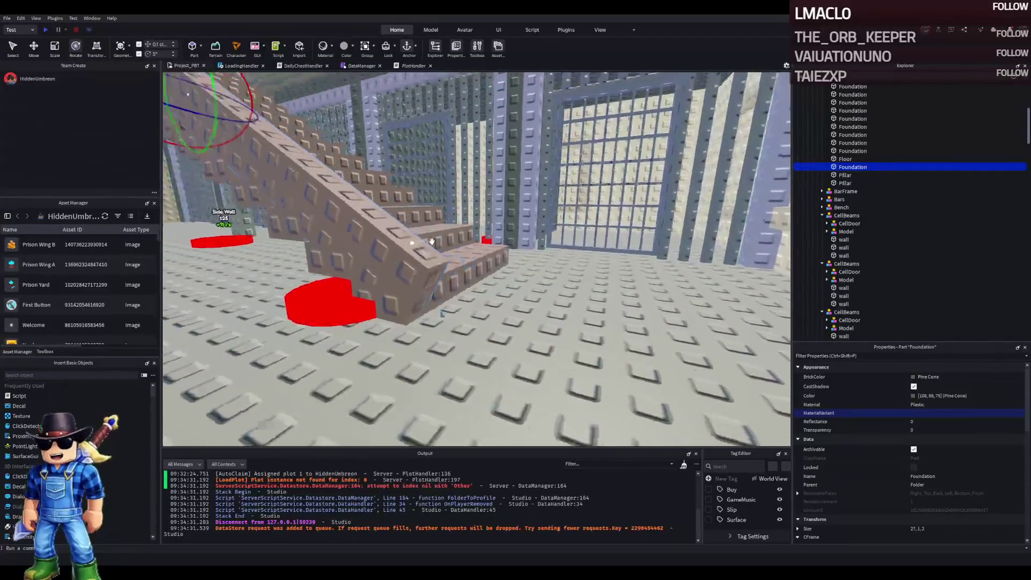
- Tilt the beam another 5° to follow the staircase slope, then edit its Orientation value
key("ctrl+2")
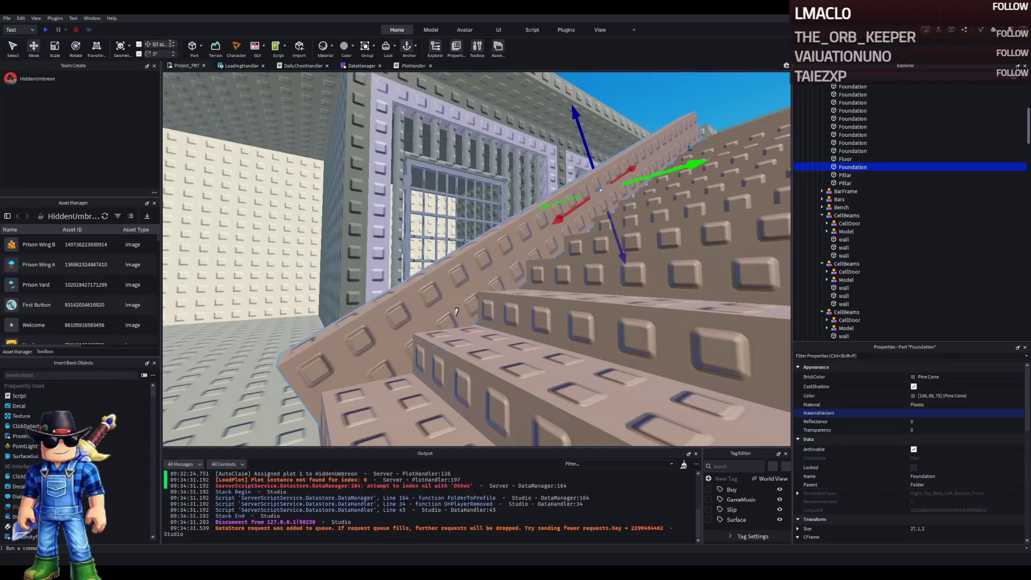
scroll("down", 3)
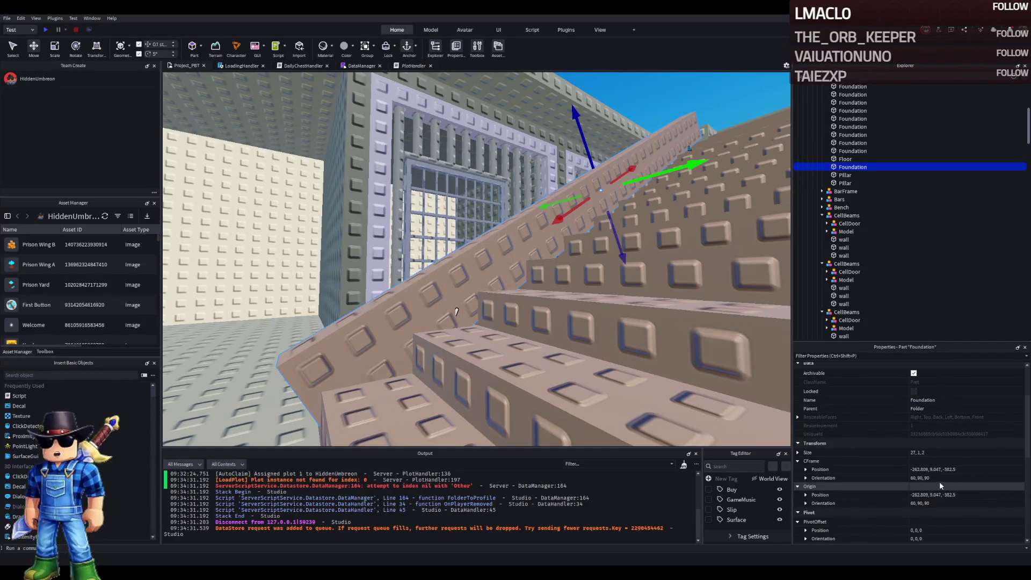
key("ctrl+3")
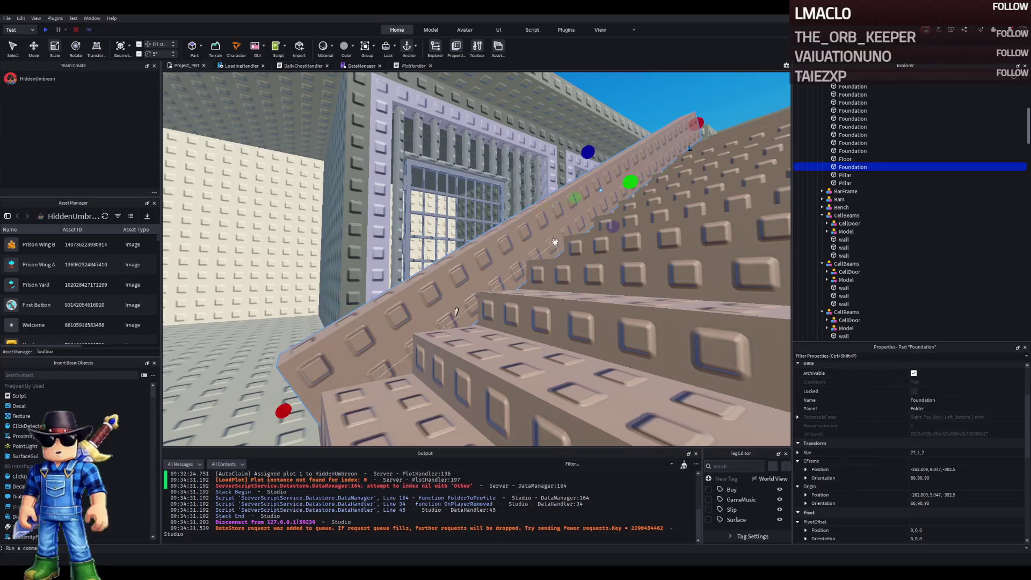
left_click_drag(569, 181, 565, 172)
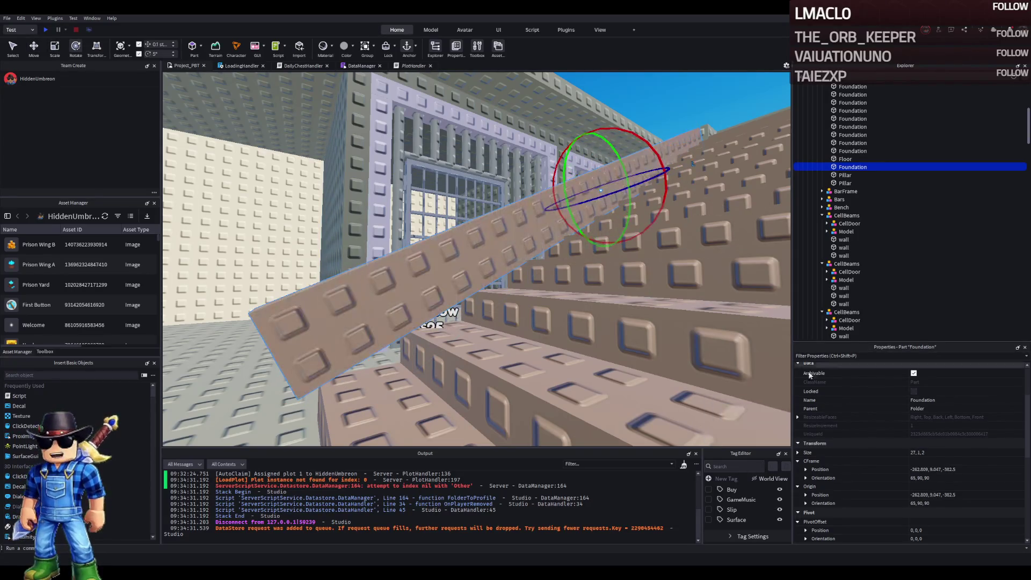
left_click(913, 504)
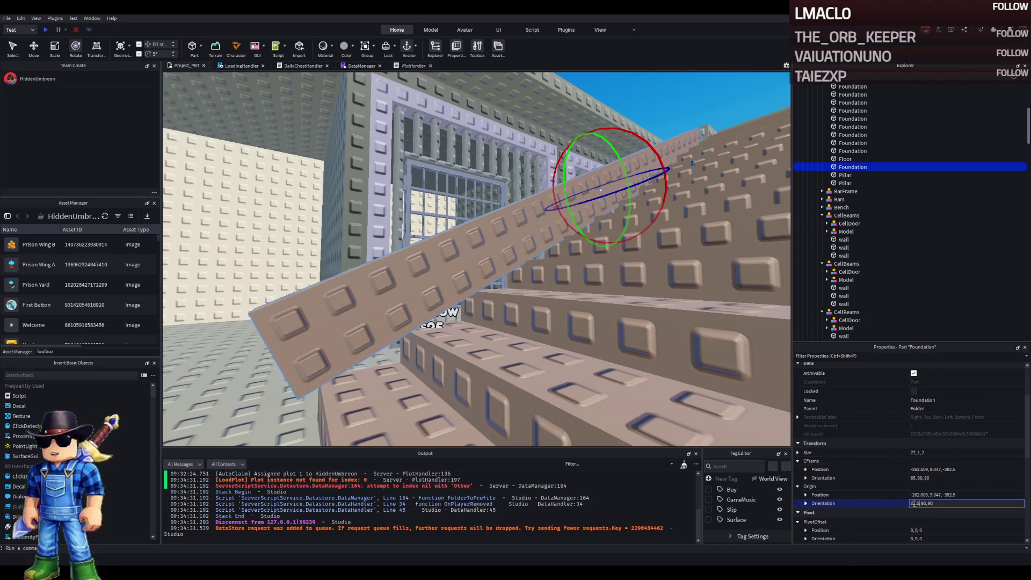
- Tilt the stair beam to 62.5, 90, 90, then shorten it and lower it half a stud
key("Return")
key("ctrl+2")
left_click_drag(664, 251, 659, 241)
key("ctrl+3")
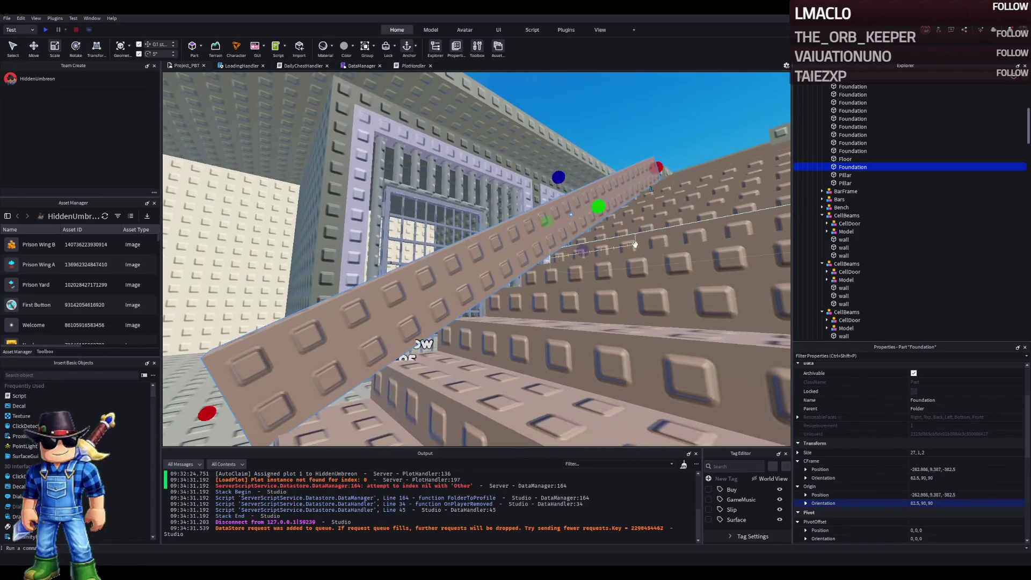
left_click_drag(585, 251, 581, 242)
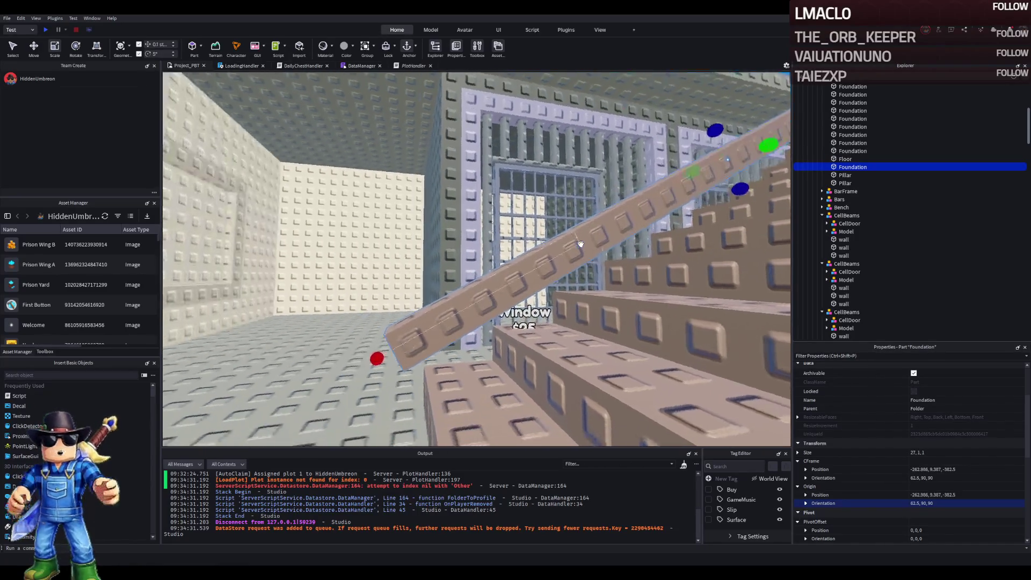
key("ctrl+2")
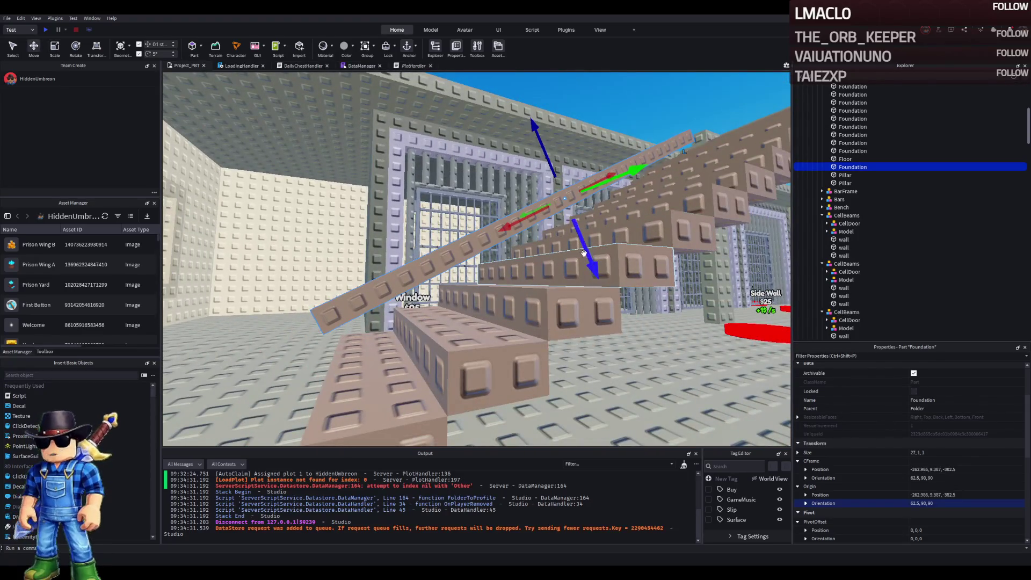
left_click_drag(584, 253, 579, 247)
- Circle the camera around the stairs and select the pillar at the staircase's end
key("a")
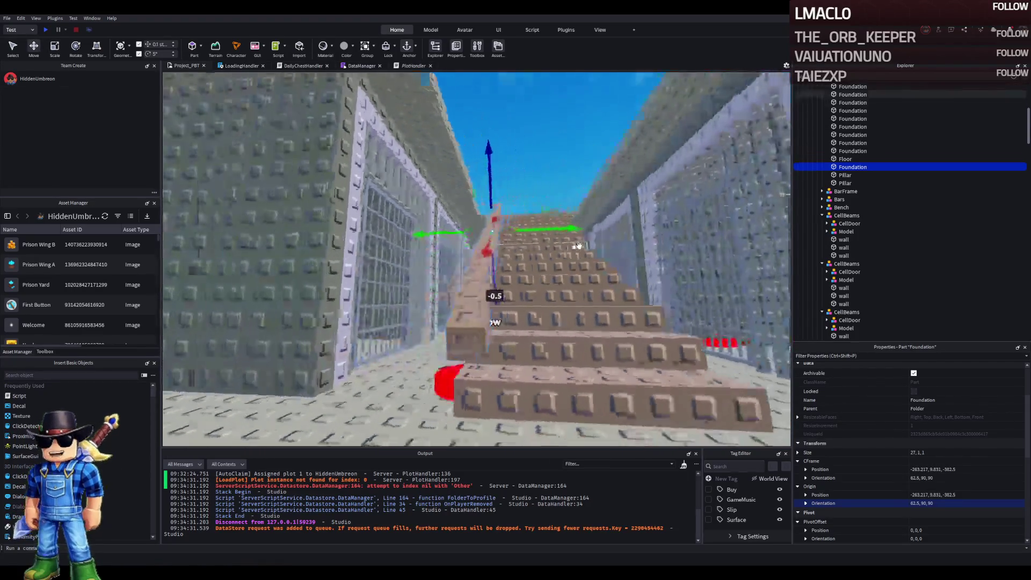
key("a")
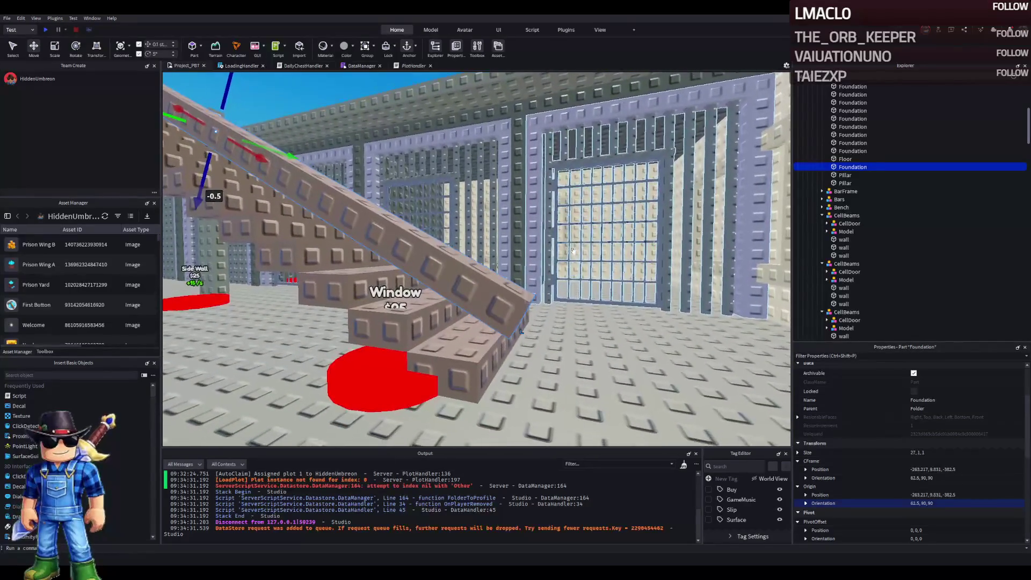
key("w")
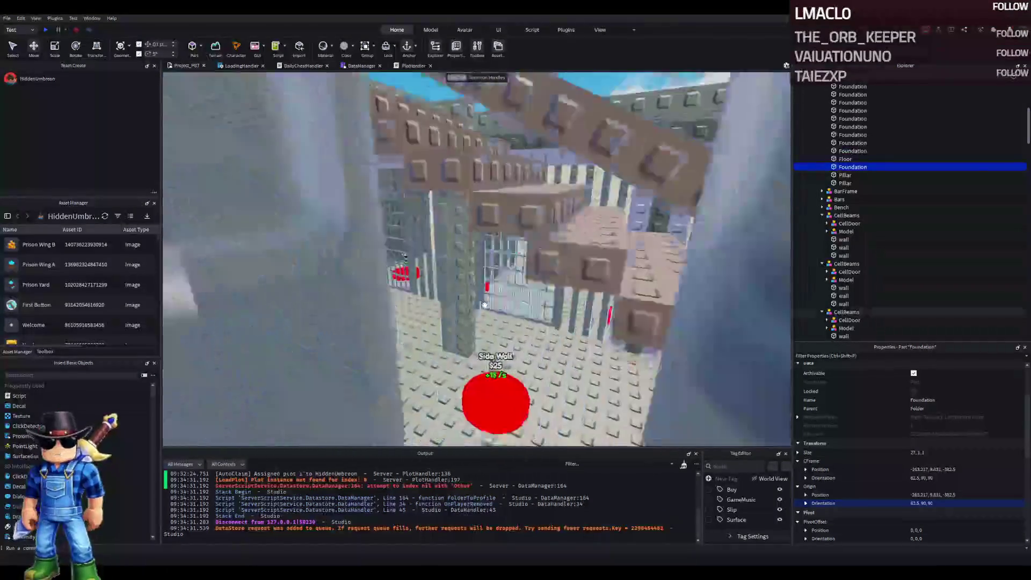
key("s")
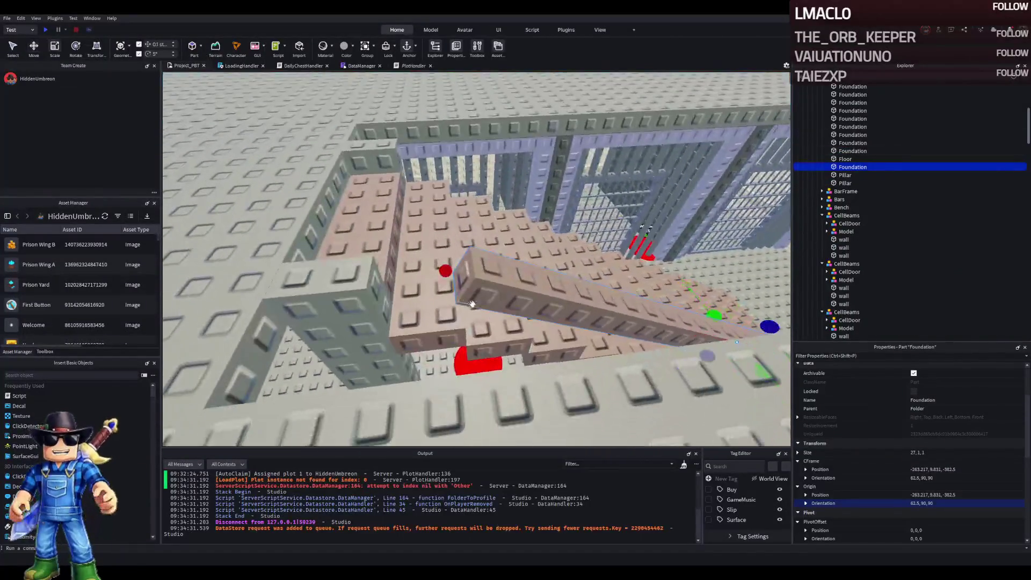
left_click(345, 299)
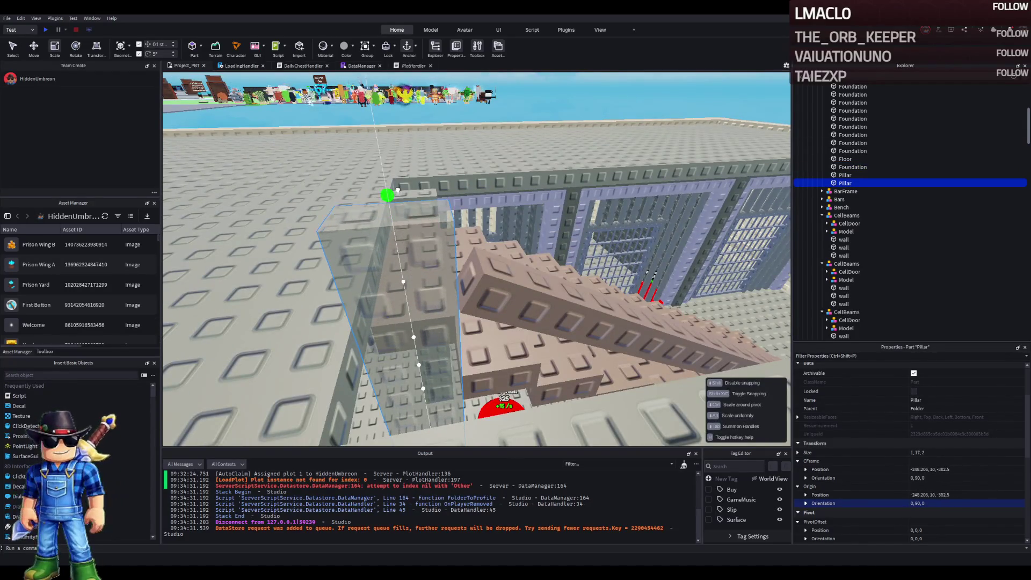
- Resize the diagonal stair beam to 29.6 × 0.6 × 0.5 studs
left_click(398, 188)
key("w")
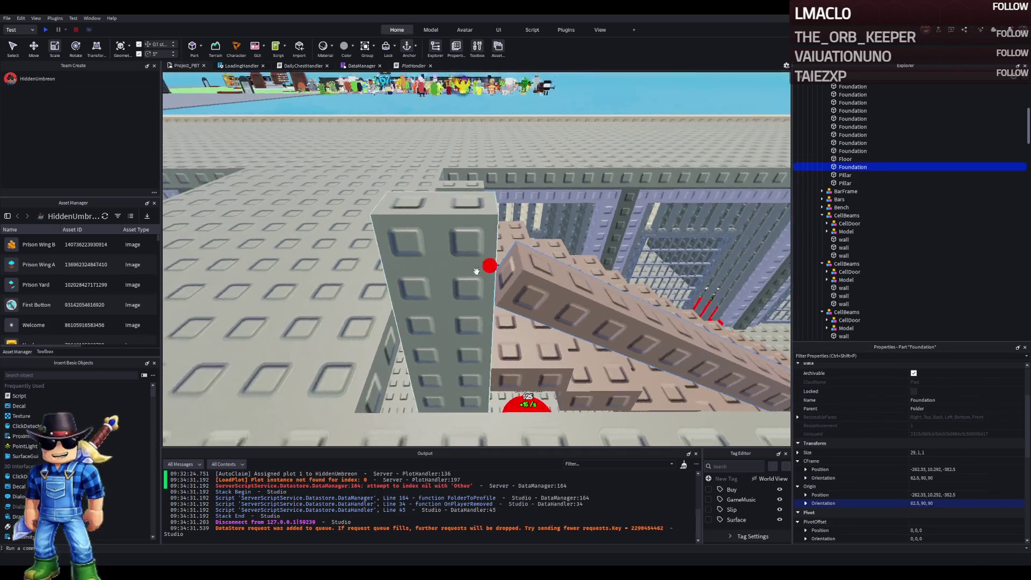
left_click_drag(485, 265, 454, 257)
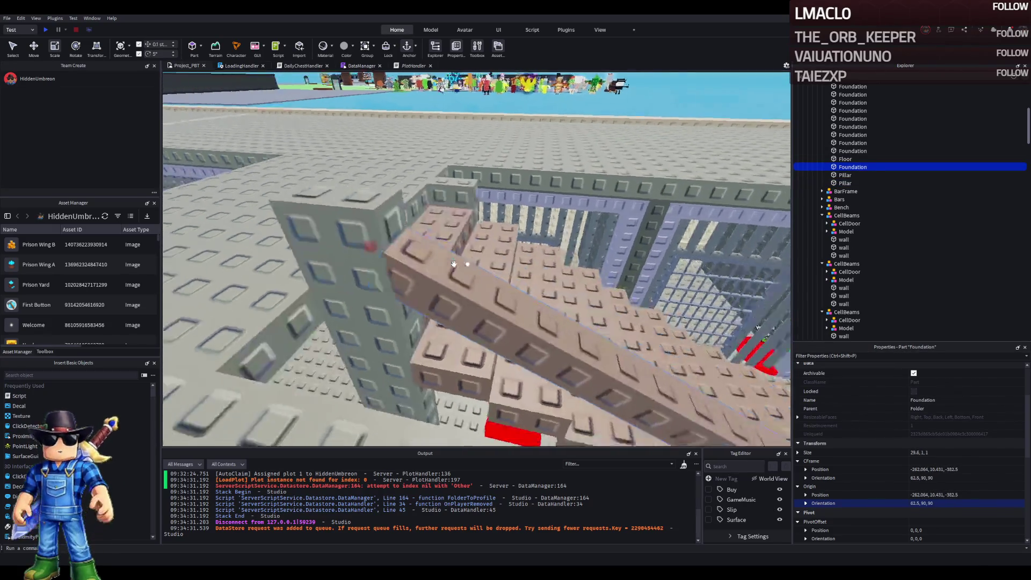
left_click(450, 235)
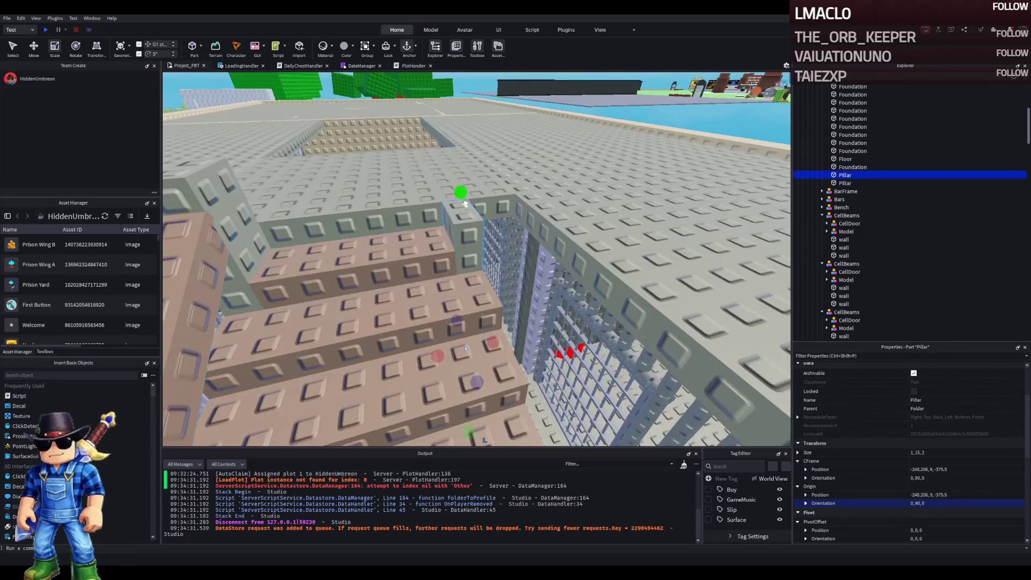
left_click(450, 139)
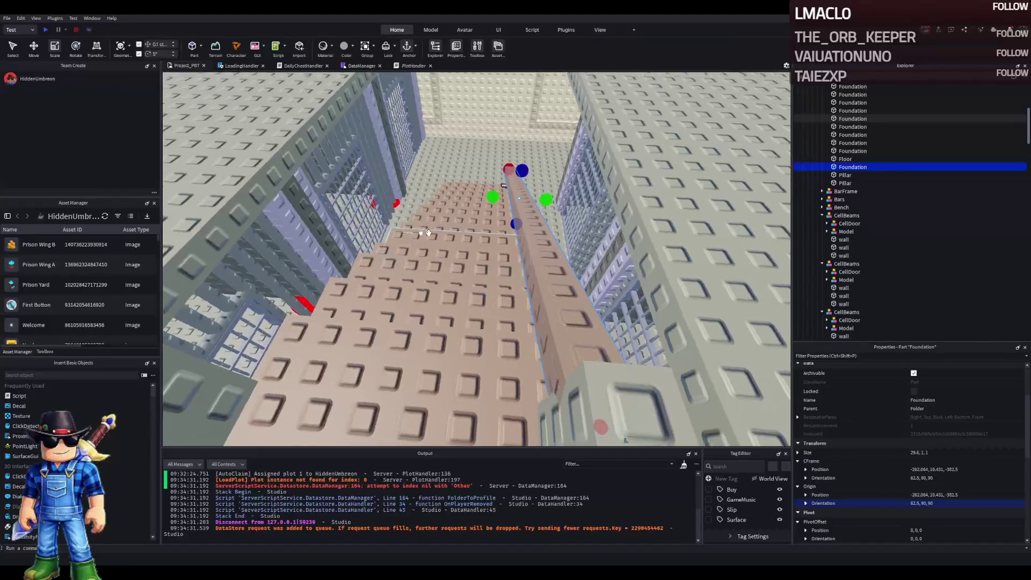
left_click_drag(533, 198, 529, 199)
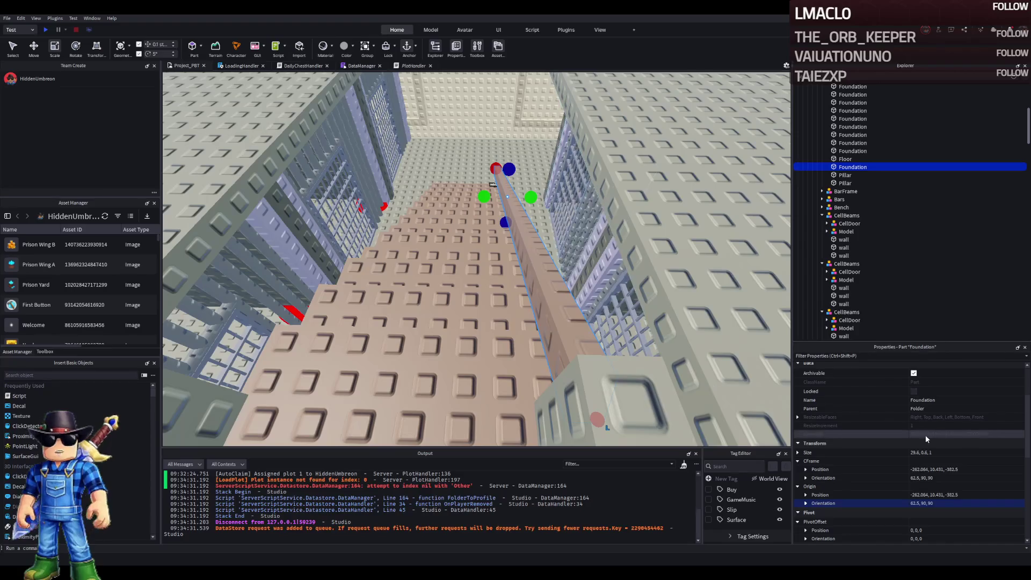
left_click(951, 453)
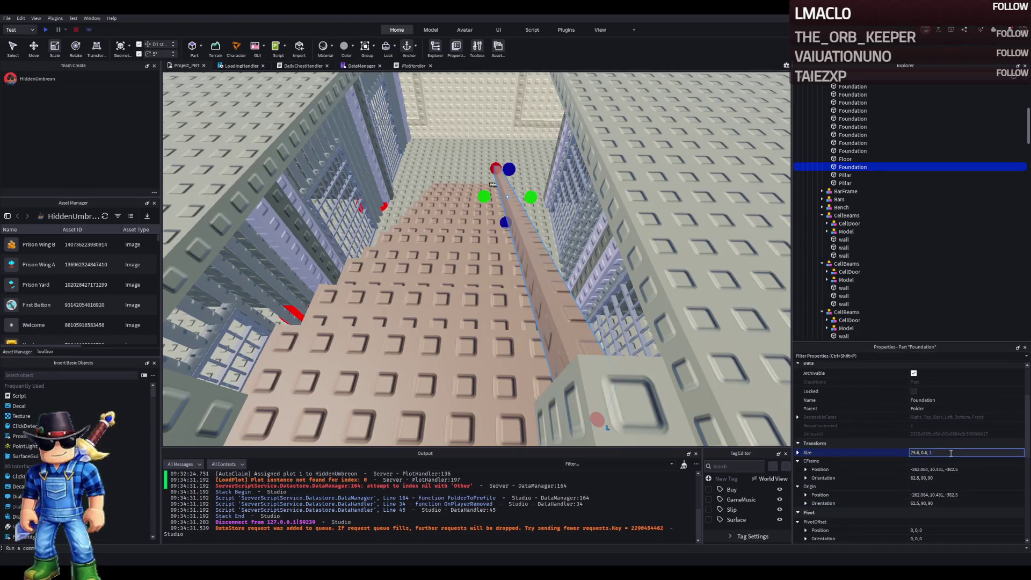
type("0.5")
key("Return")
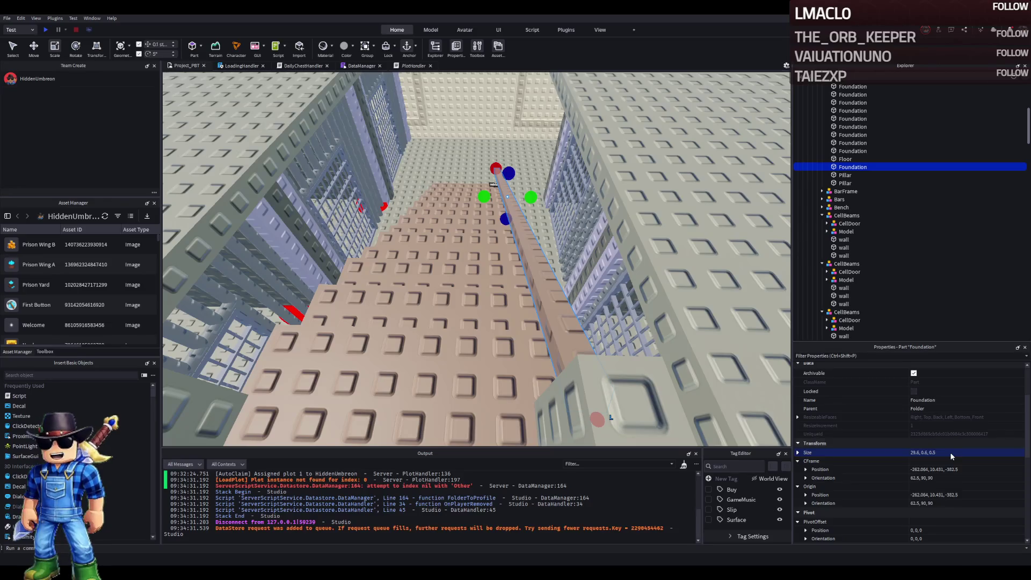
- Duplicate the beam and shift the copy across the stairs
key("ctrl+2")
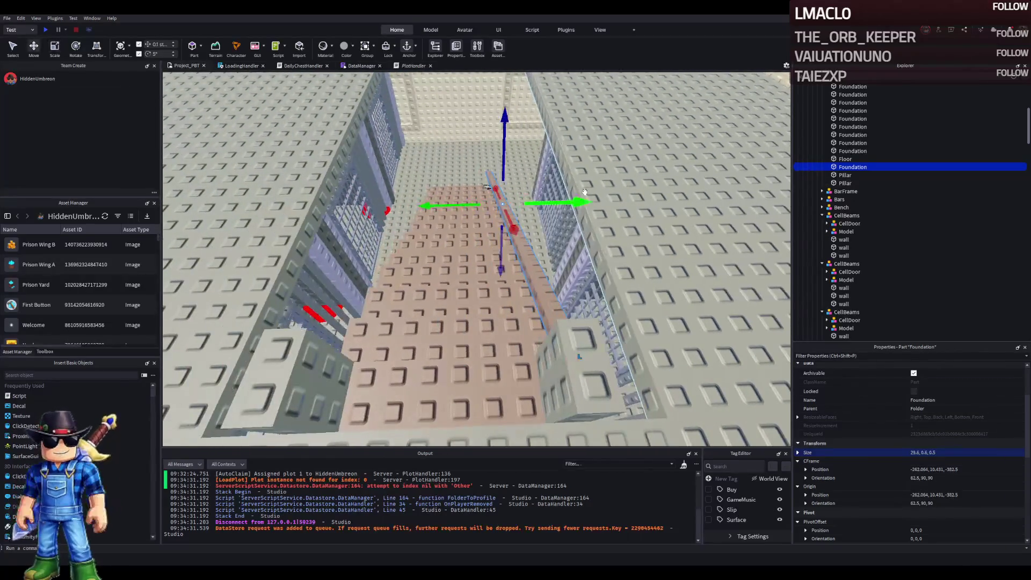
key("ctrl+d")
left_click_drag(565, 204, 502, 213)
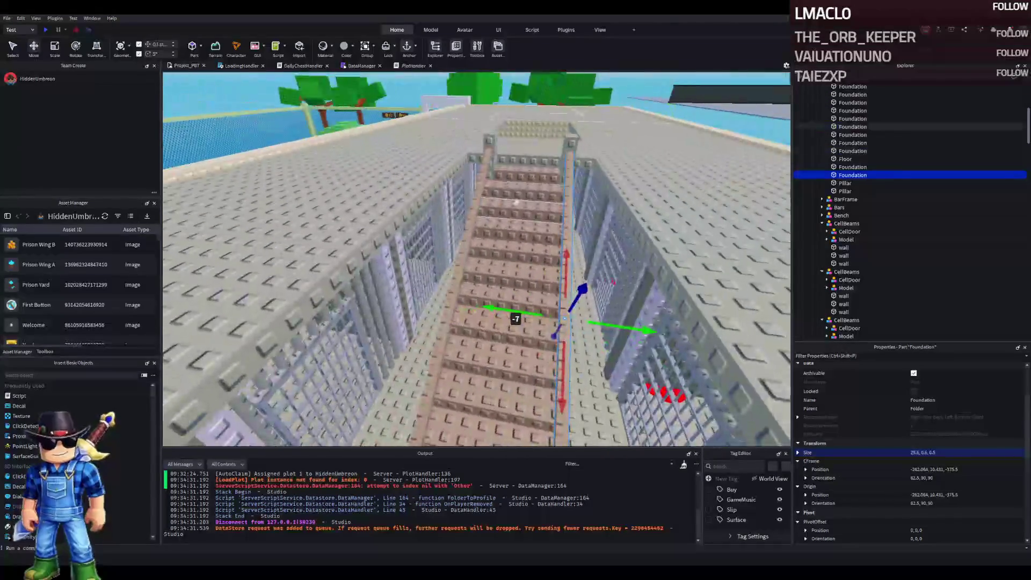
- Select both staircase side rails and change their colour from Pine Cone to Dark taupe
left_click(846, 192)
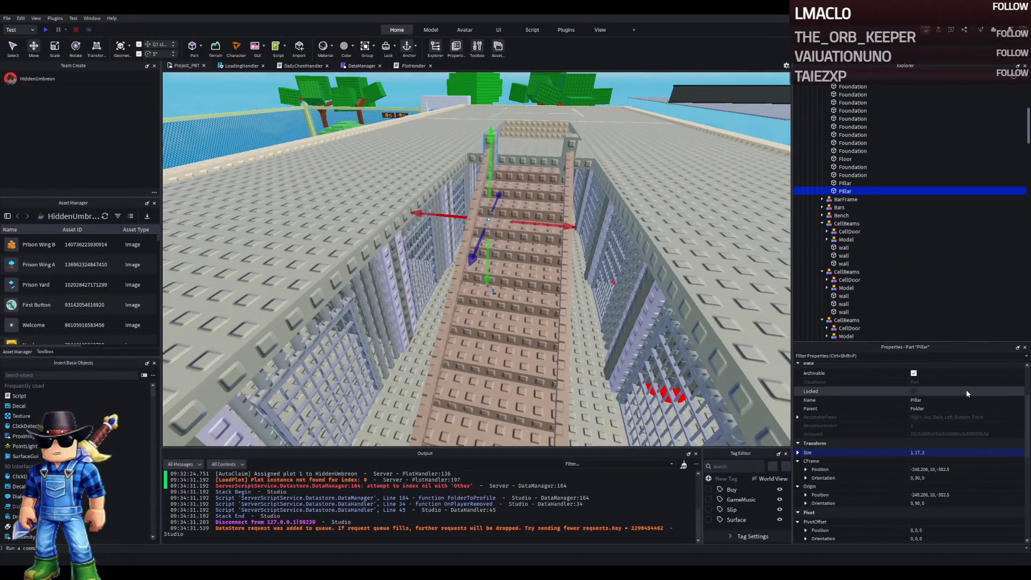
left_click(471, 307)
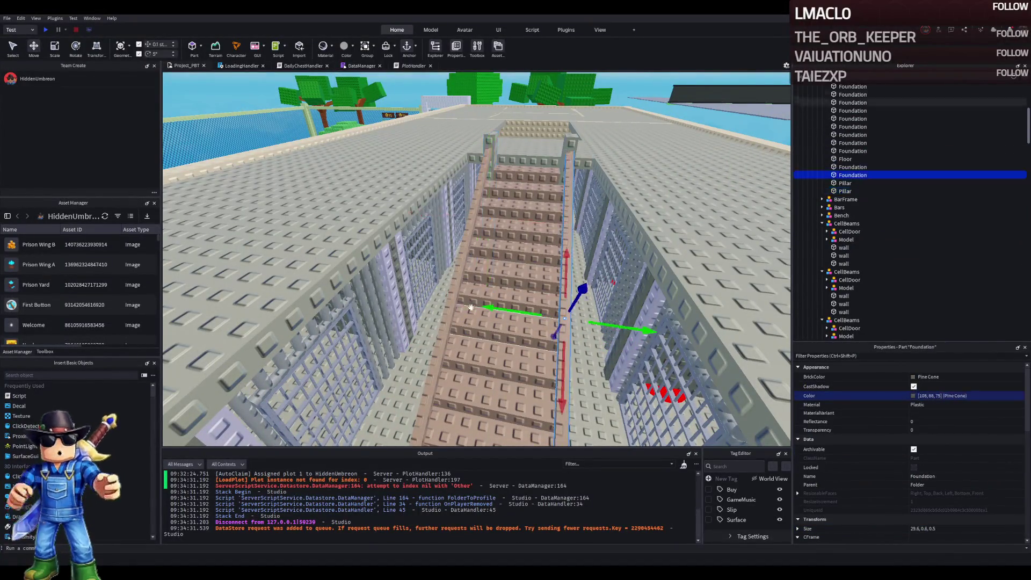
left_click(471, 307)
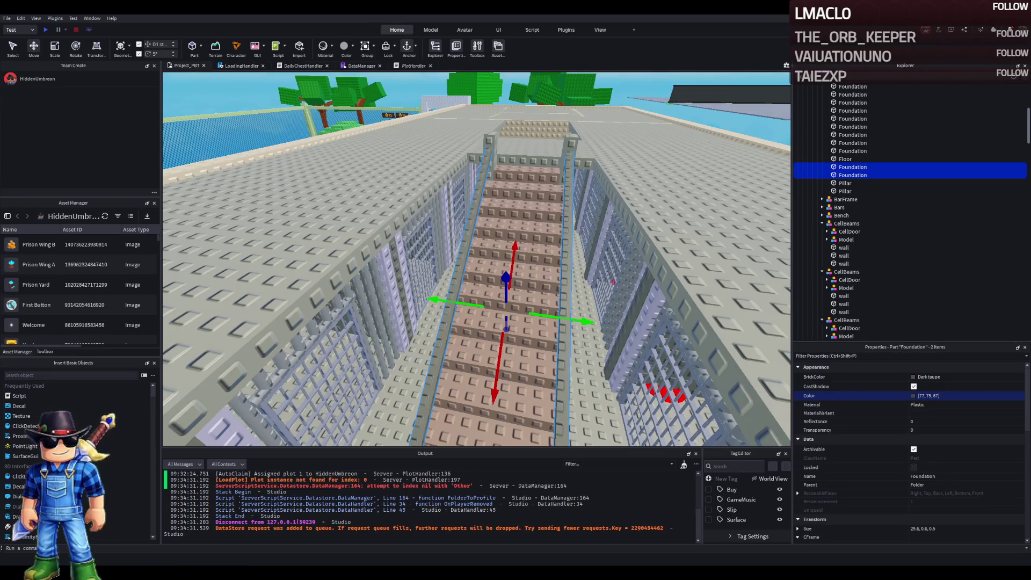
scroll("up", 3)
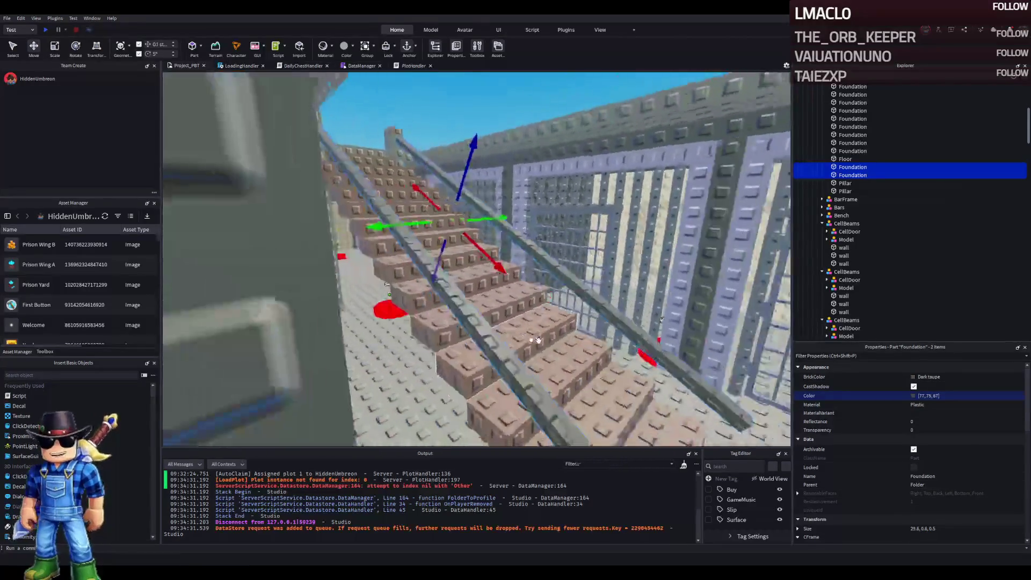
scroll("down", 3)
left_click(374, 96)
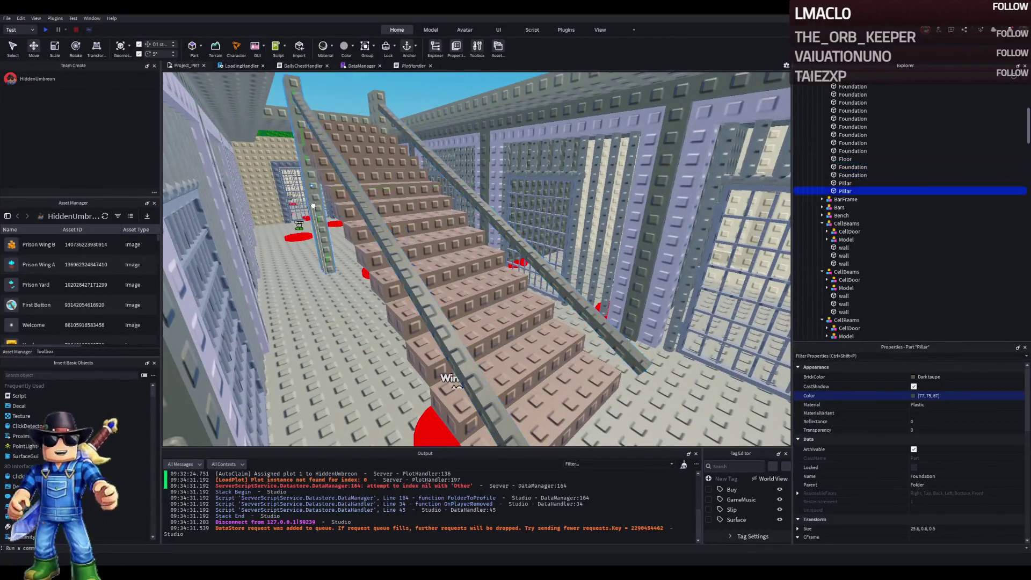
- Duplicate the top pair of pillars and move the copies to the foot of the stairs
key("ctrl+d")
left_click_drag(374, 95, 644, 250)
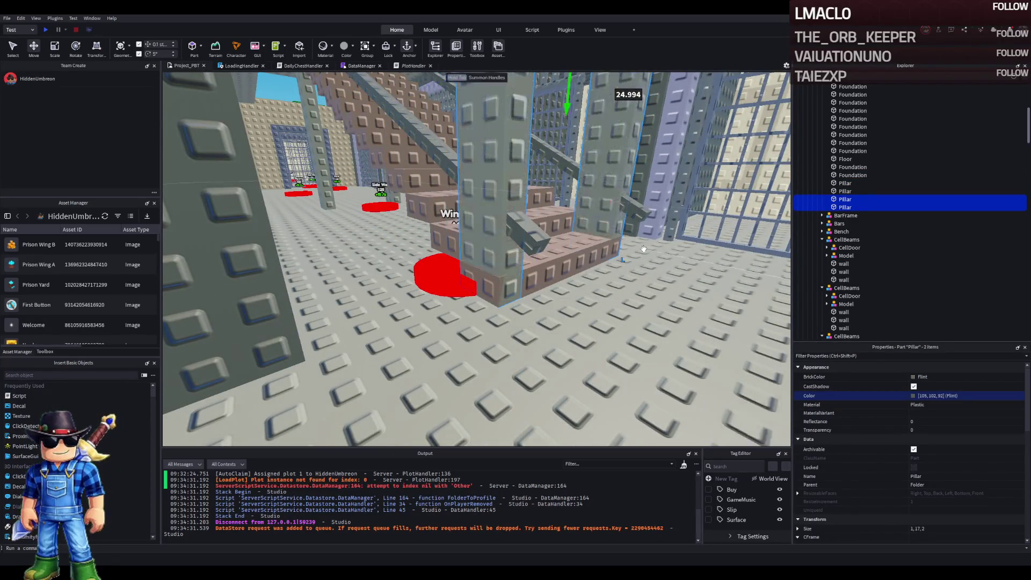
scroll("up", 3)
key("f")
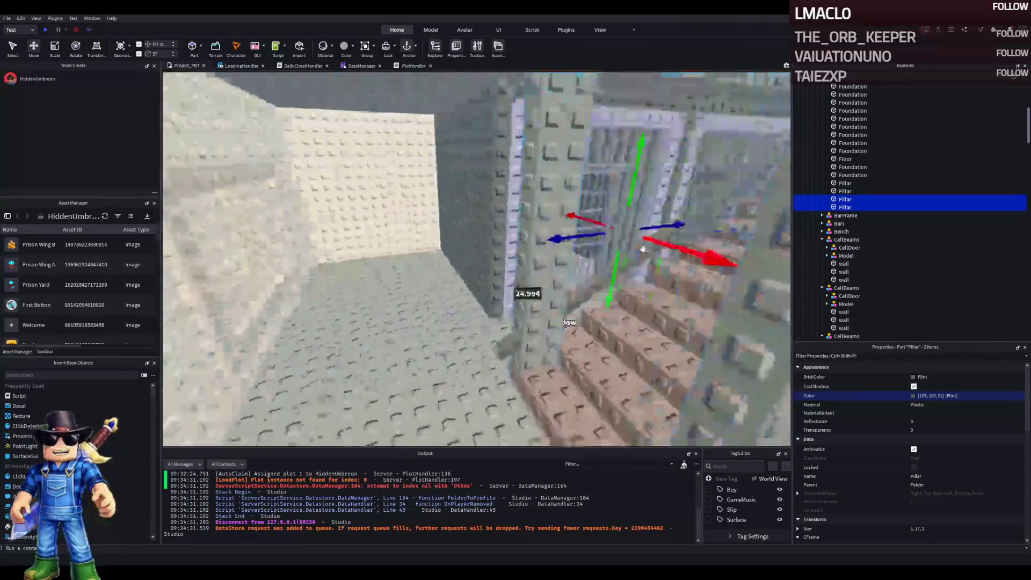
- Shorten the side rail and resize a step block to 6 × 1 × 1 studs
left_click(508, 305)
scroll("down", 3)
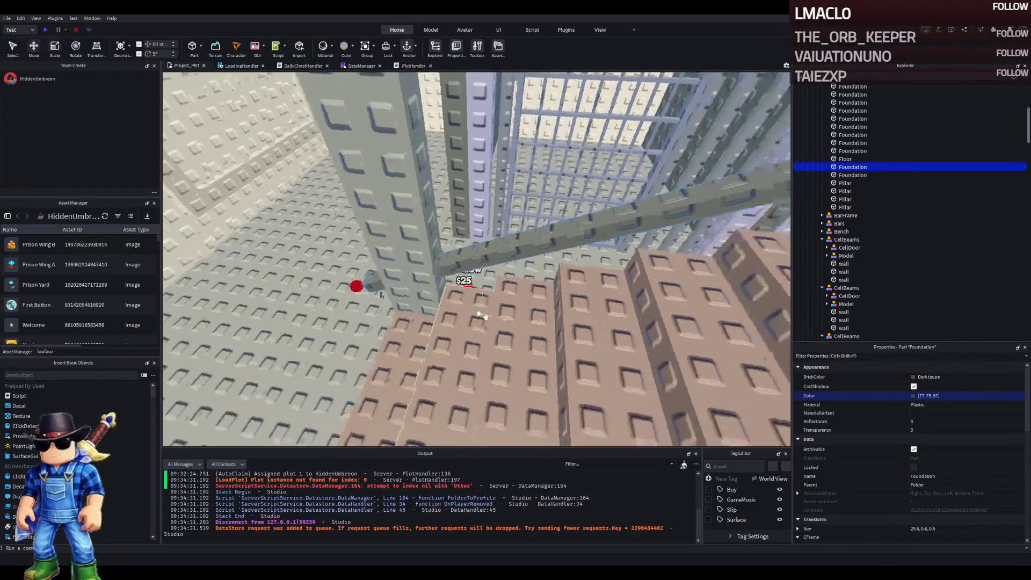
key("ctrl+3")
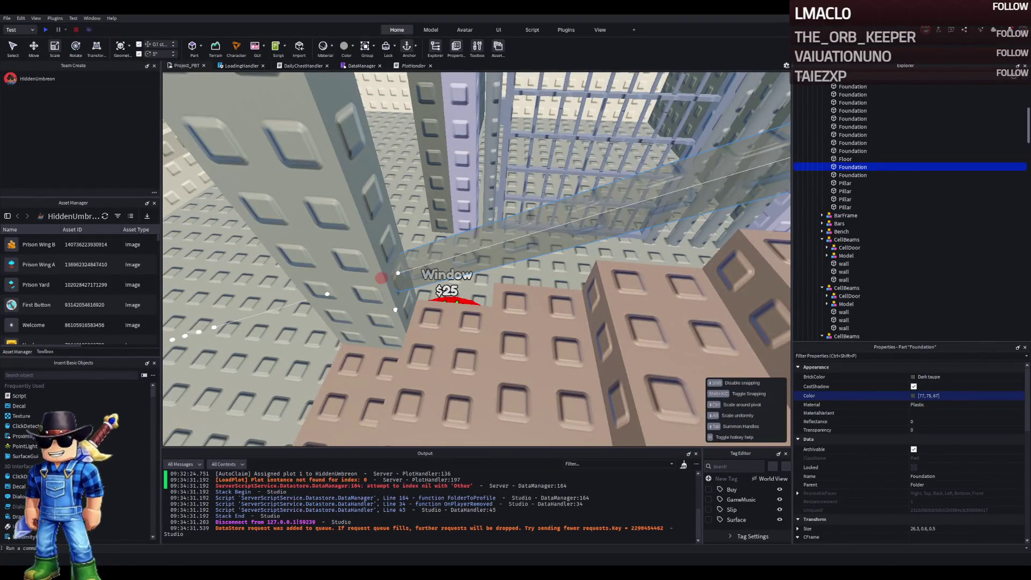
key("w")
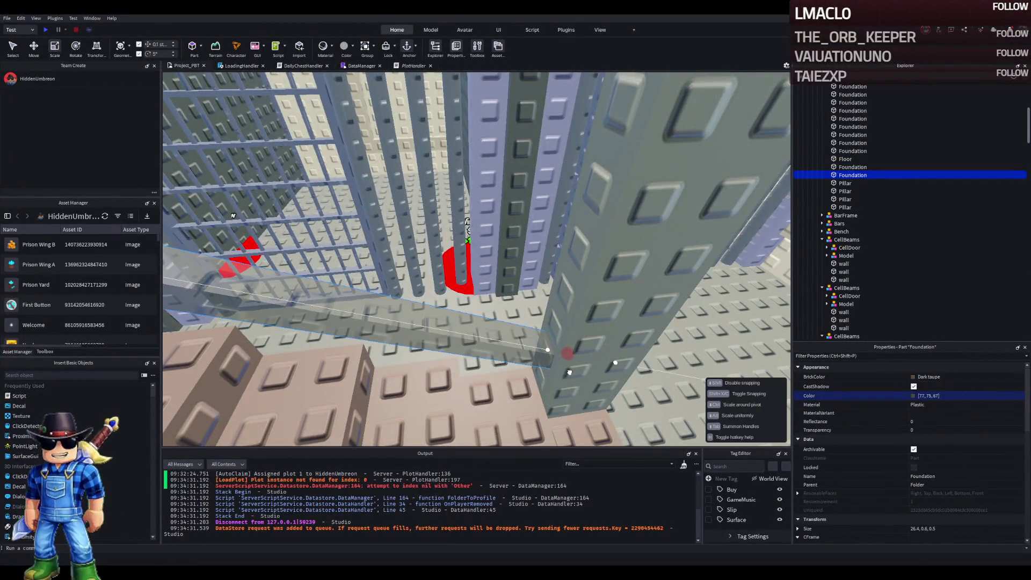
key("w")
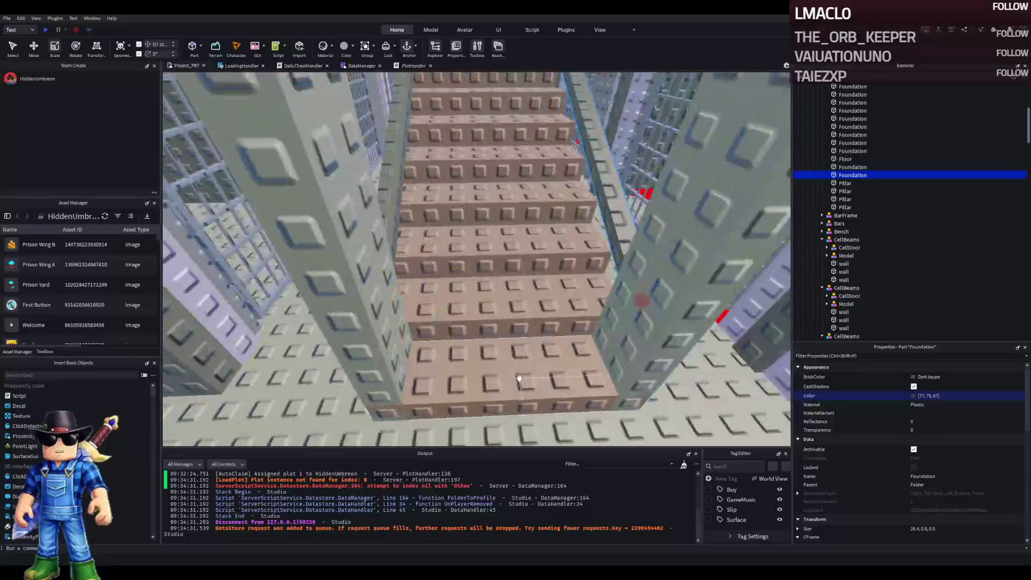
left_click(647, 373)
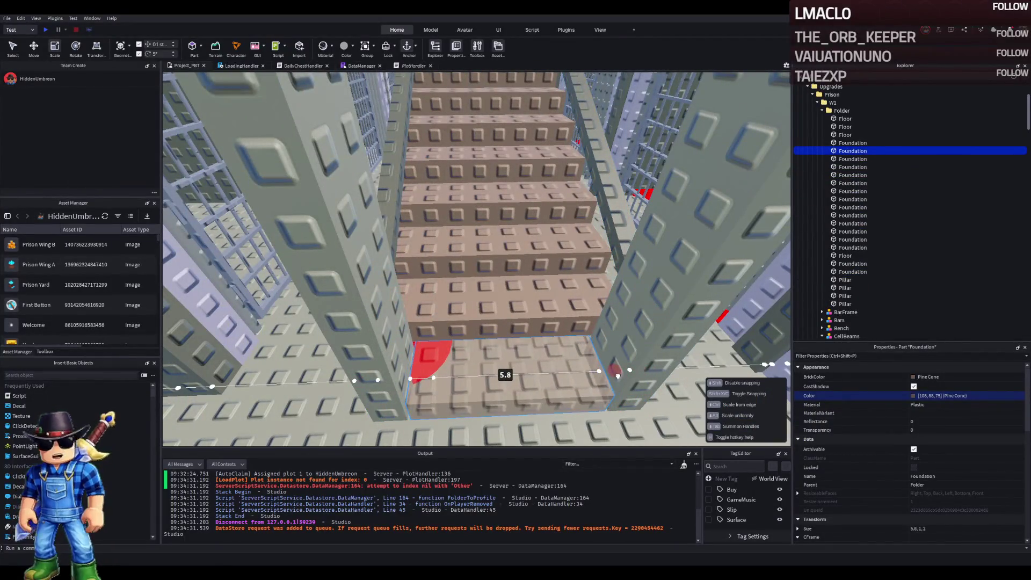
scroll("down", 3)
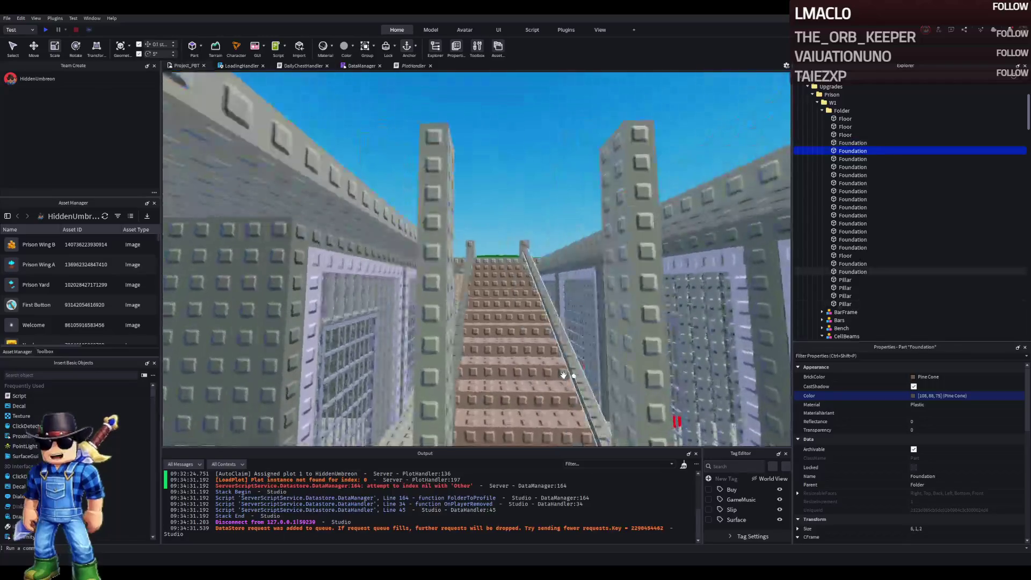
scroll("up", 3)
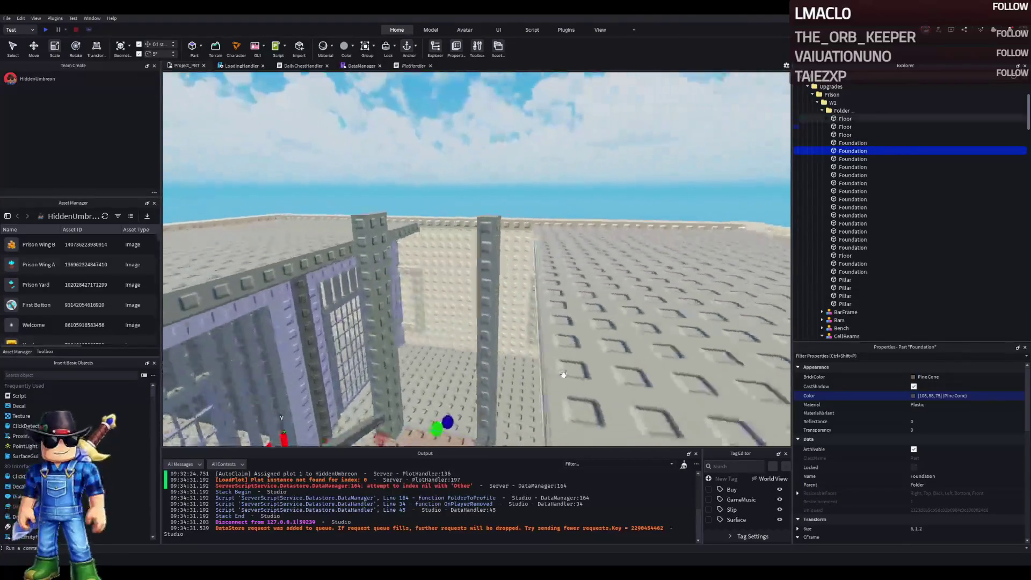
scroll("up", 3)
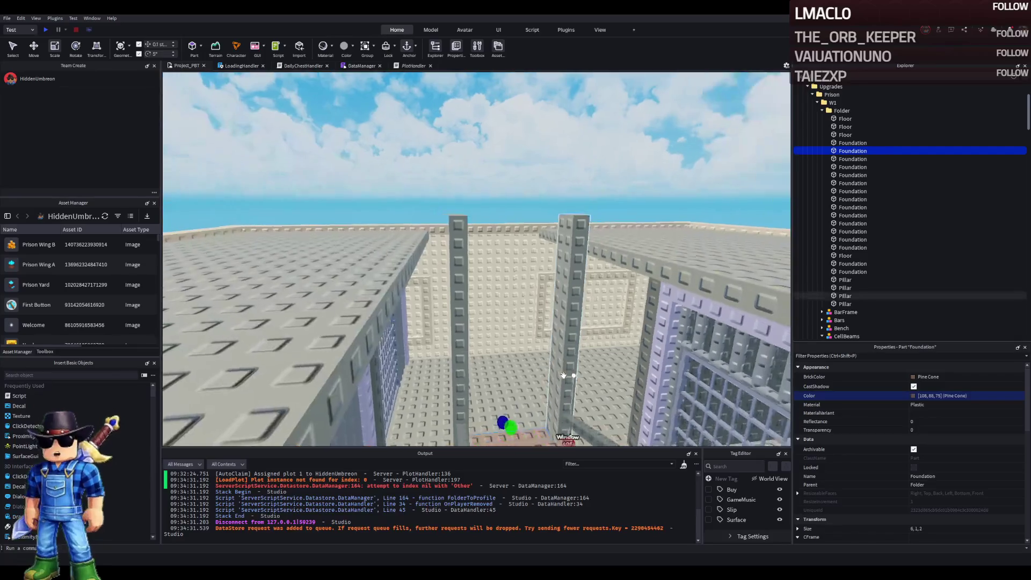
left_click(434, 207)
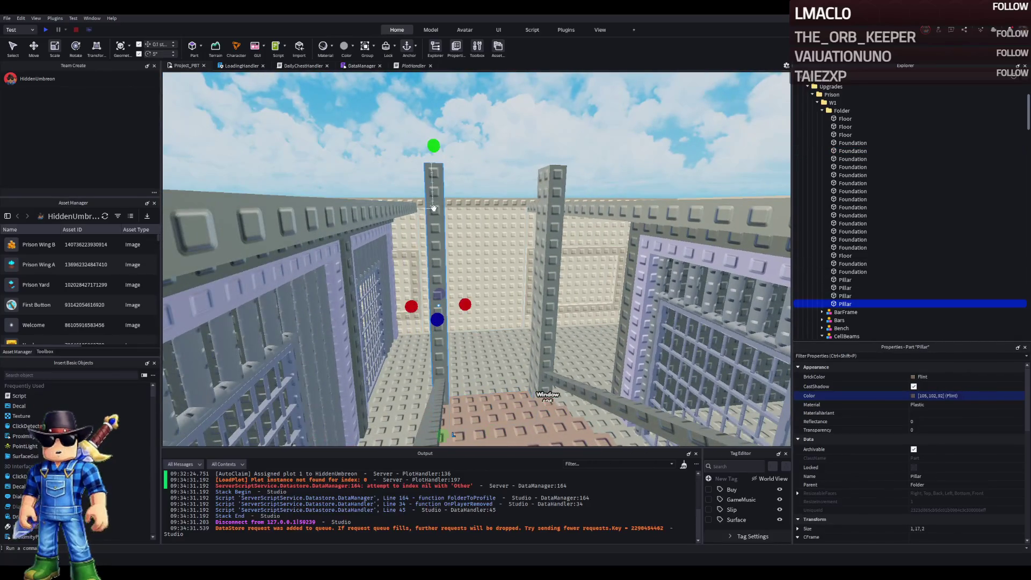
scroll("down", 3)
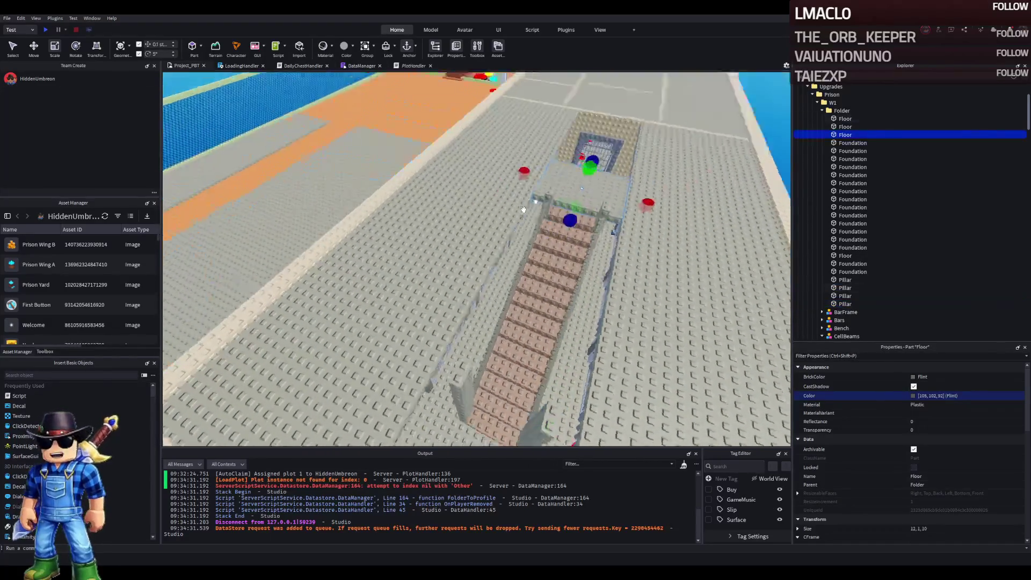
- Slide the floor slab by the stairs into place and scale it to 12 × 1 × 14
left_click(527, 207)
left_click_drag(568, 204, 383, 243)
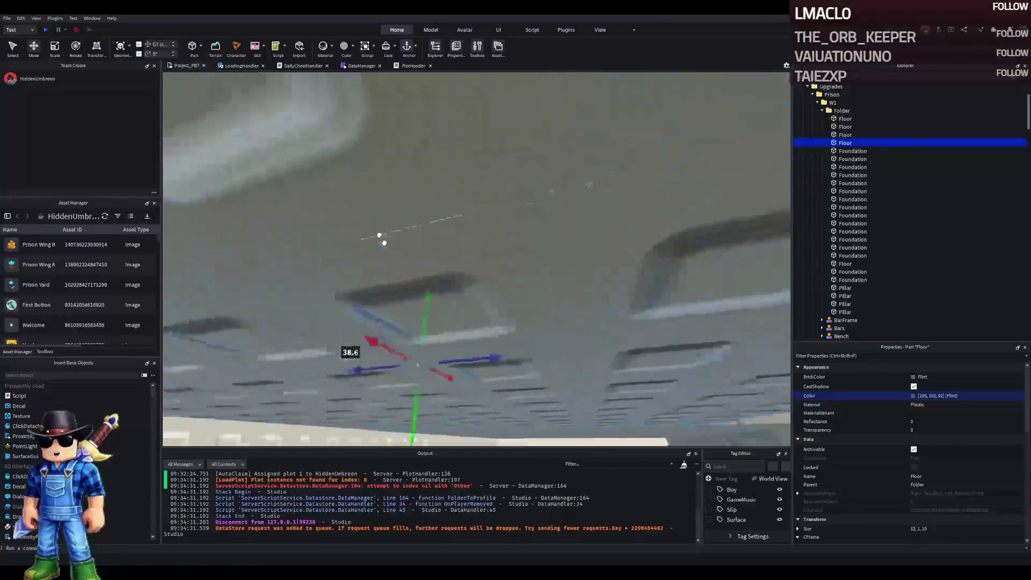
left_click_drag(463, 254, 447, 236)
key("ctrl+3")
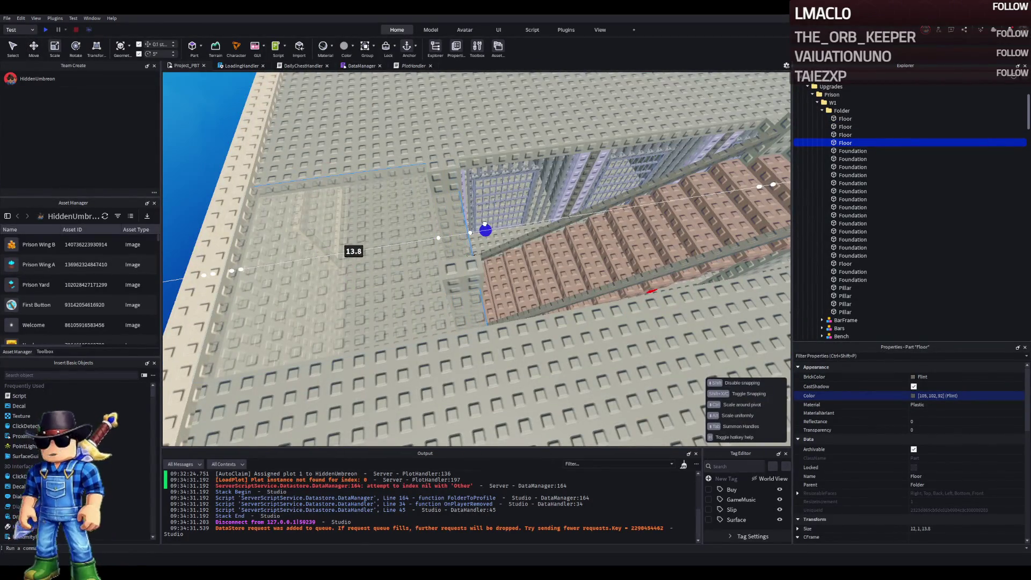
left_click_drag(486, 225, 493, 249)
- Raise one pillar to 1 × 17 × 2 studs
left_click(493, 249)
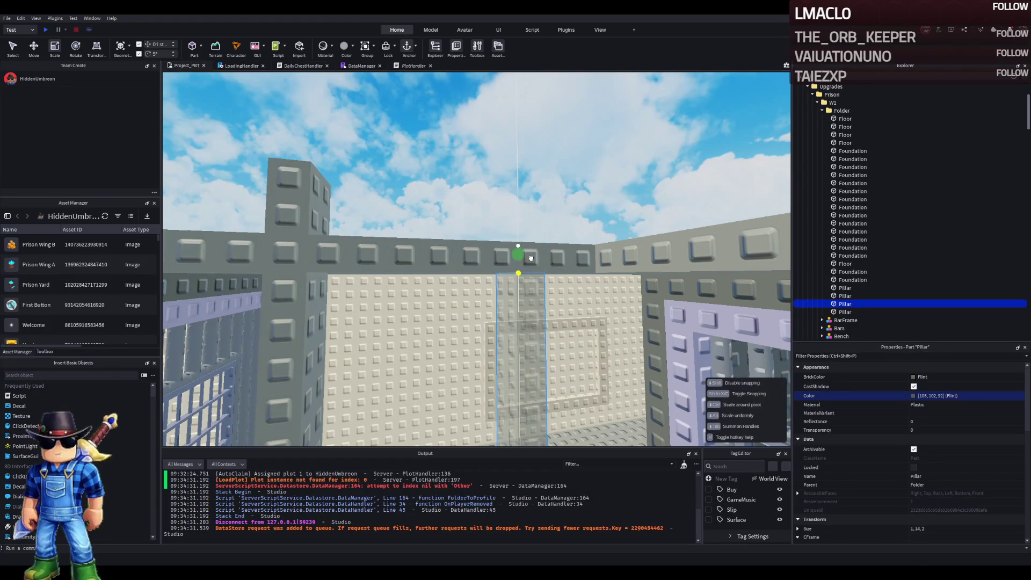
left_click(327, 239)
left_click_drag(302, 206, 307, 187)
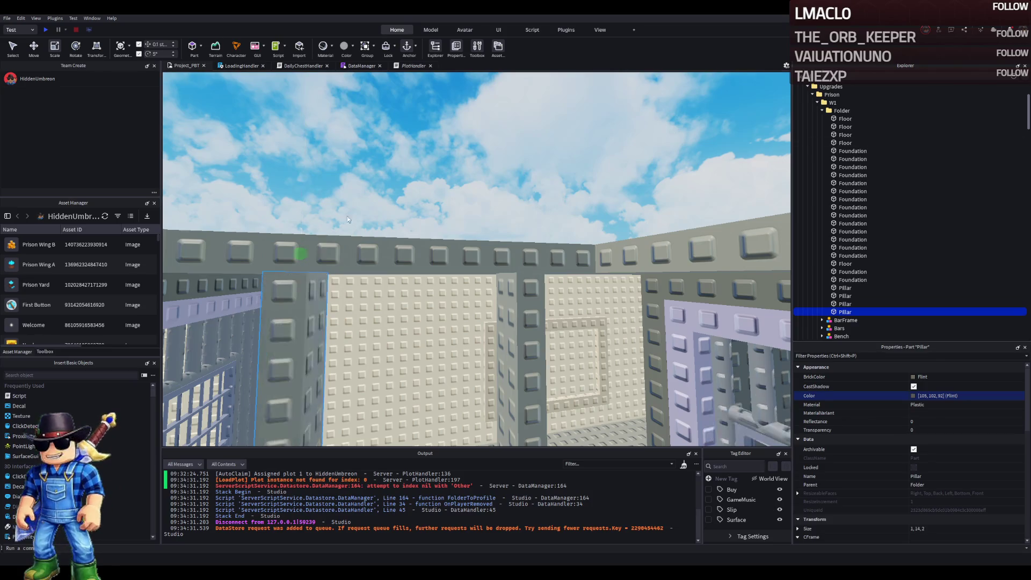
left_click(348, 219)
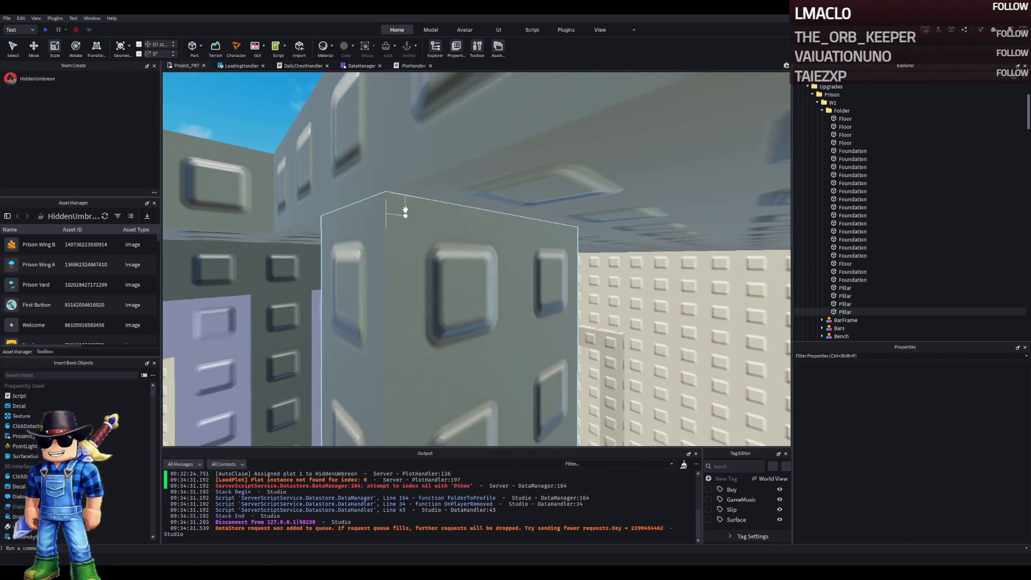
- Fly the camera along the staircase and into the barred corridor to inspect them
key("s")
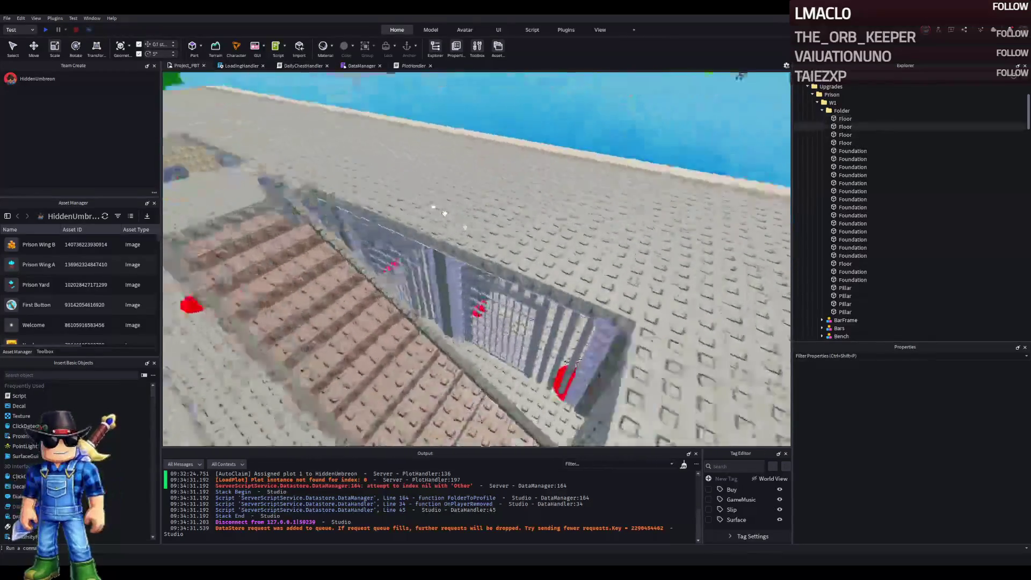
key("s")
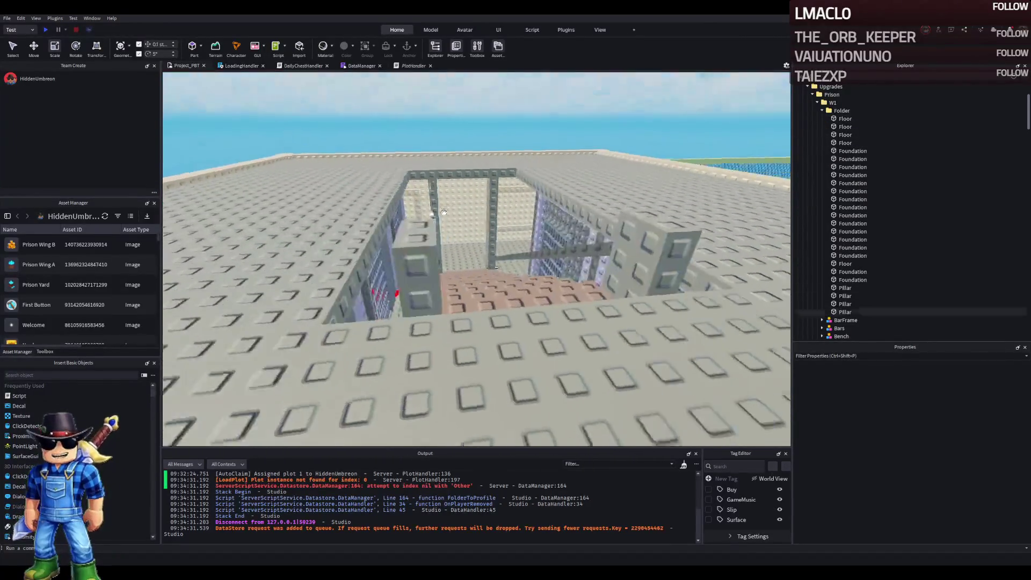
key("w")
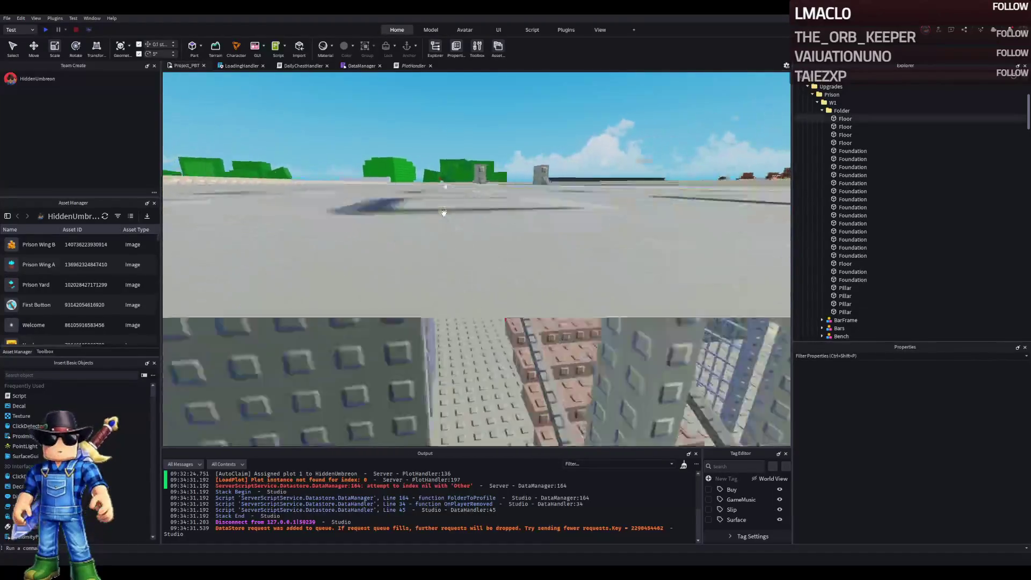
key("w")
key("w")
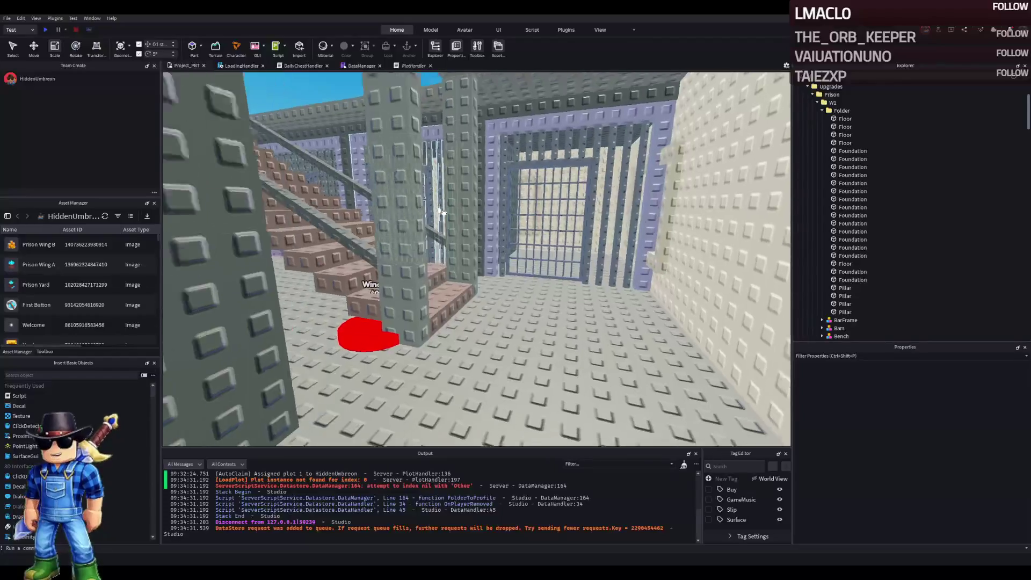
key("w")
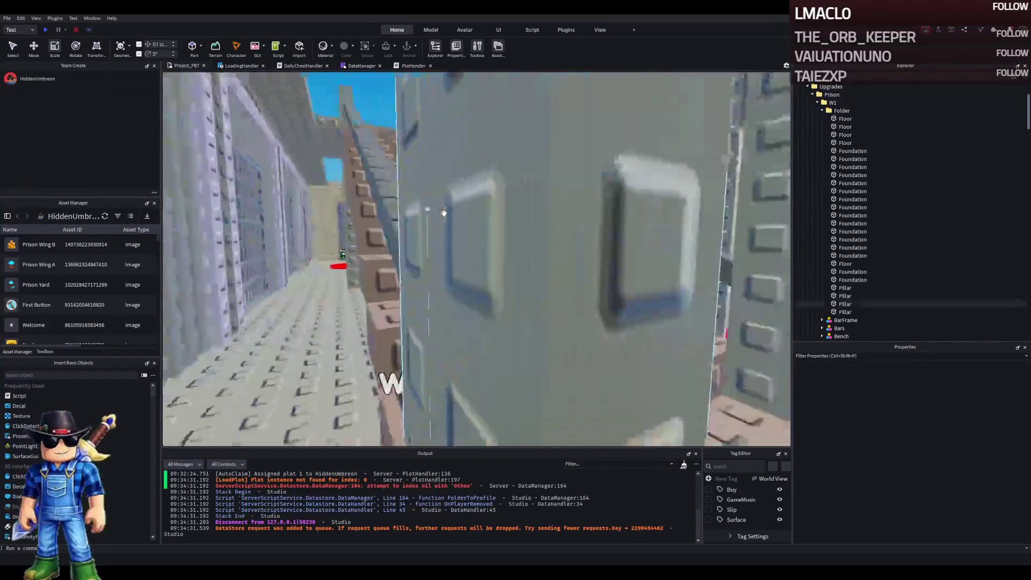
key("s")
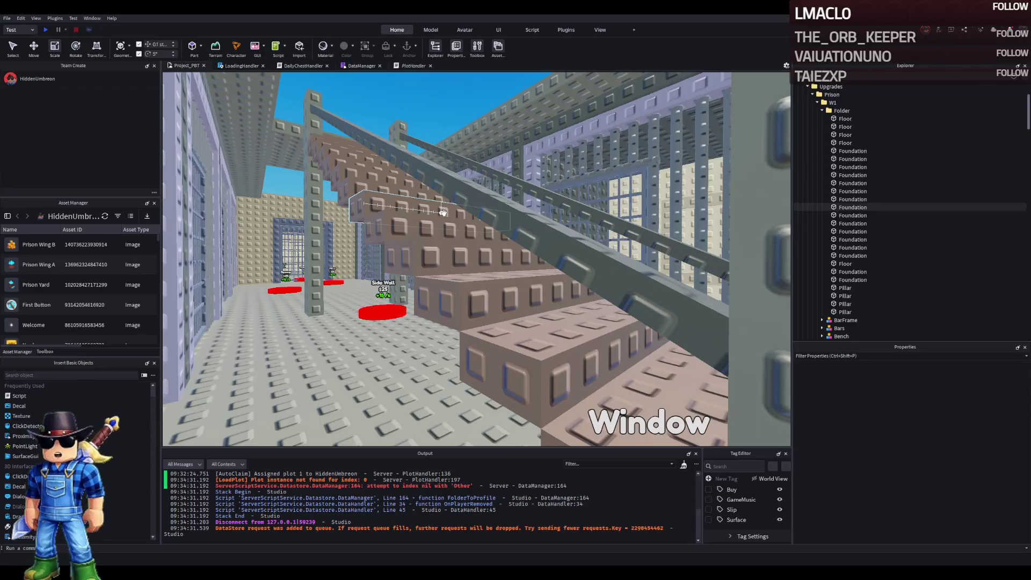
key("w")
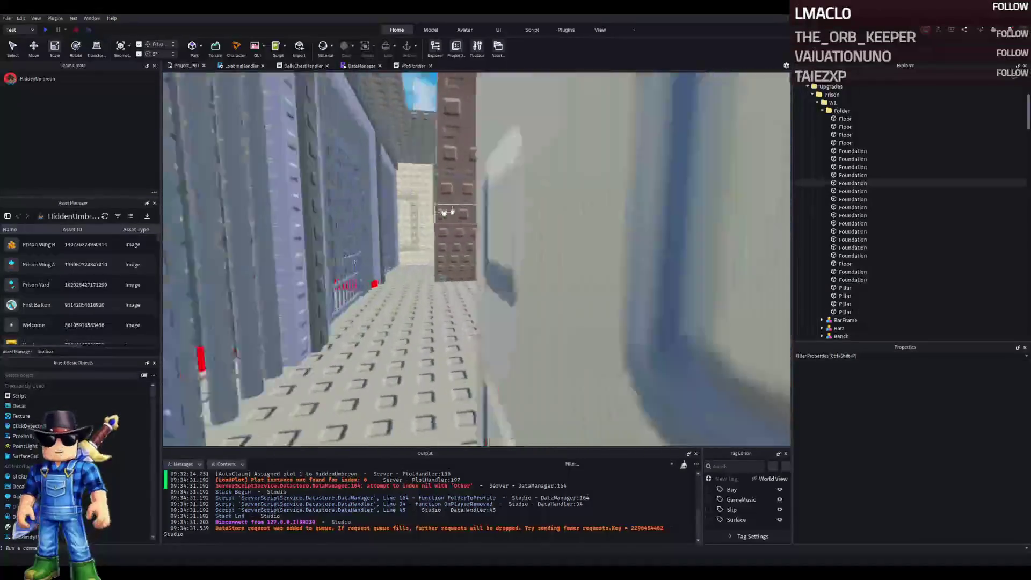
key("w")
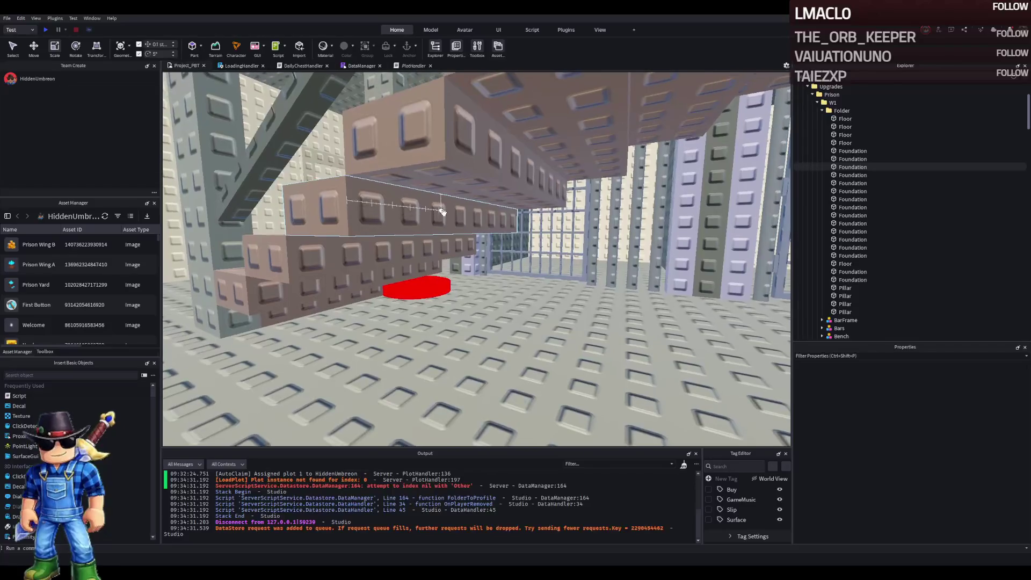
- Take an overview above the rooftops, then select the grey corridor pillar up close
key("w")
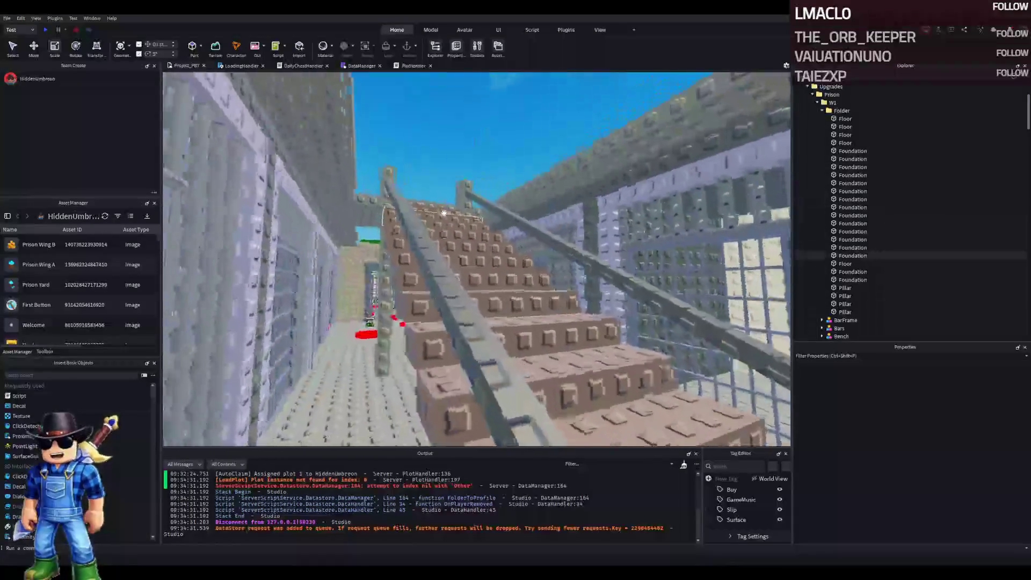
key("w")
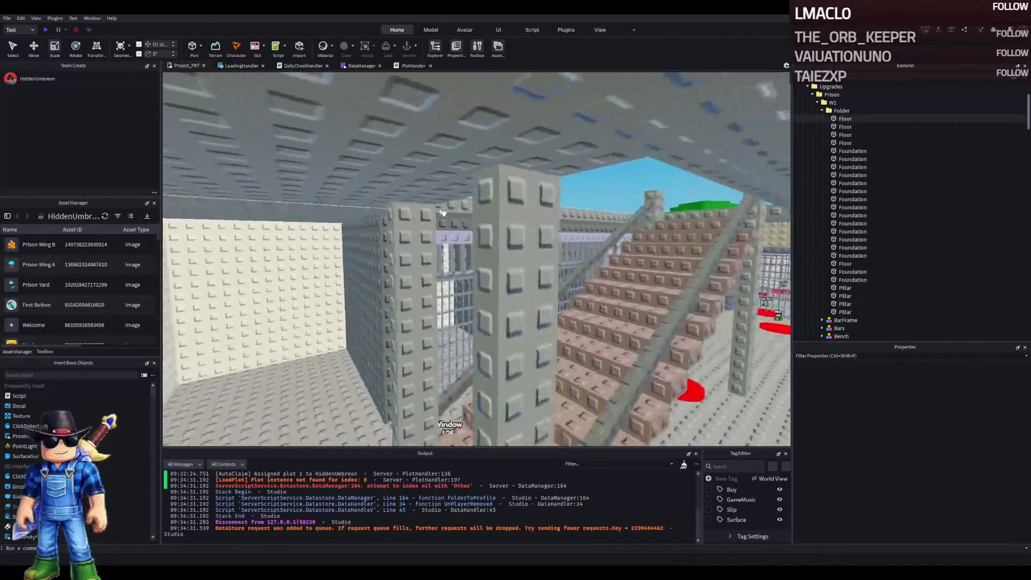
key("w")
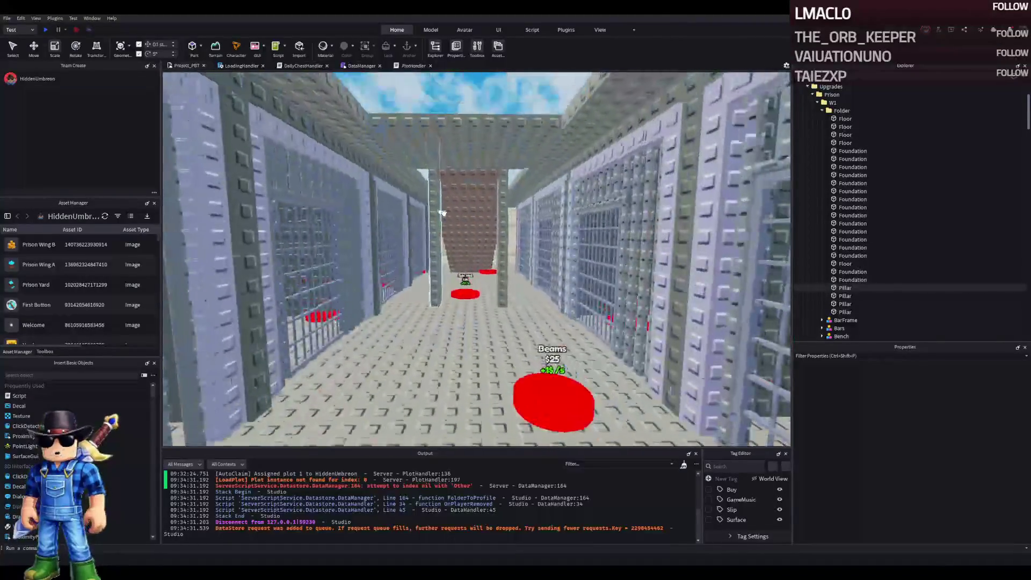
key("w")
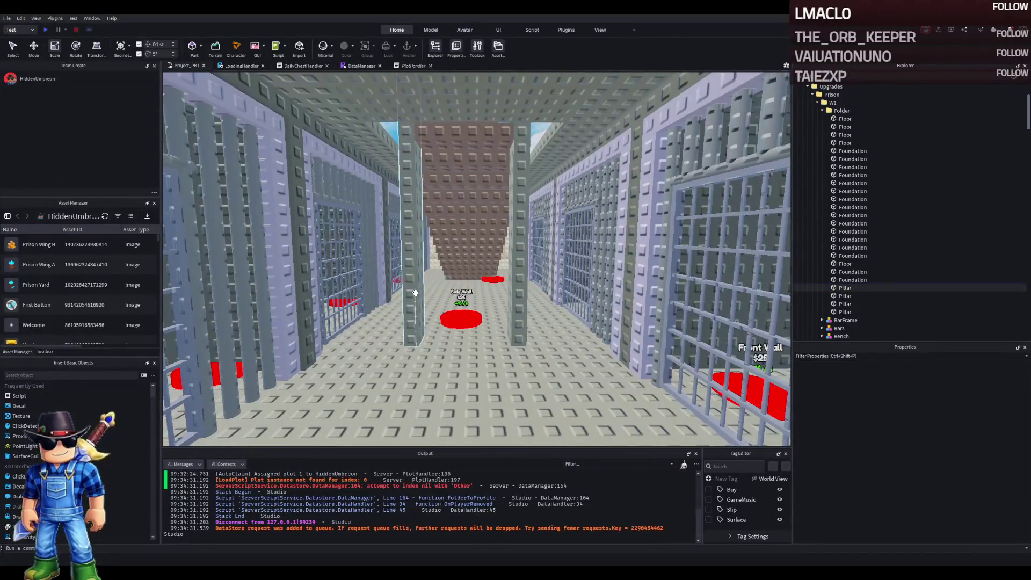
left_click(415, 293)
key("w")
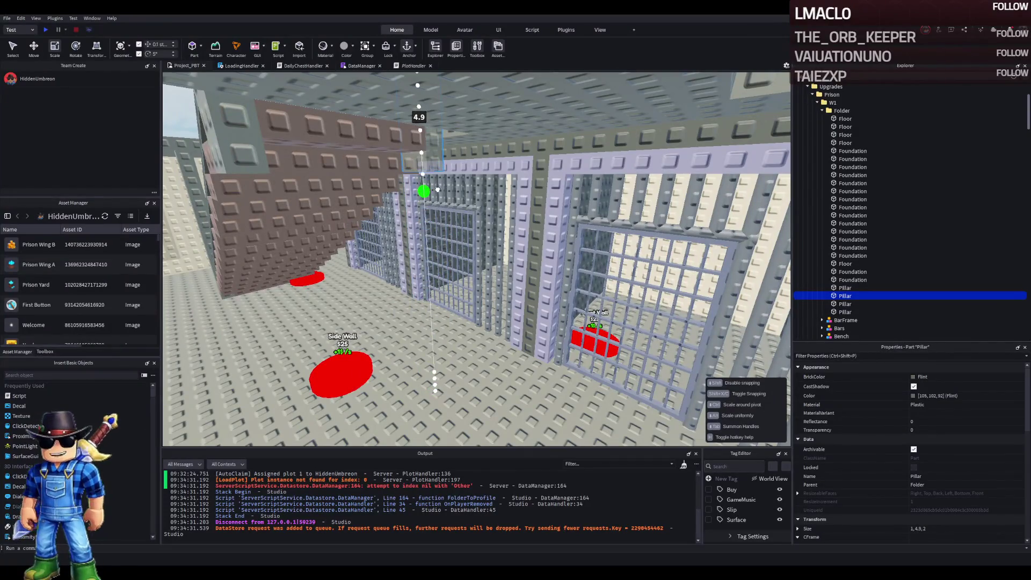
- Stretch the first brown Foundation wall under the stairs up to 13.9 studs tall
left_click(438, 191)
key("f")
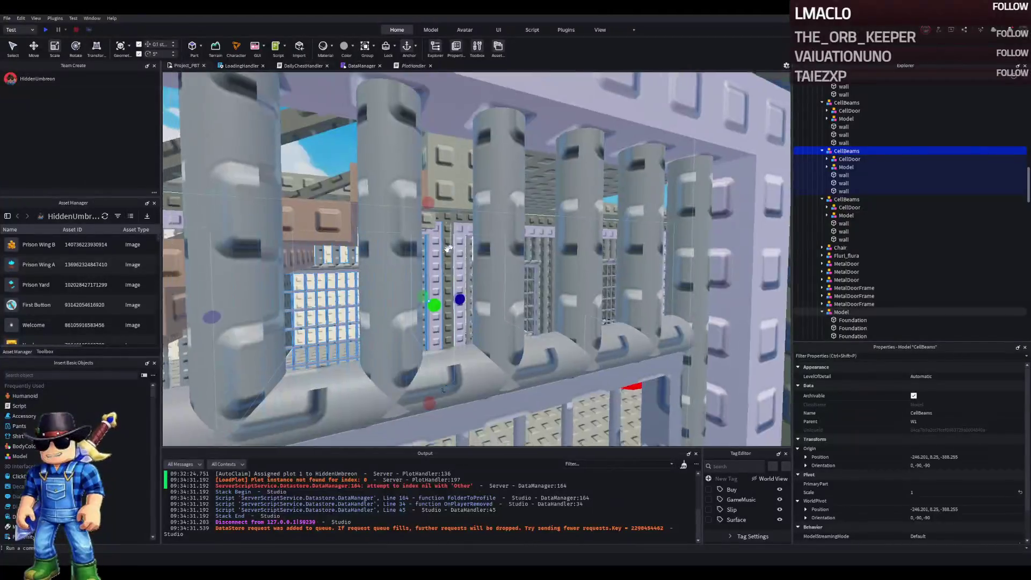
left_click(419, 237)
left_click(416, 189)
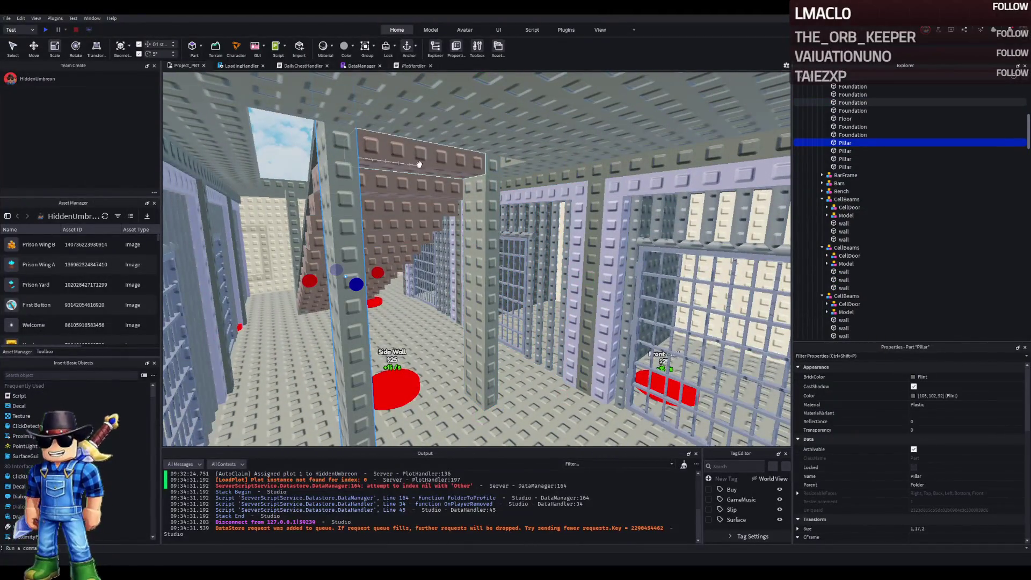
left_click_drag(422, 192, 360, 293)
key("w")
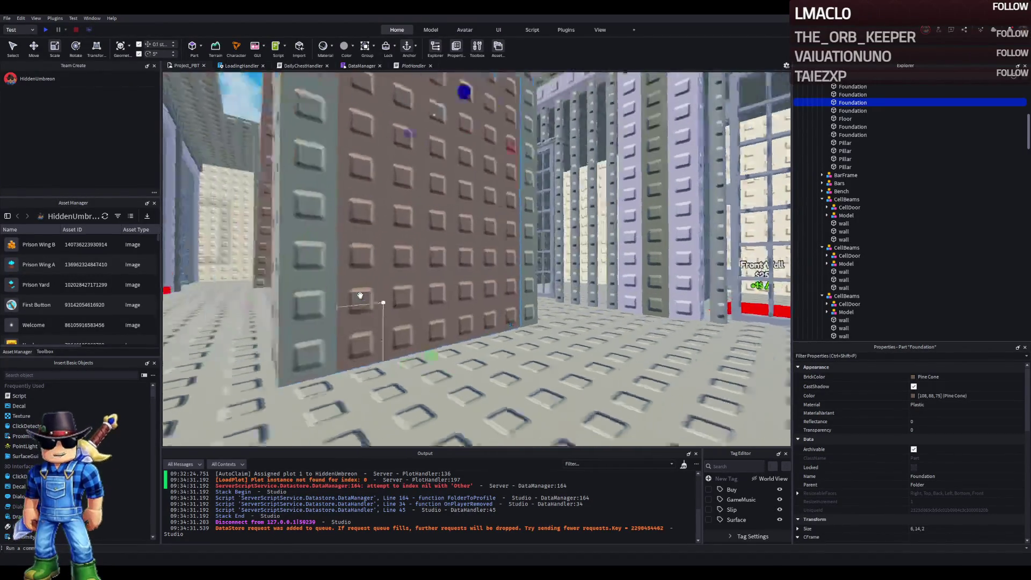
key("e")
- Raise four more Foundation blocks to about 13.2, 11.6, 9.9 and 11 studs tall
left_click(535, 220)
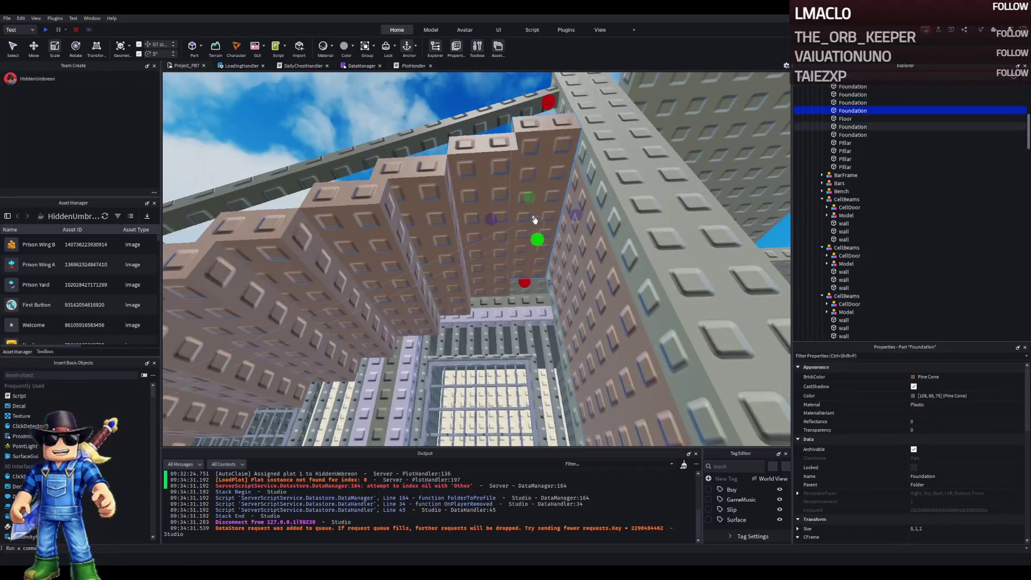
left_click_drag(535, 252, 541, 259)
left_click(477, 188)
left_click_drag(473, 210, 478, 280)
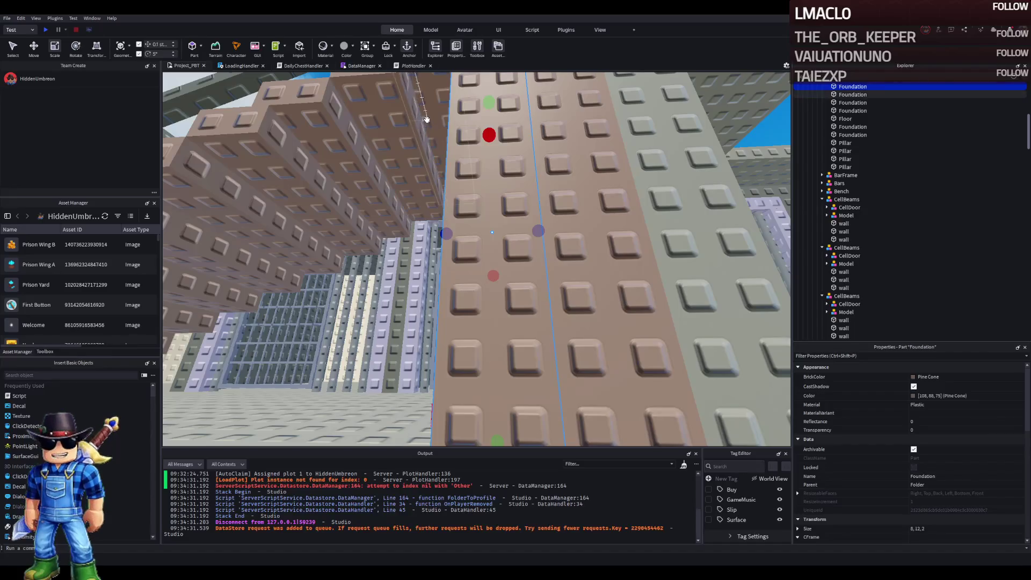
left_click(406, 129)
left_click(482, 147)
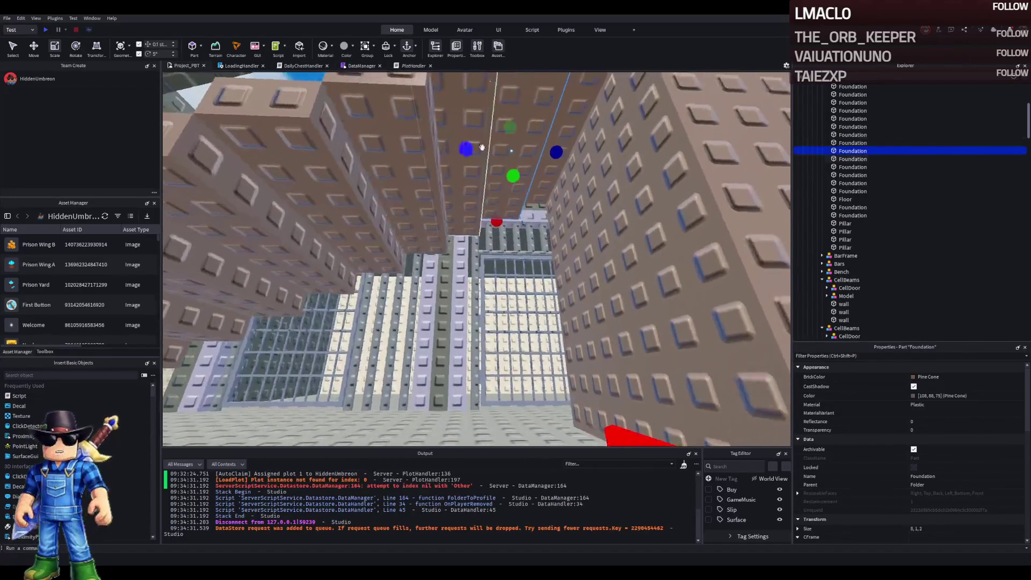
left_click_drag(513, 176, 524, 287)
left_click(503, 238)
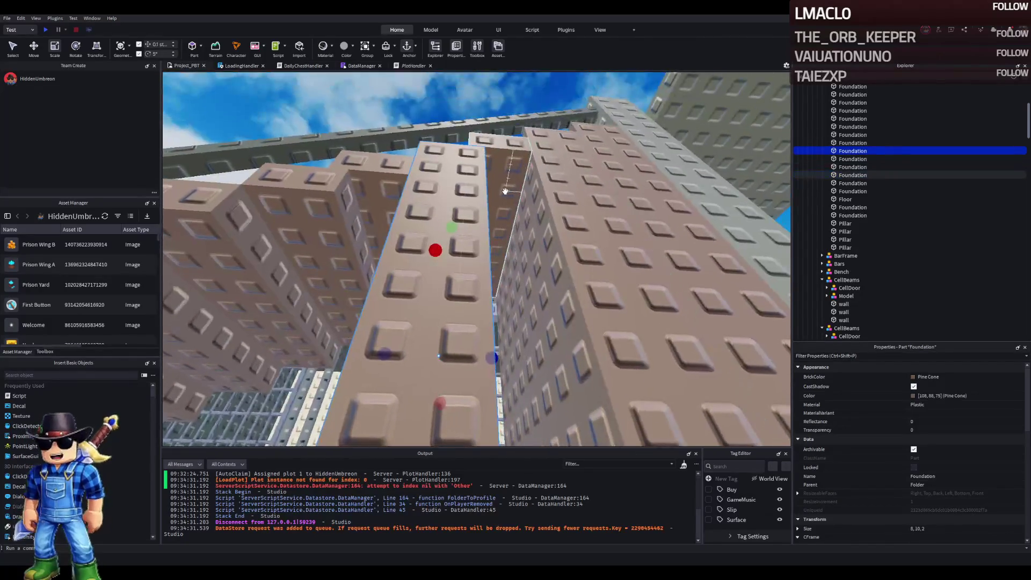
left_click_drag(491, 254, 489, 315)
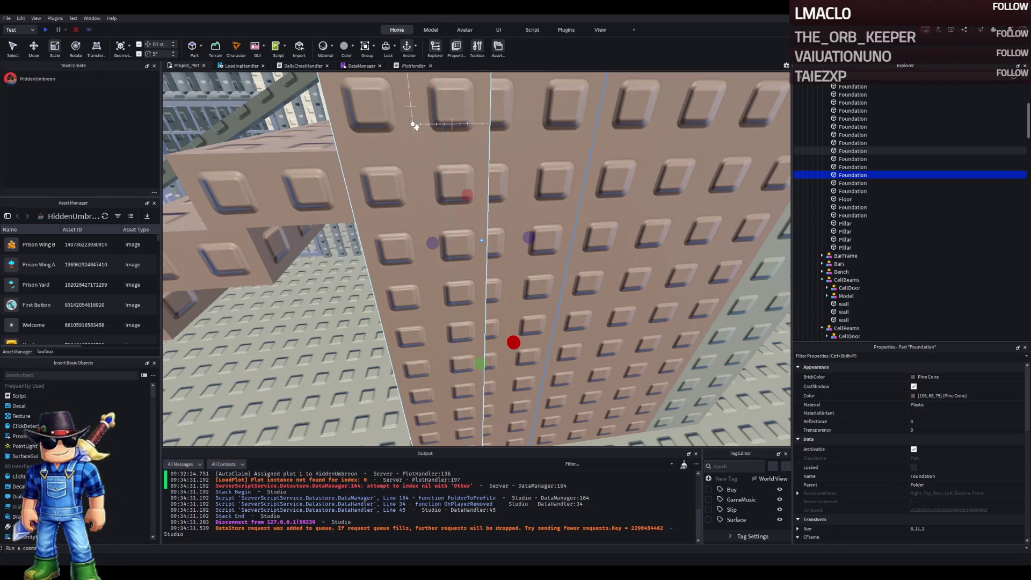
- Select four Foundation blocks and shift them together by -0.5 studs
key("w")
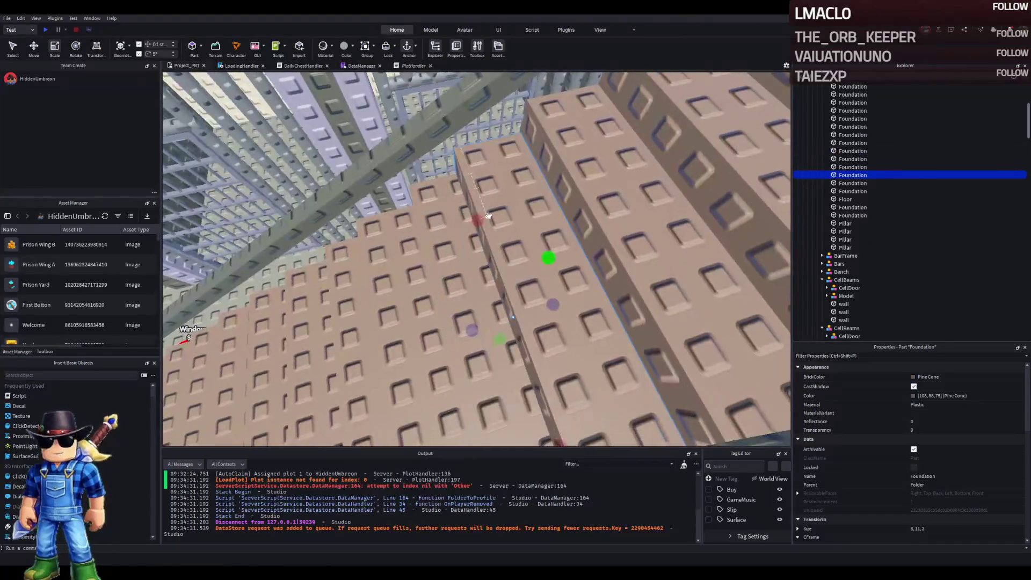
key("w")
left_click(603, 177)
left_click(683, 156)
key("s")
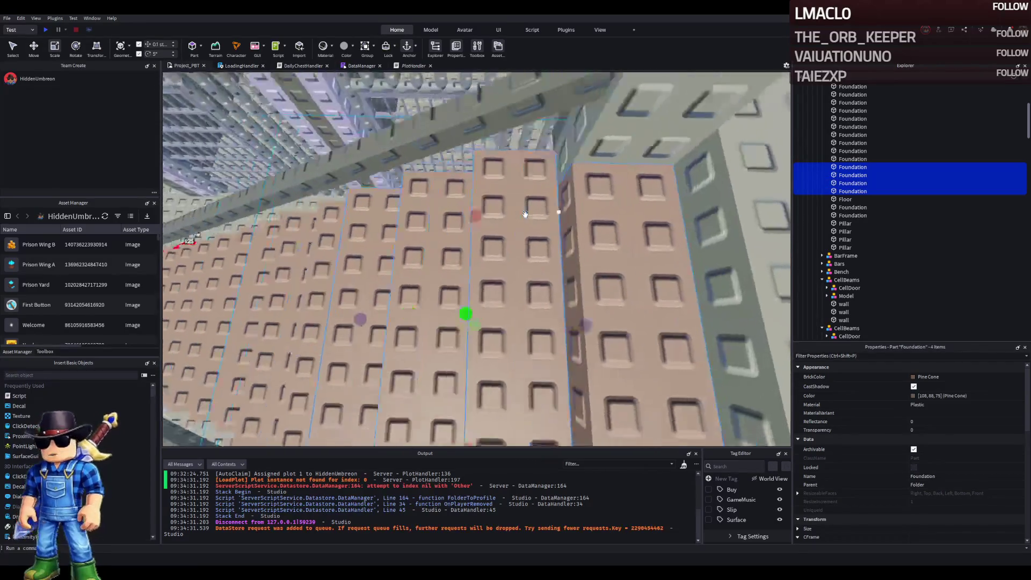
key("w")
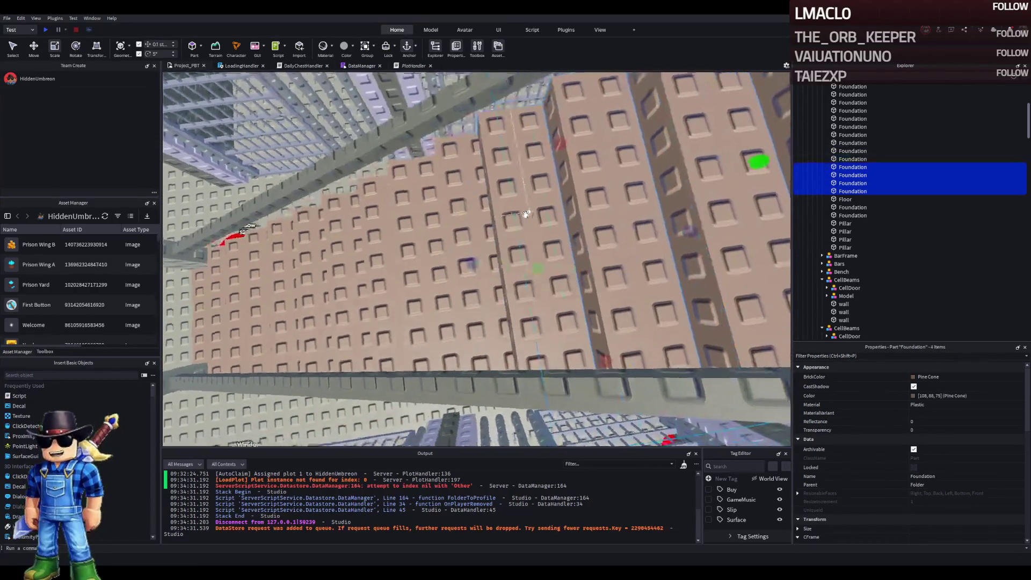
key("ctrl+2")
left_click_drag(486, 254, 505, 254)
- Nudge the grey Floor trim piece by -0.8 studs
key("w")
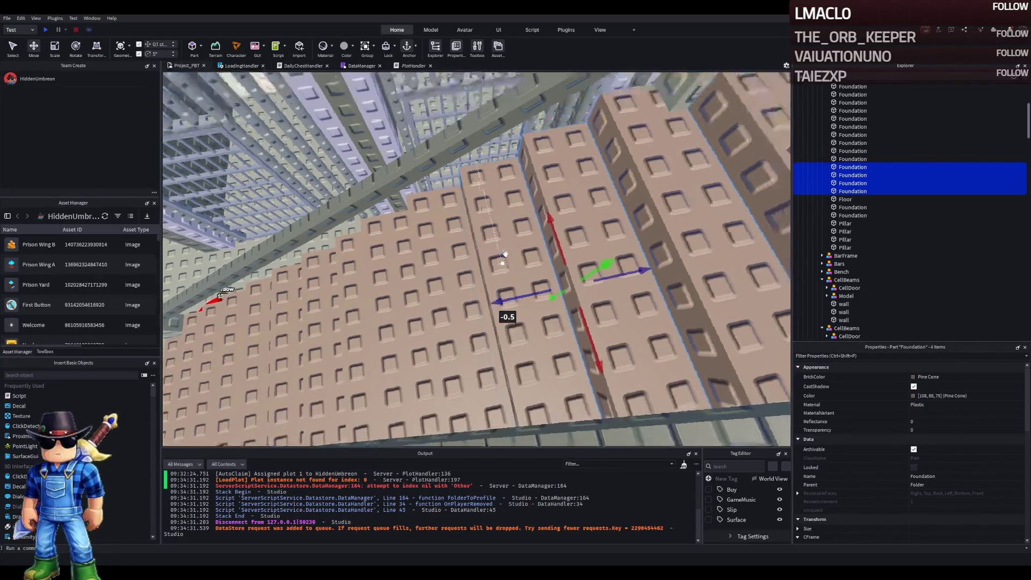
key("s")
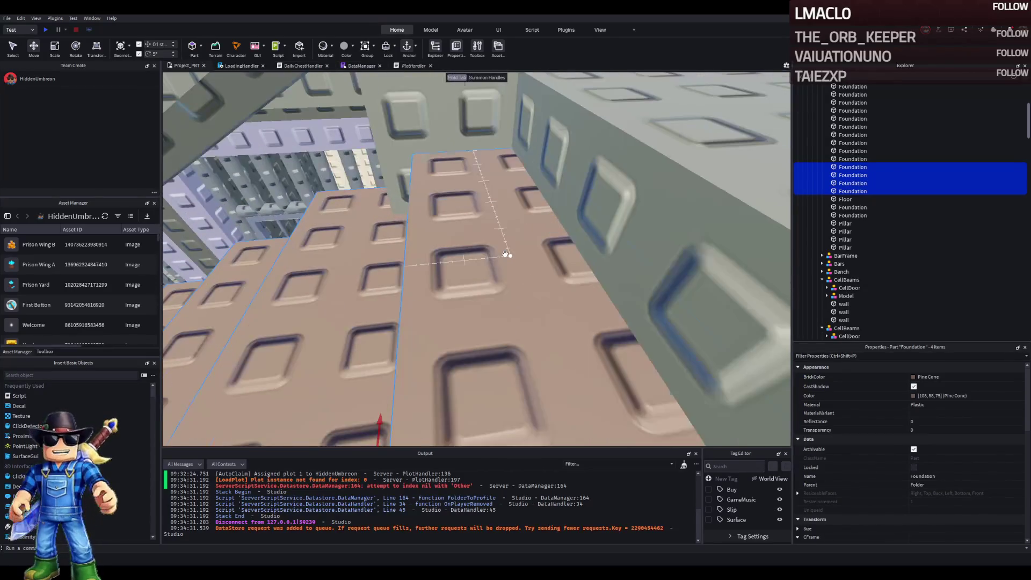
left_click(578, 332)
key("Left")
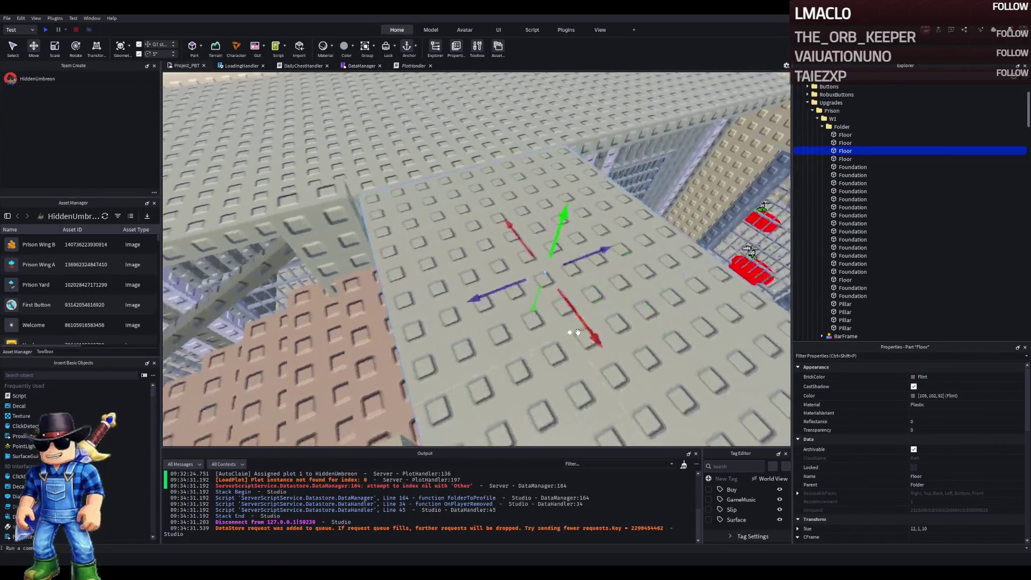
left_click_drag(480, 296, 493, 291)
- Slide two grey pillars along the blue axis and shift the Floor trim by -0.6
scroll("up", 3)
left_click_drag(340, 256, 473, 249)
left_click(472, 249)
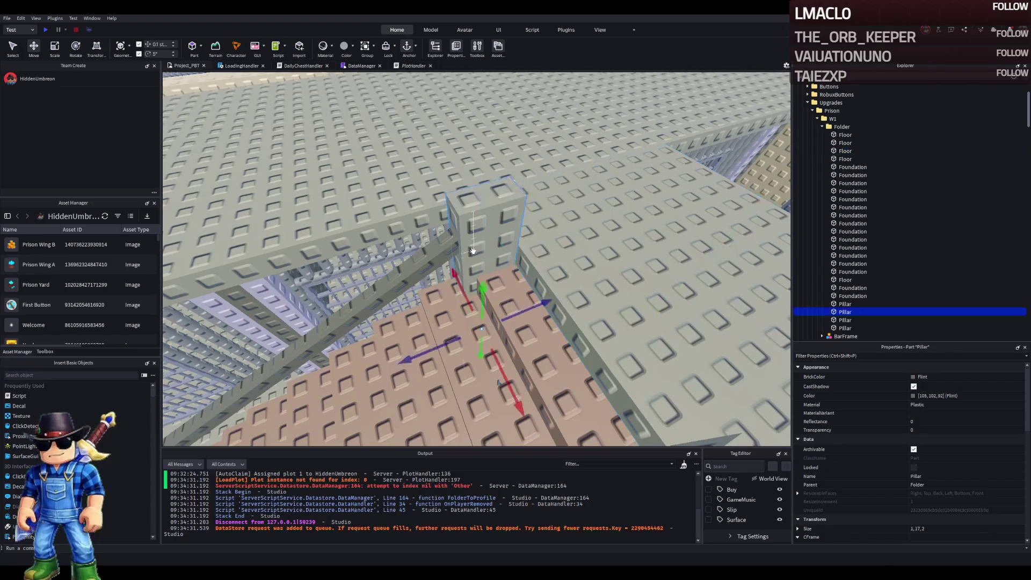
left_click(367, 234)
left_click(367, 234)
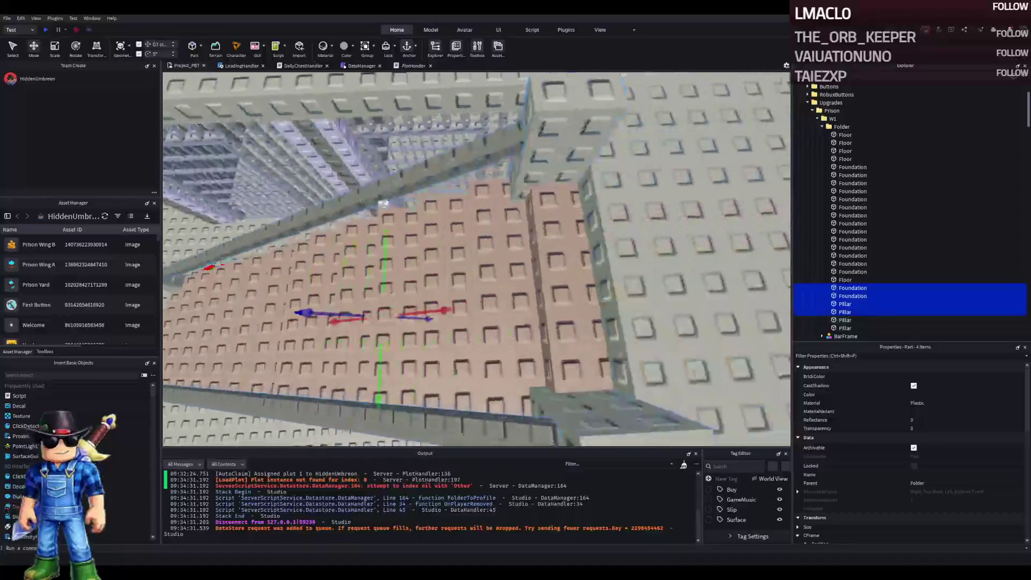
left_click(606, 157)
left_click(532, 279)
left_click(540, 290)
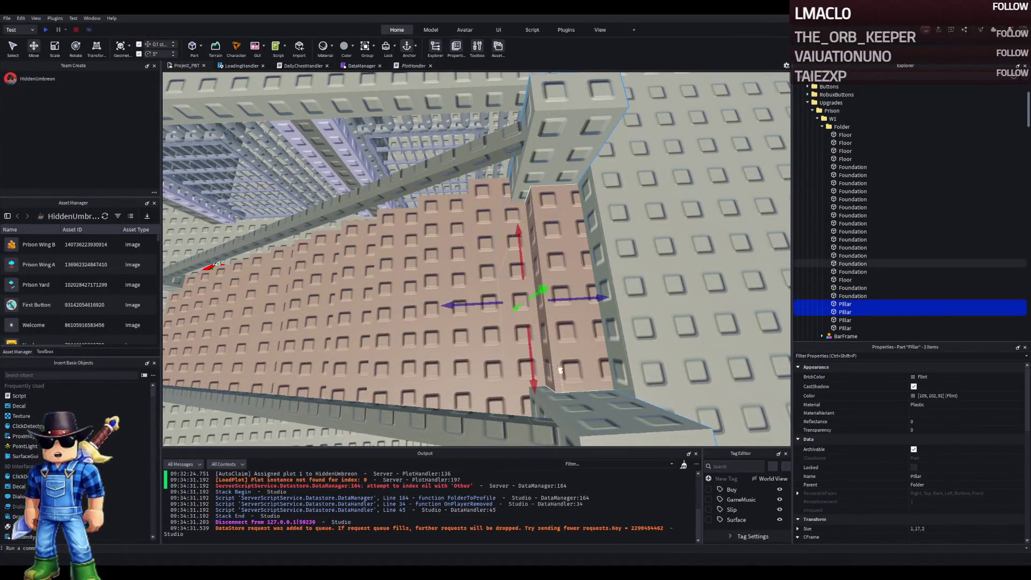
left_click_drag(545, 290, 548, 290)
left_click(515, 269)
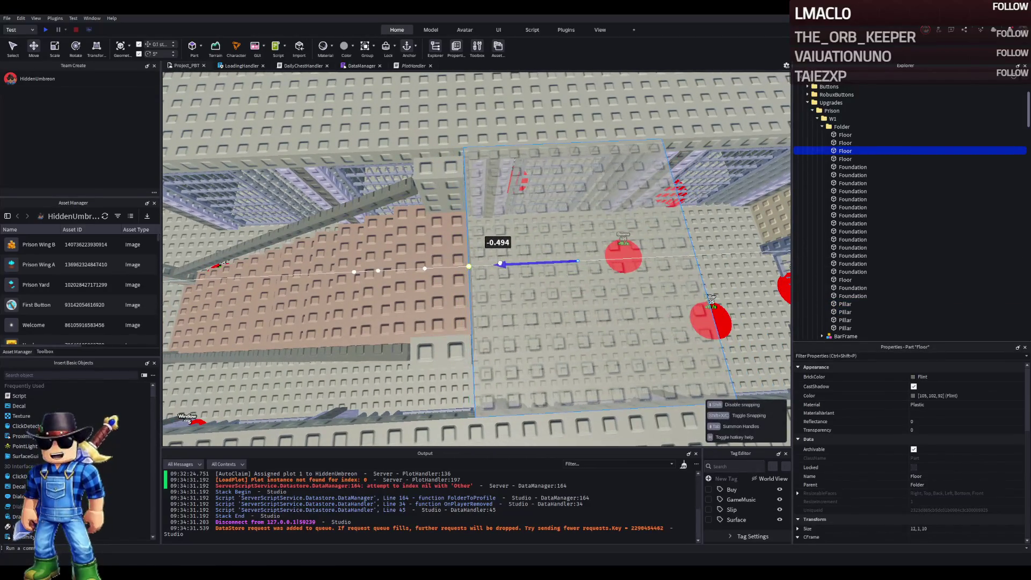
left_click_drag(501, 263, 501, 263)
- Raise a thin Foundation block beneath the stairs to about 7.6 studs tall
scroll("up", 3)
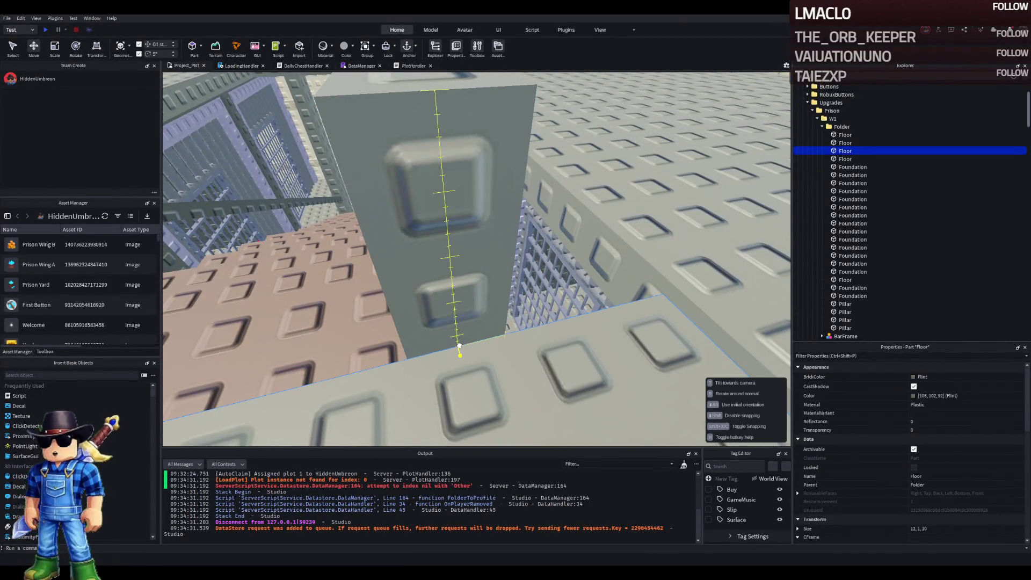
scroll("down", 3)
scroll("down", 3)
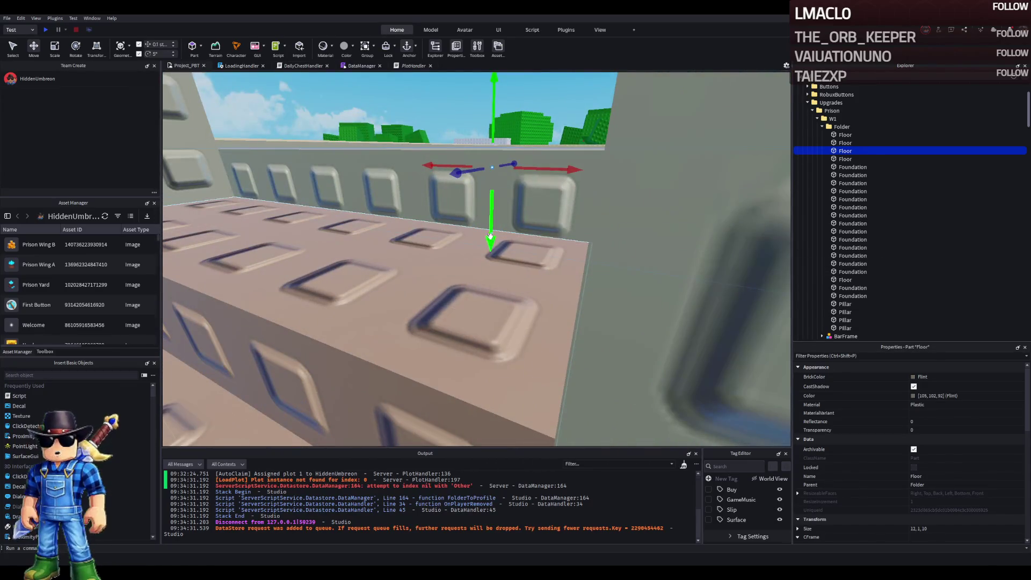
scroll("up", 3)
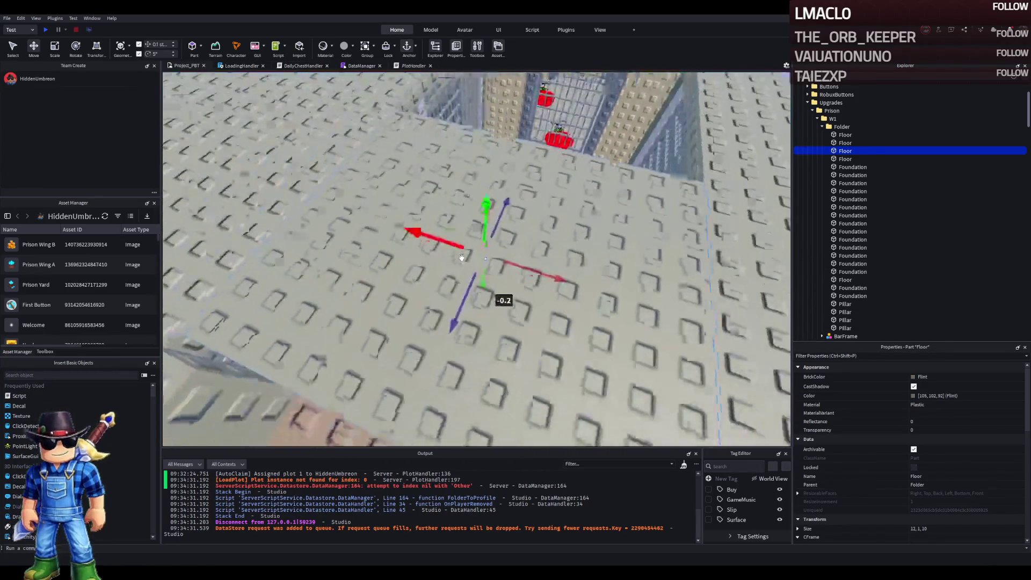
scroll("down", 3)
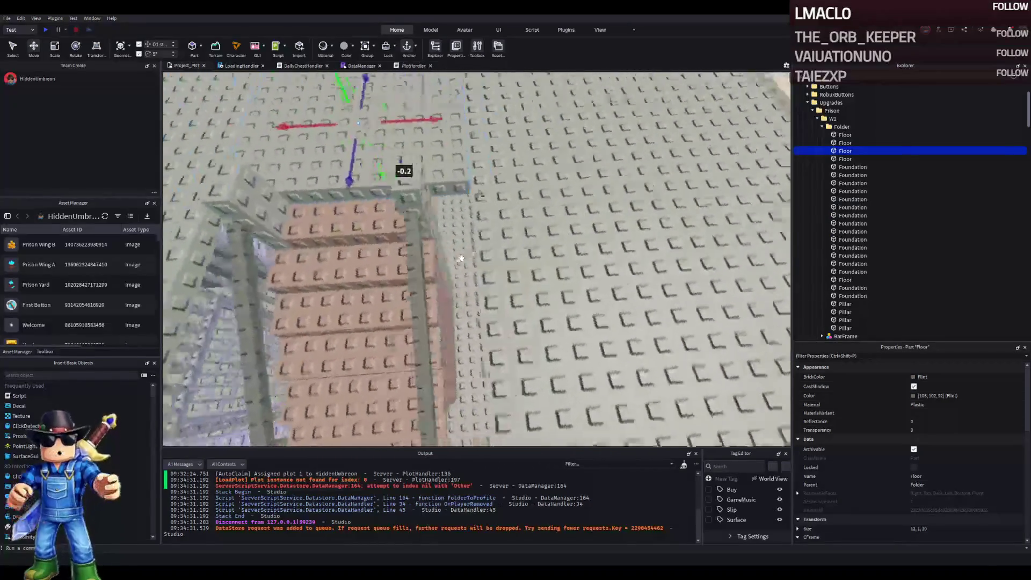
scroll("up", 3)
scroll("up", 3)
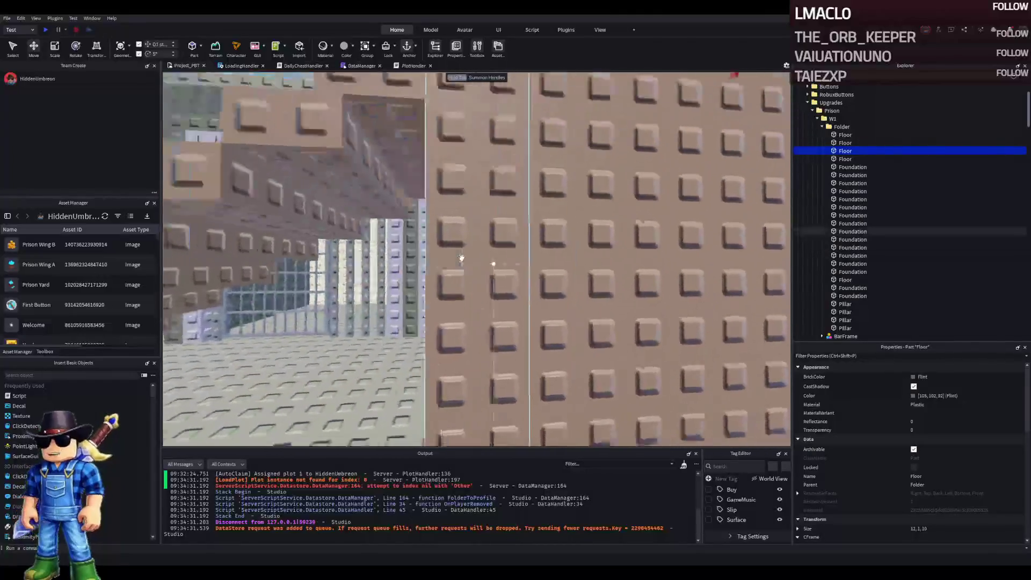
left_click(495, 196)
left_click_drag(483, 227, 484, 264)
scroll("up", 3)
left_click(471, 161)
scroll("up", 3)
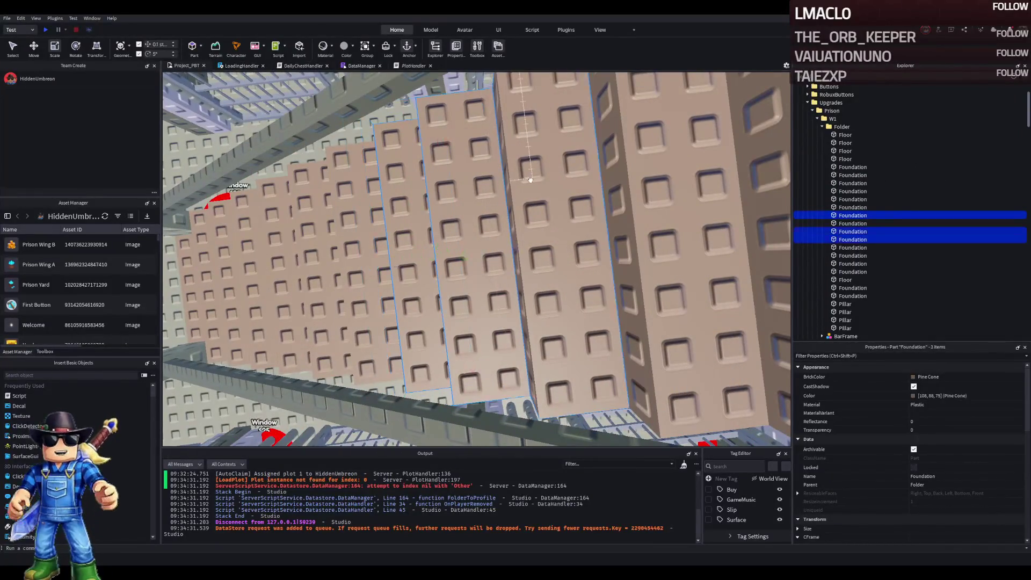
- Select several stepped Foundation blocks and move them about half a stud sideways
scroll("up", 3)
left_click(532, 182)
left_click(564, 185)
left_click(623, 188)
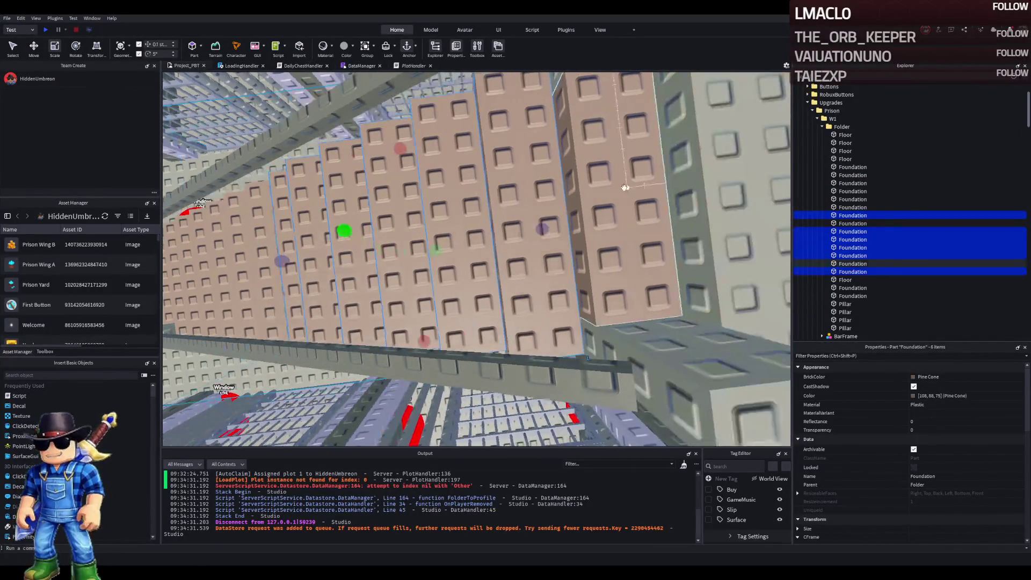
key("ctrl+2")
scroll("down", 3)
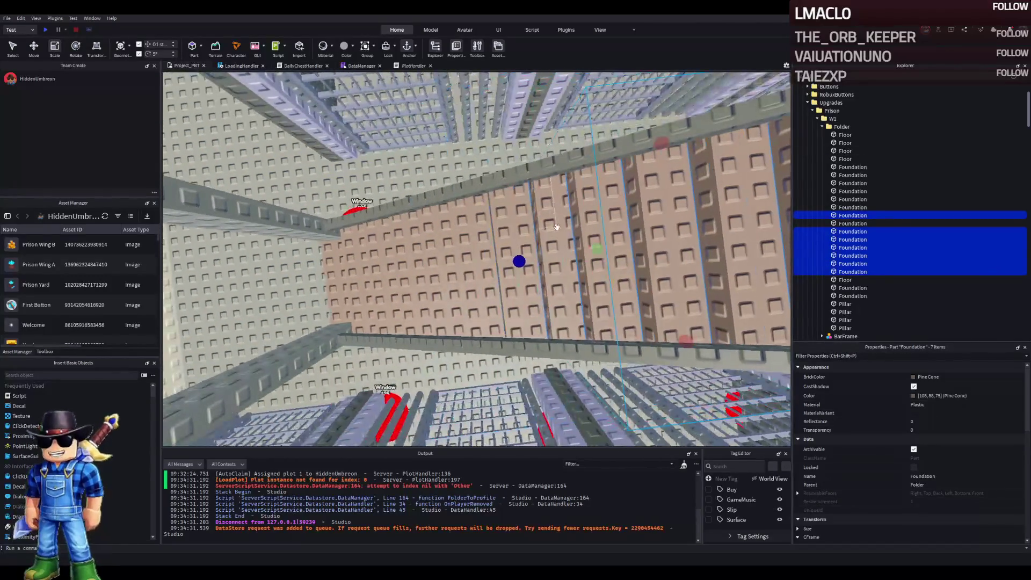
left_click_drag(524, 250, 548, 248)
left_click(478, 286)
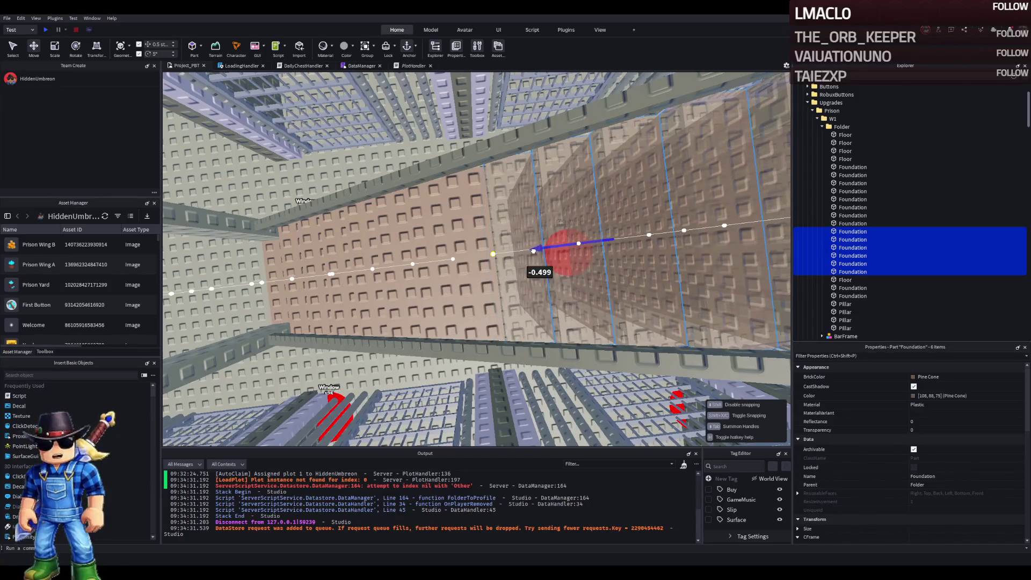
- Select the two Pillar parts and shift them by half a stud
scroll("up", 3)
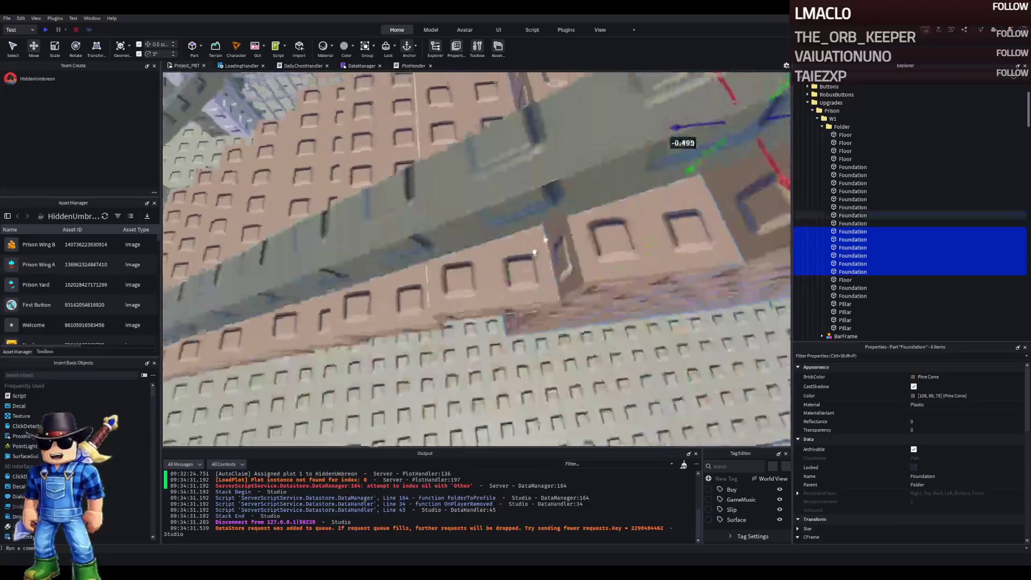
scroll("up", 3)
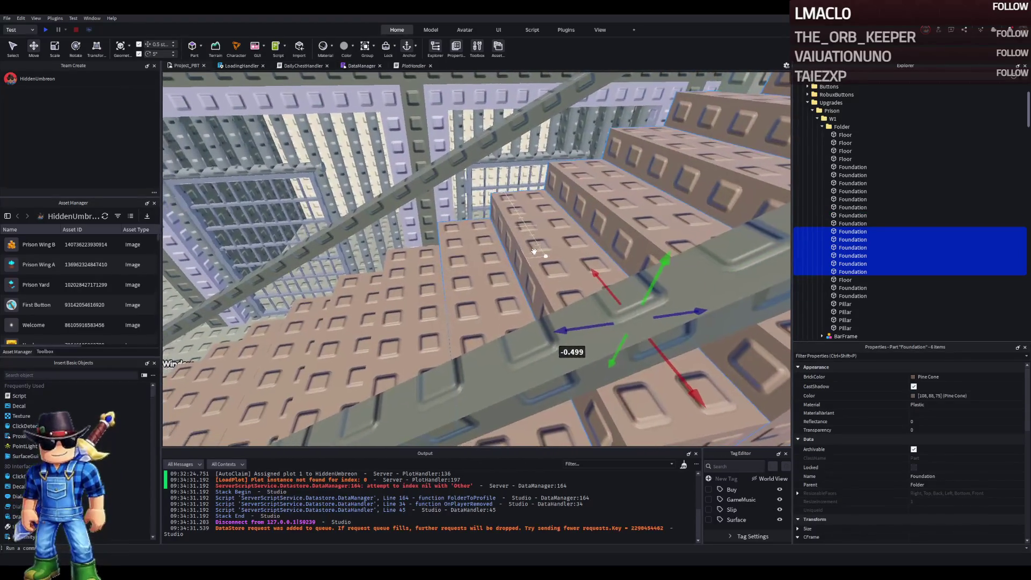
scroll("up", 3)
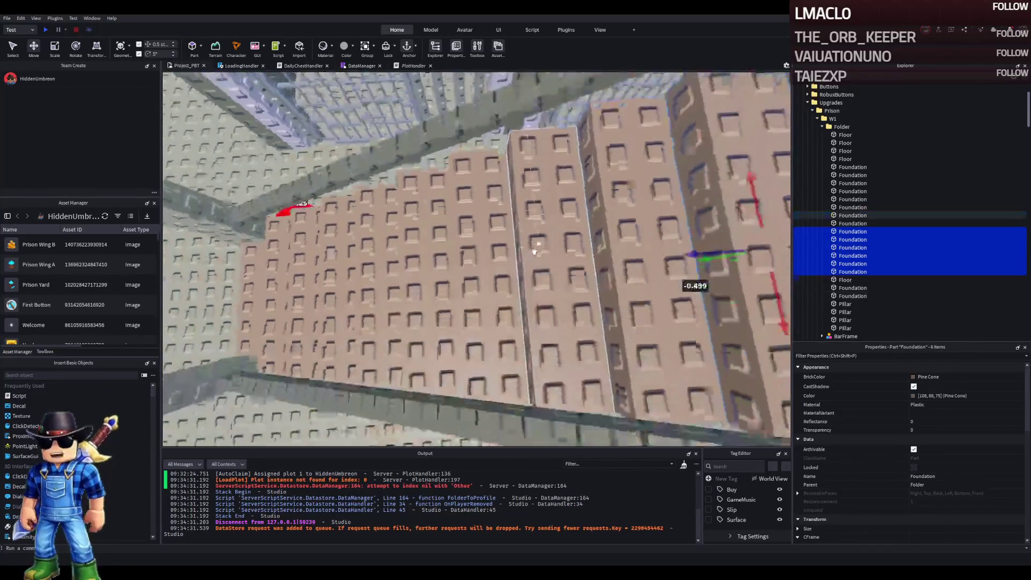
scroll("up", 3)
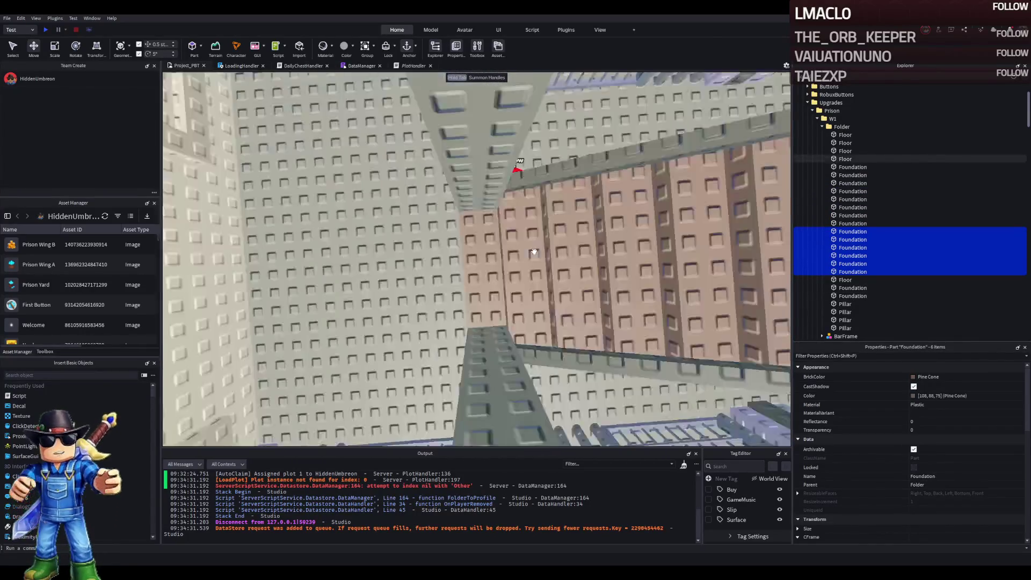
scroll("up", 3)
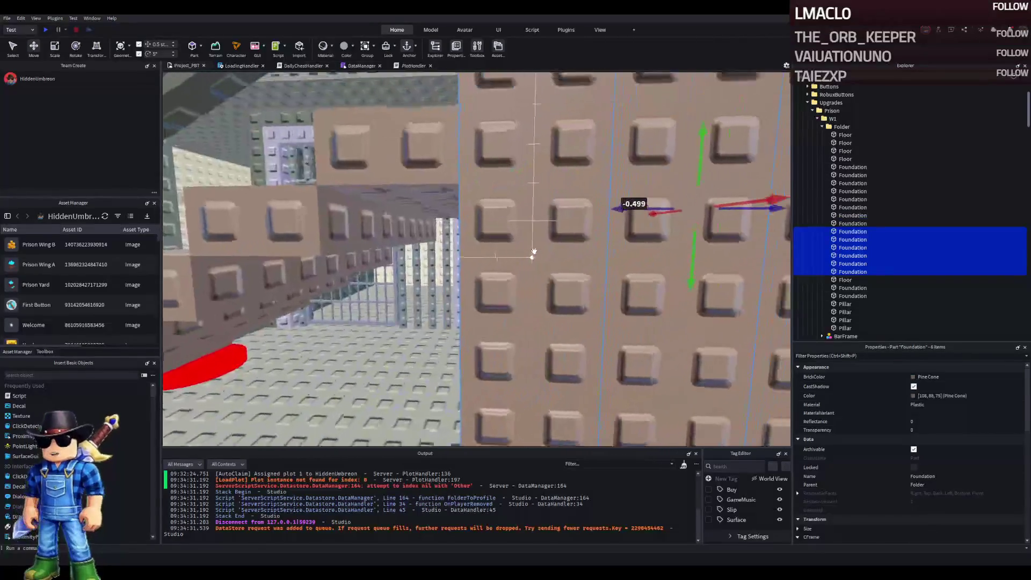
scroll("up", 3)
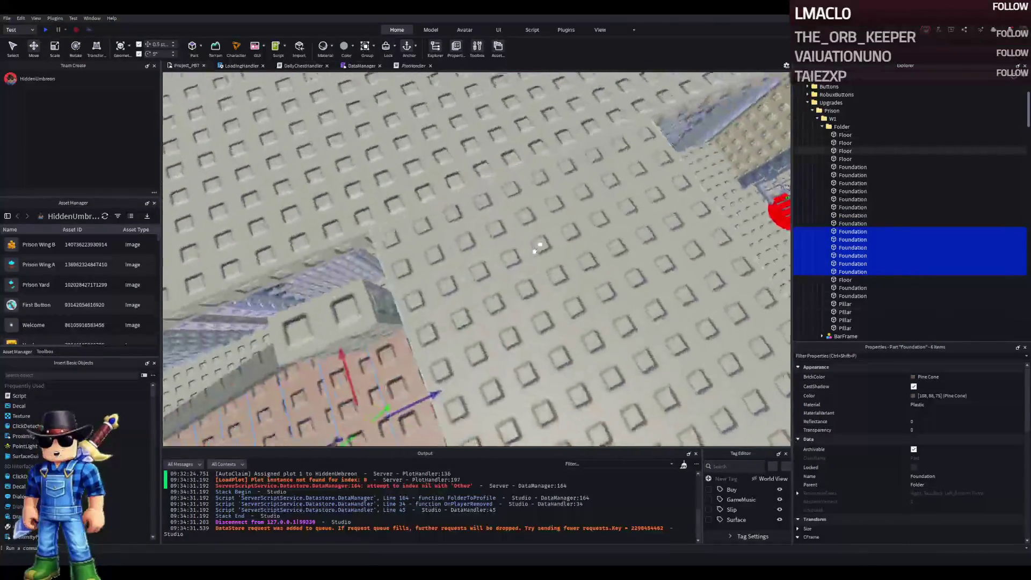
scroll("up", 3)
scroll("up", 3)
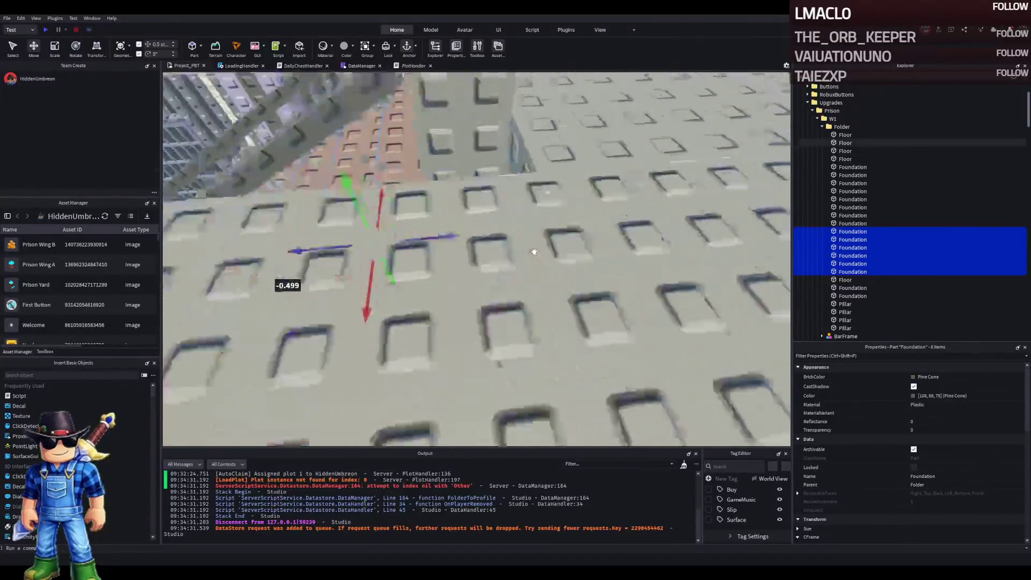
scroll("up", 3)
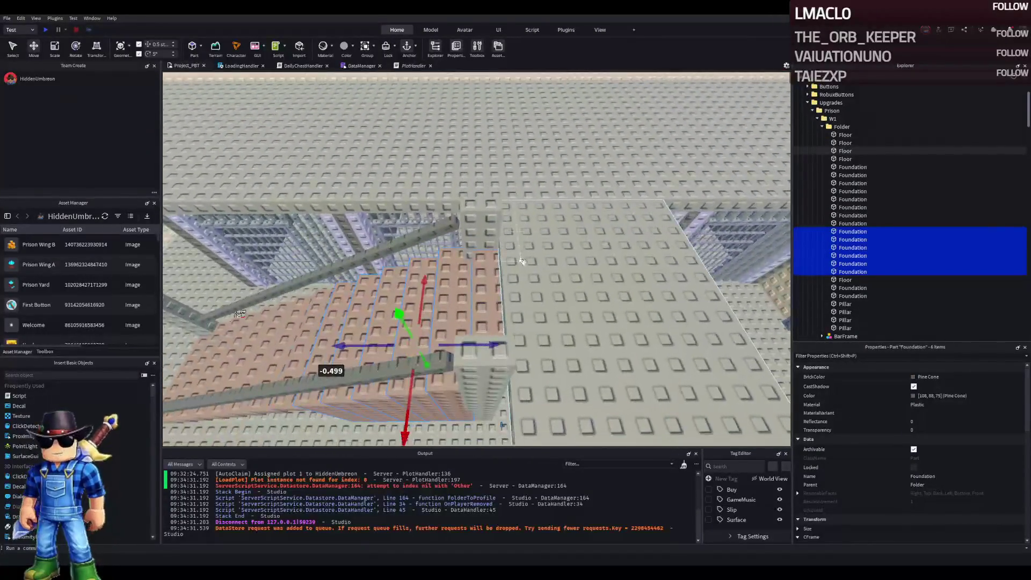
left_click(845, 312)
left_click(845, 304)
left_click_drag(537, 337, 495, 365)
- Select a Floor trim piece, then a Foundation block on the staircase
scroll("up", 3)
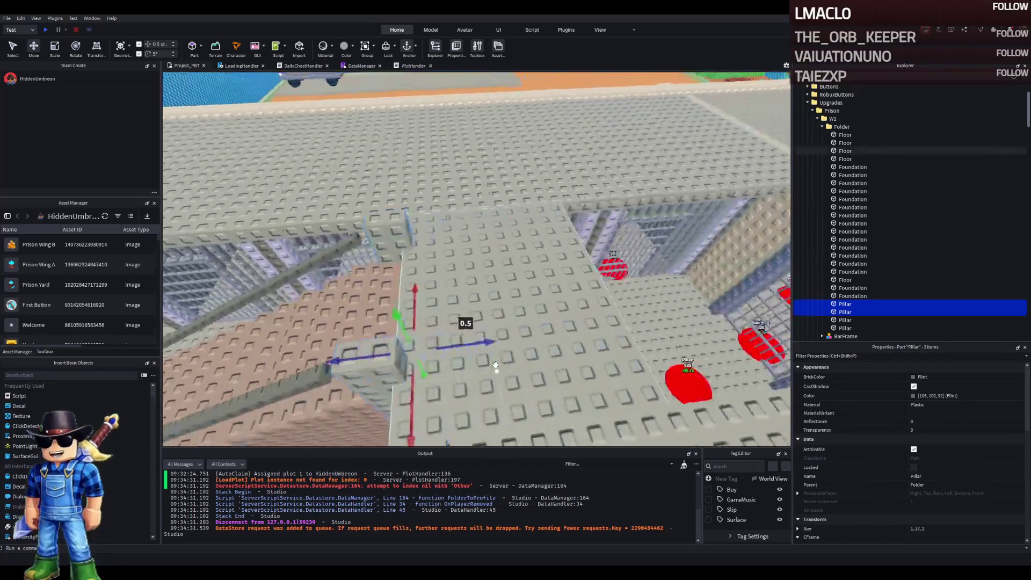
left_click(525, 310)
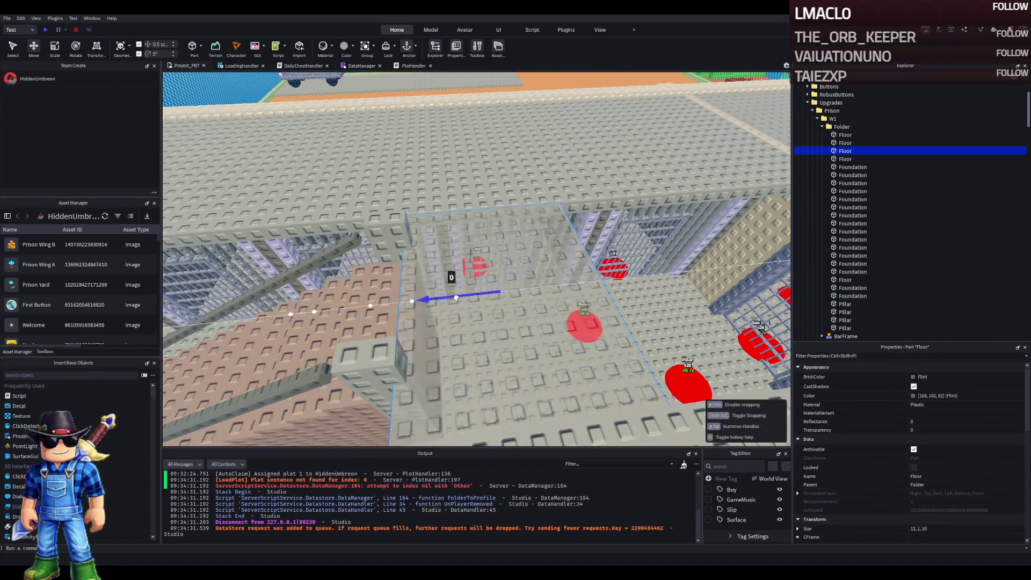
scroll("up", 3)
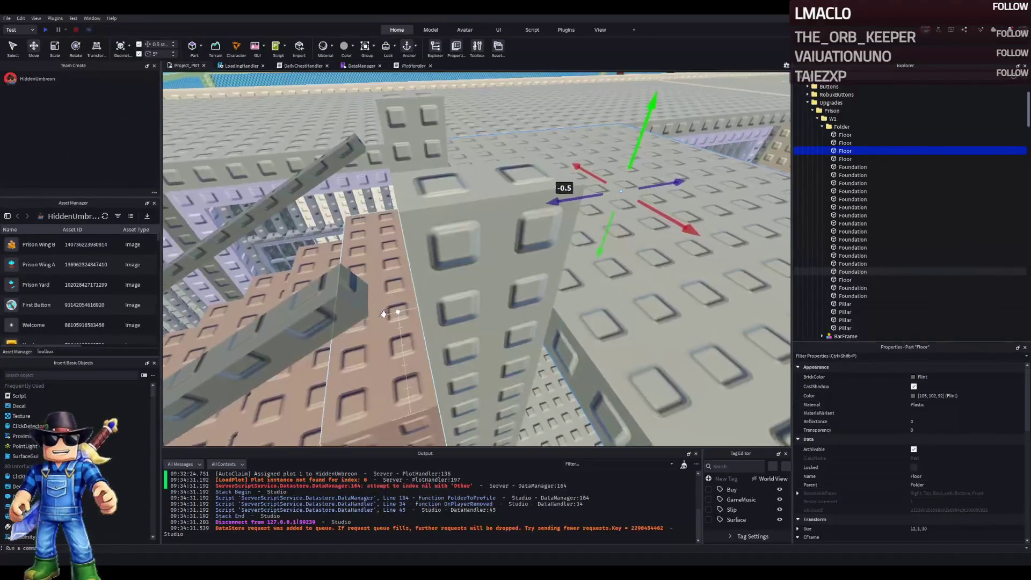
scroll("down", 3)
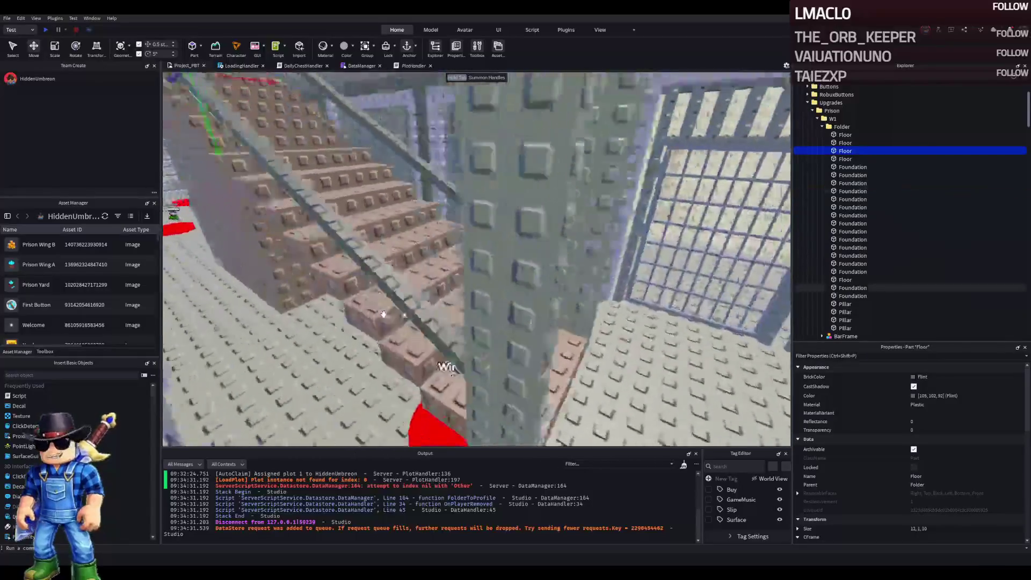
scroll("up", 3)
left_click(399, 268)
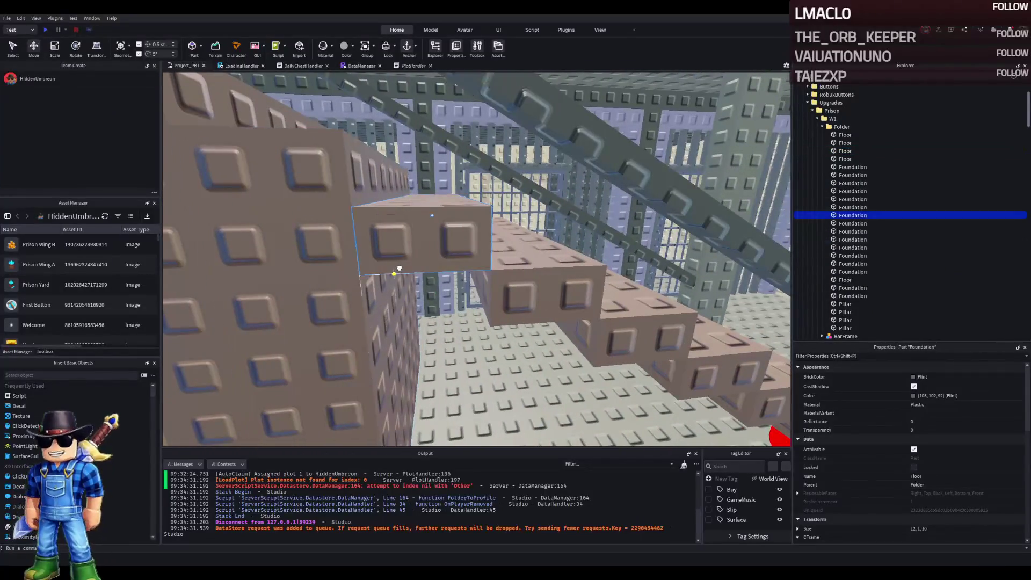
- Scale the top three Foundation blocks under the stairs to 6.5, 5.5 and 5.5 studs tall
key("ctrl+3")
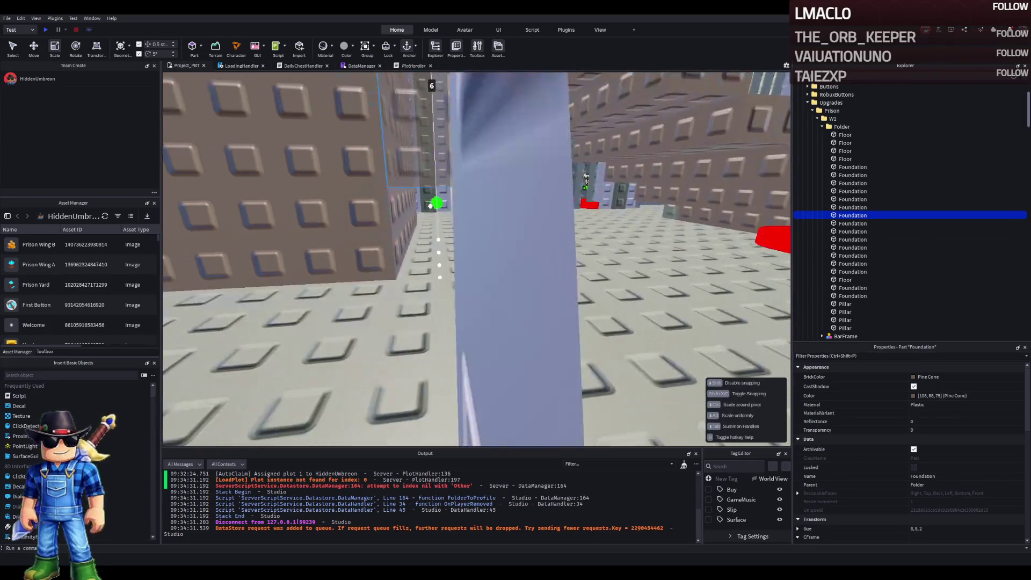
scroll("down", 3)
left_click(473, 163)
left_click_drag(491, 208, 495, 294)
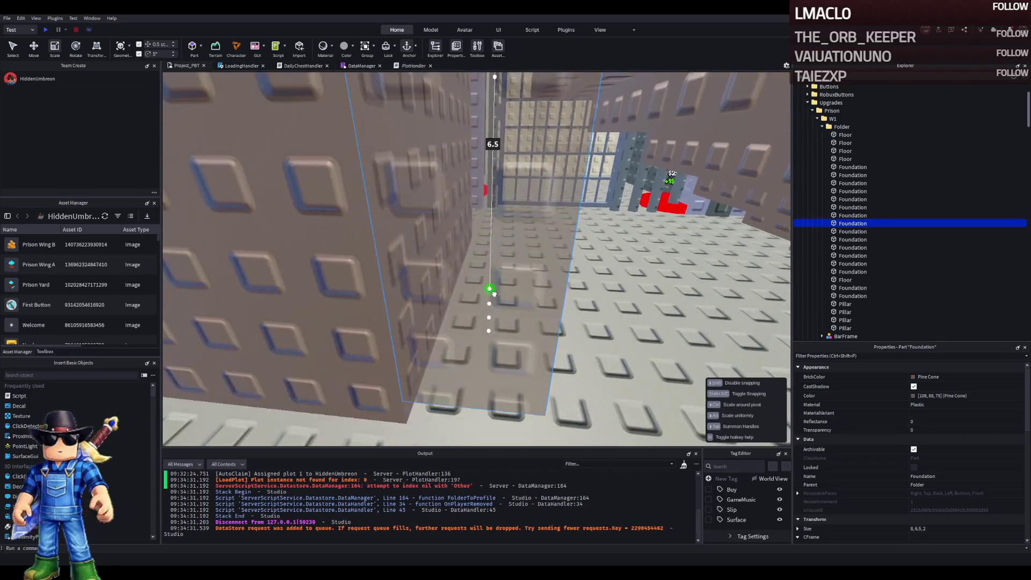
left_click(417, 184)
left_click_drag(418, 249, 425, 317)
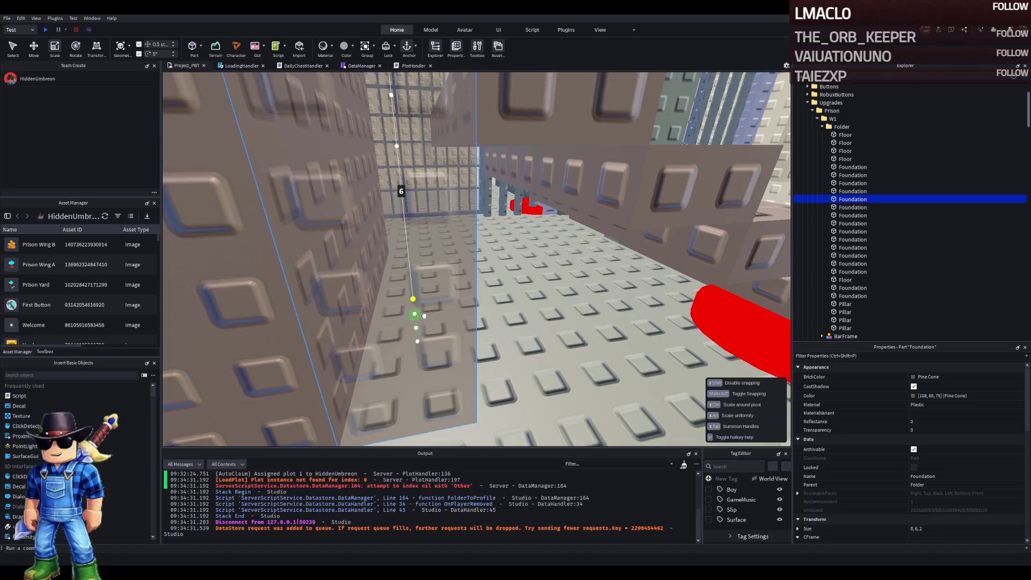
left_click(386, 227)
left_click_drag(390, 266, 417, 392)
- Scale the lower Foundation blocks to 4, 3 and 2 studs tall
left_click(449, 271)
left_click_drag(449, 290, 445, 370)
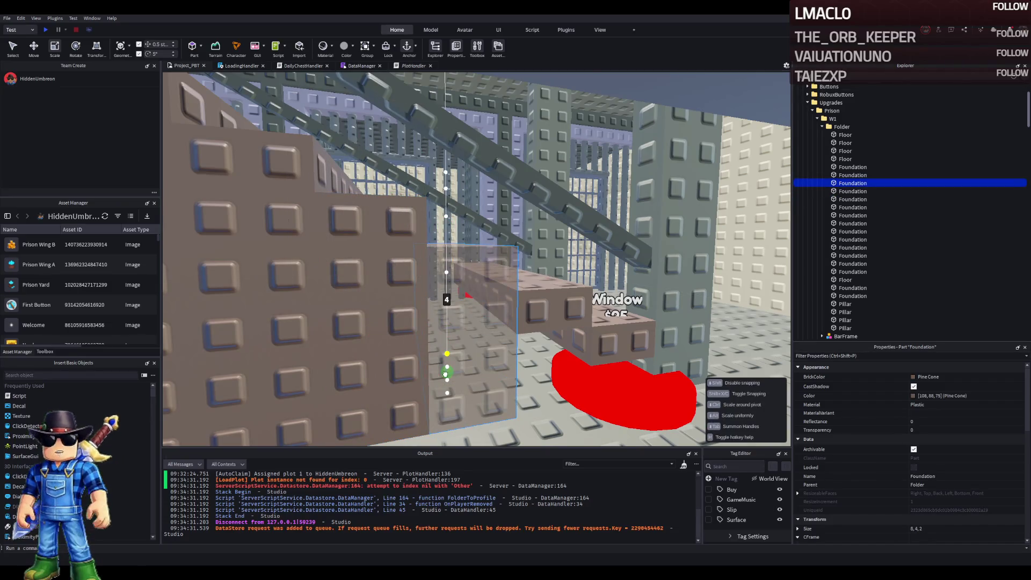
left_click(497, 274)
left_click_drag(498, 322, 490, 365)
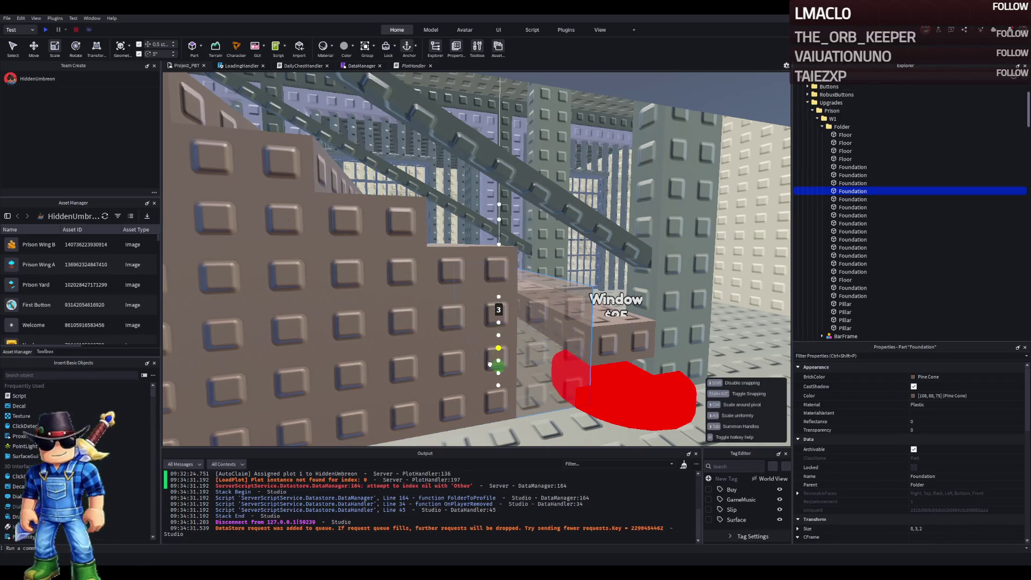
left_click(553, 380)
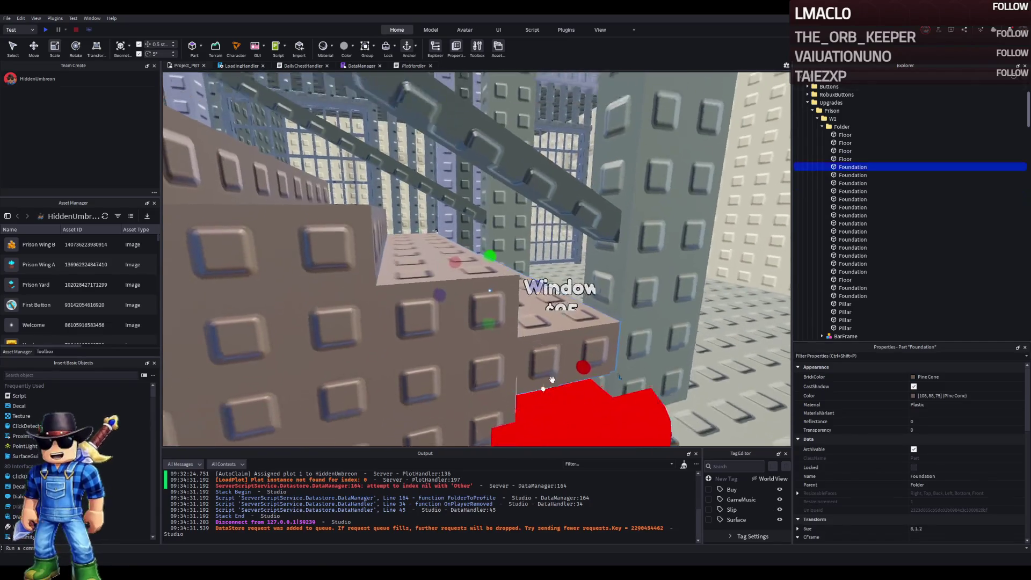
left_click_drag(491, 326, 488, 352)
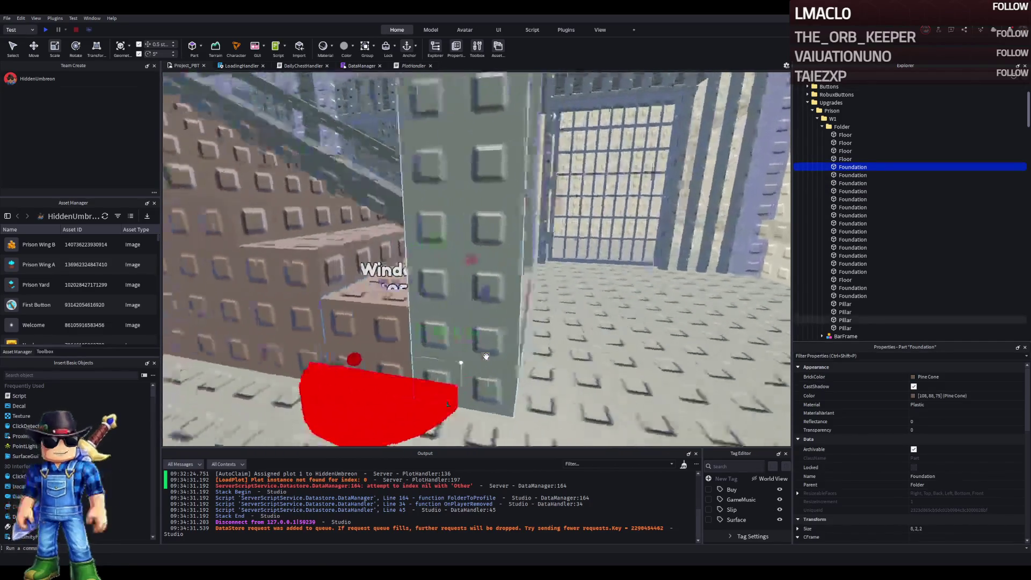
- Select the tall Foundation block at the corridor end and start a playtest with F5
key("w")
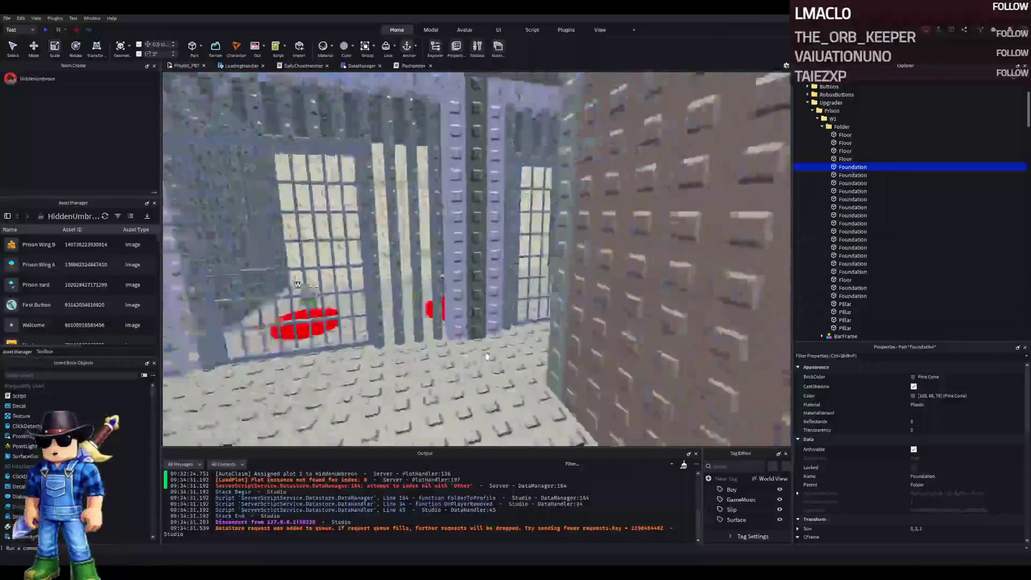
key("w")
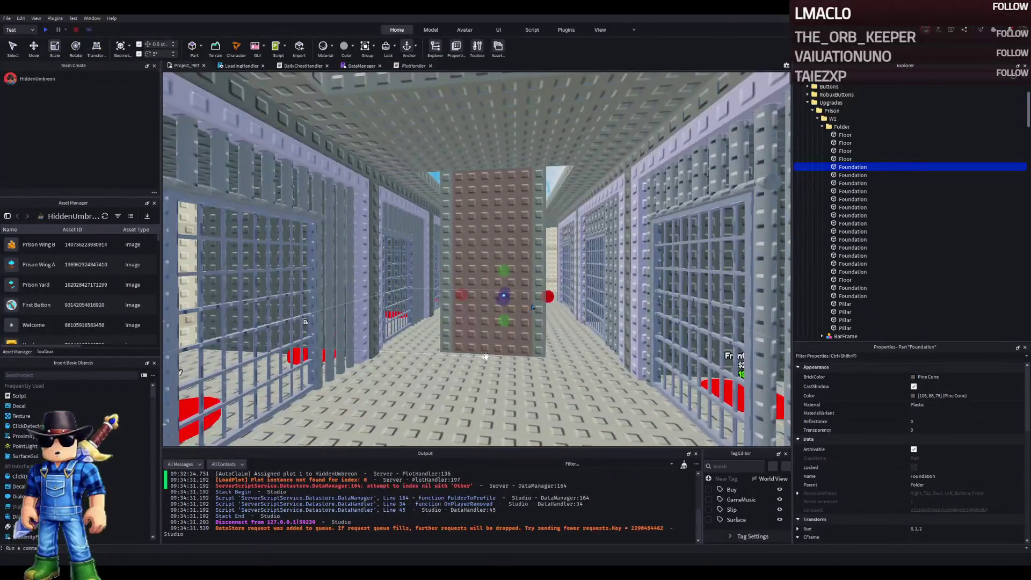
left_click(484, 367)
left_click_drag(480, 391, 480, 391)
key("F5")
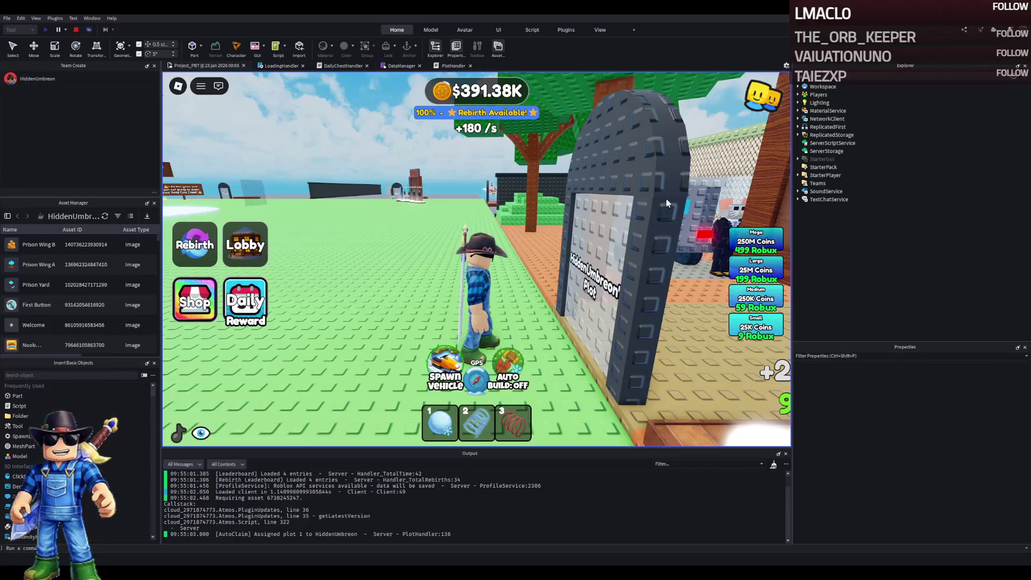
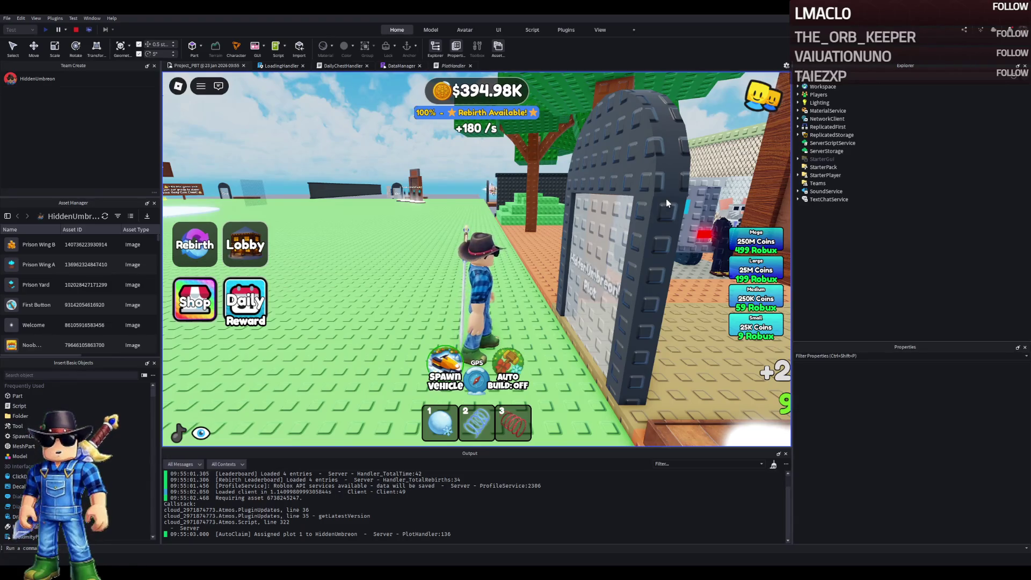
- Walk the character through the plot gate, into the cell block and down the corridor, then stop the playtest
key("d")
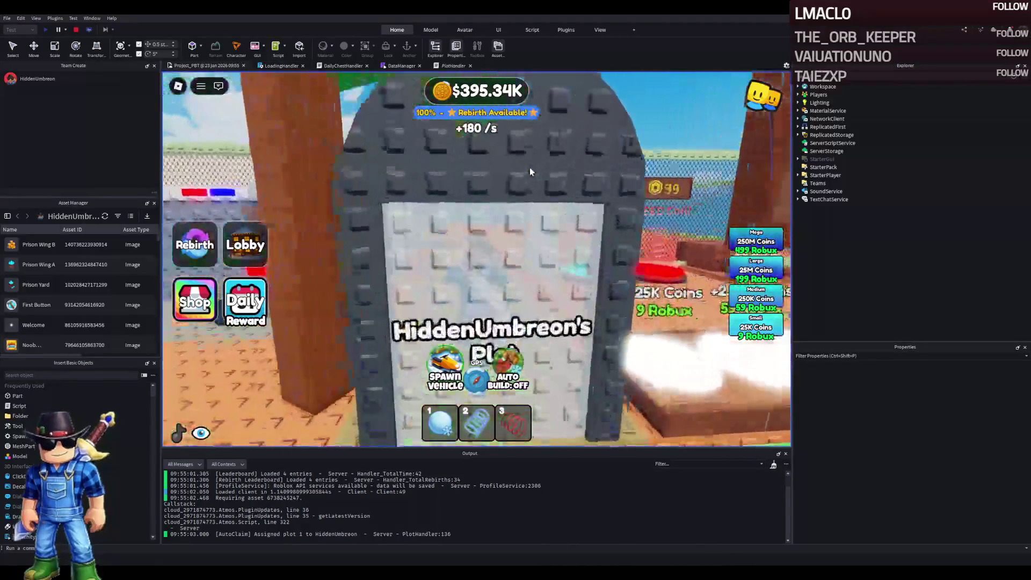
key("w")
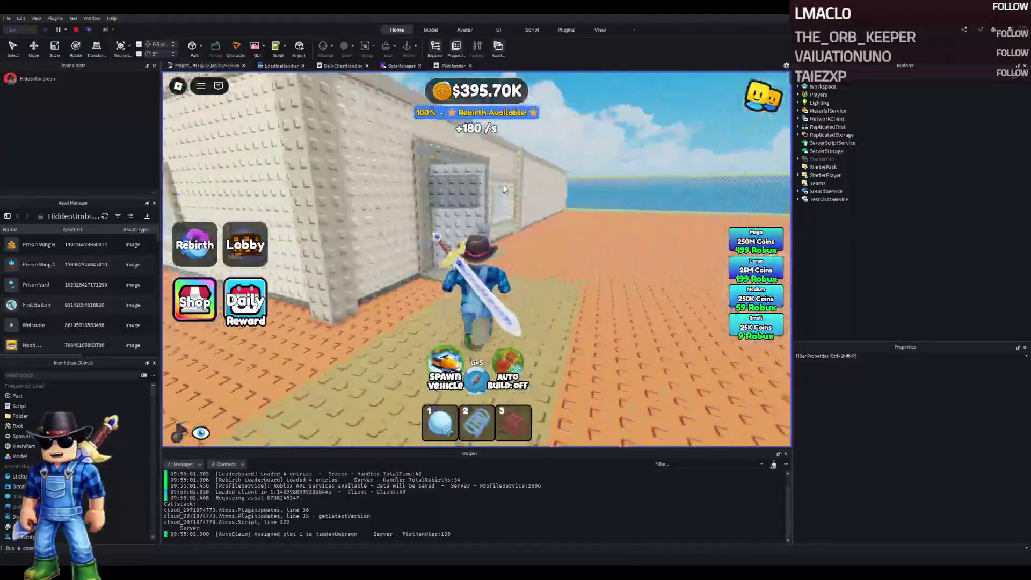
key("w")
key("w")
key("w")
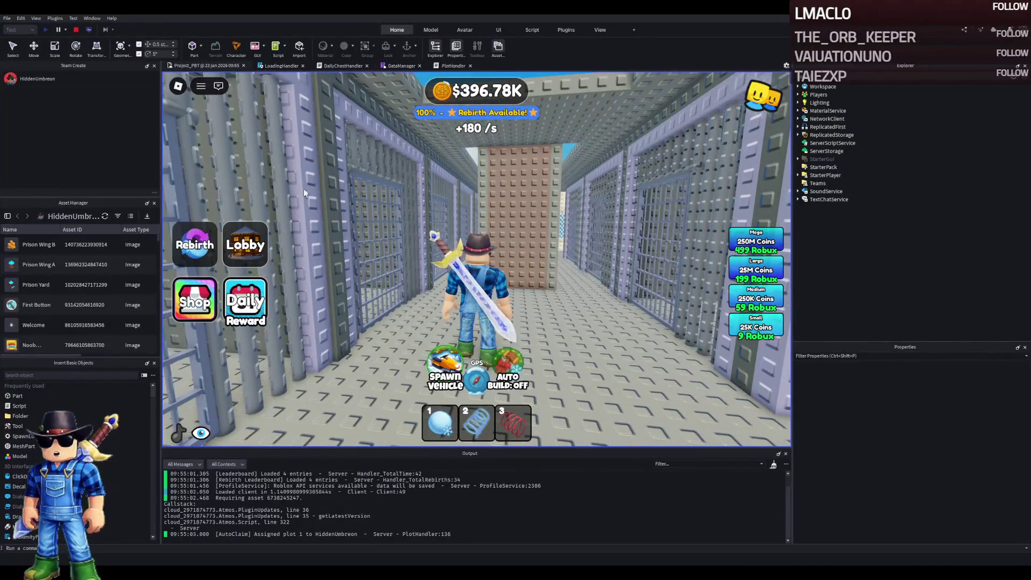
key("w")
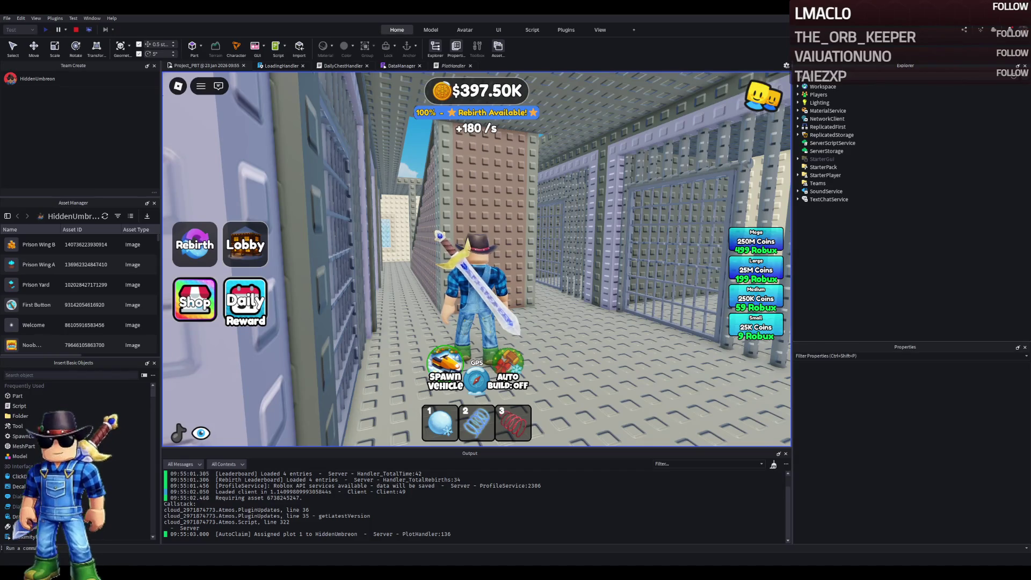
key("w")
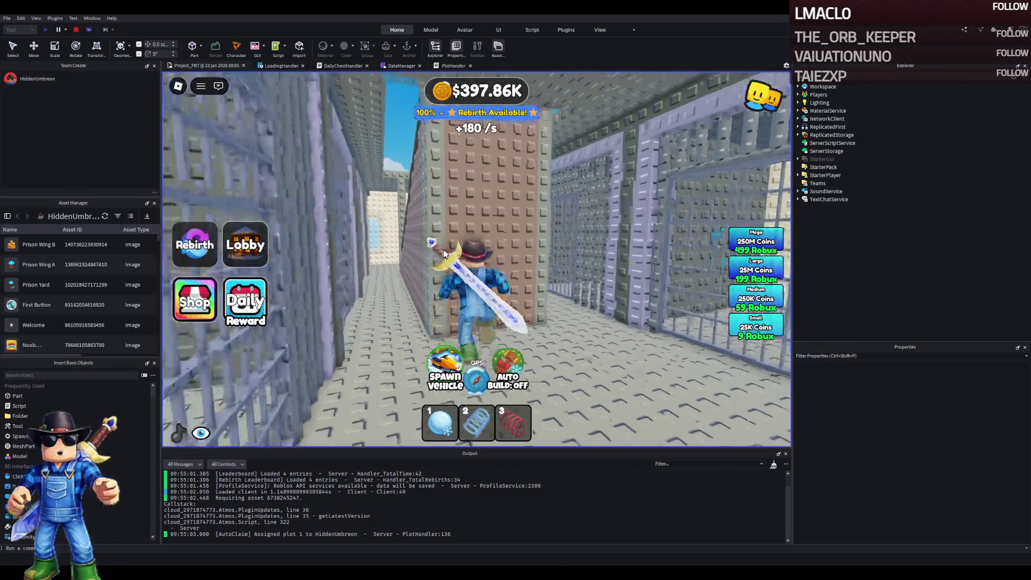
key("s")
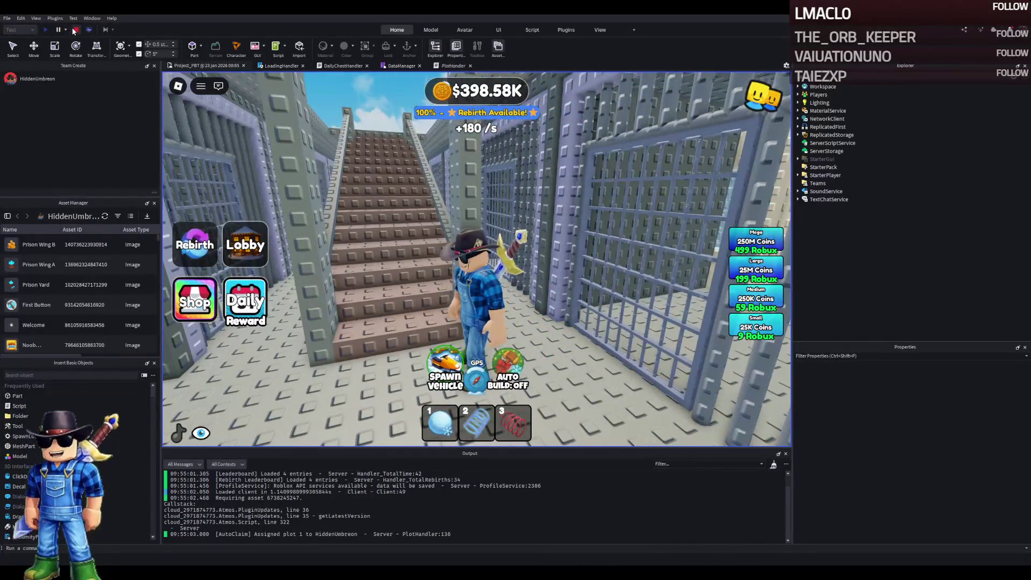
left_click(75, 30)
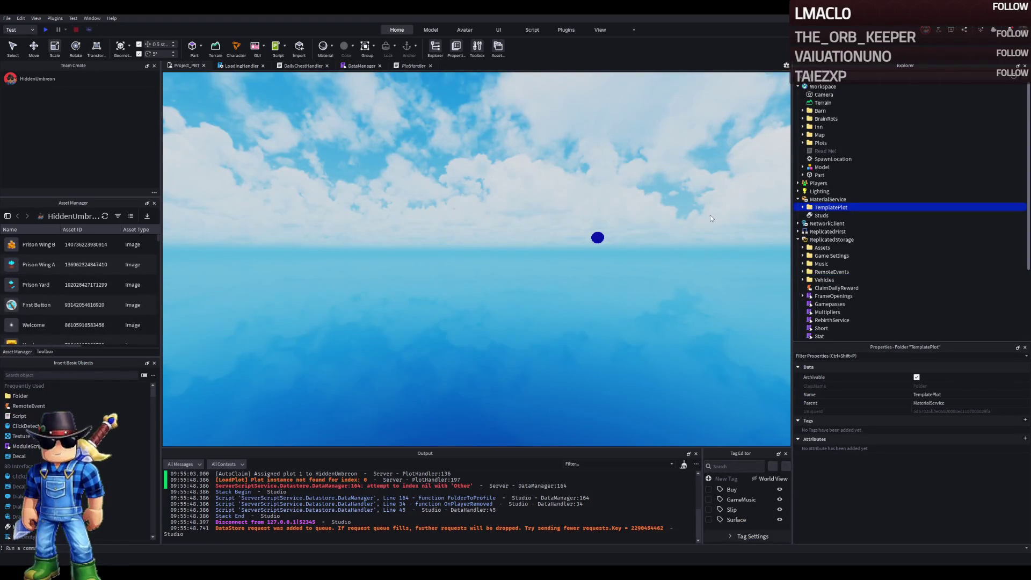
- Return TemplatePlot to the Workspace and shrink the first Foundation blocks, including two down to 1 stud tall
key("ctrl+z")
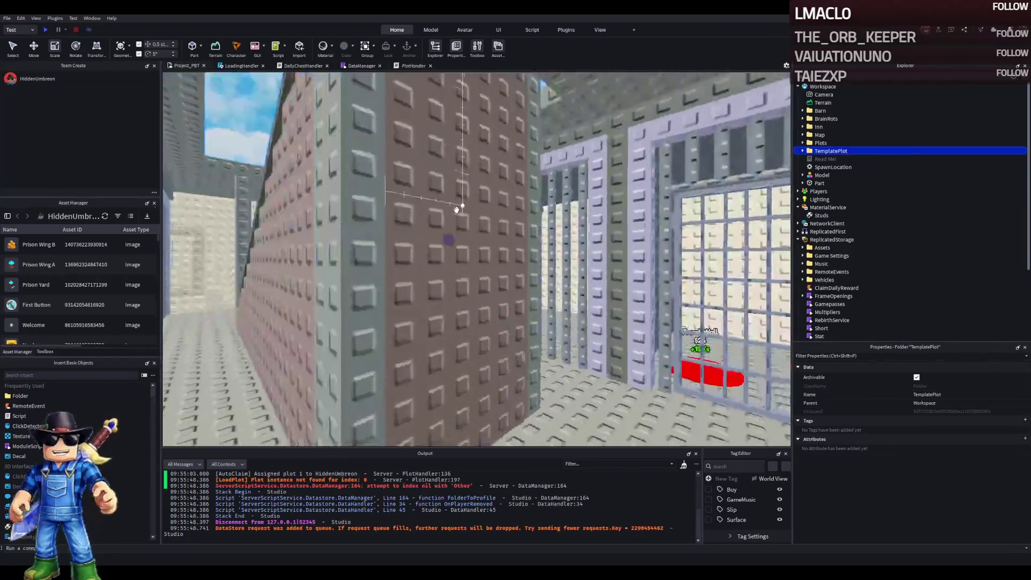
left_click(477, 306)
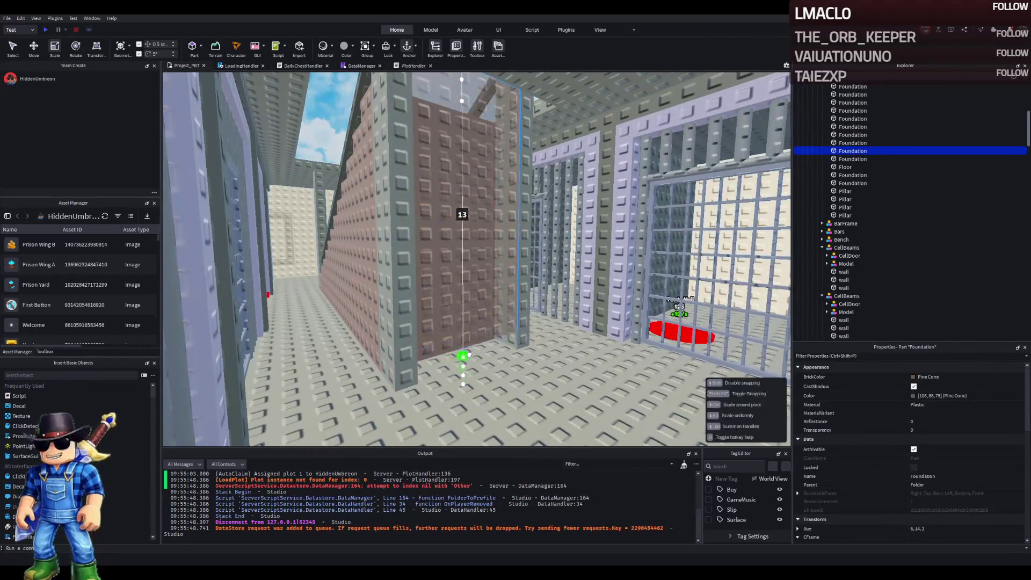
left_click_drag(474, 315, 466, 283)
left_click(465, 283)
left_click_drag(449, 323, 444, 102)
left_click(441, 317)
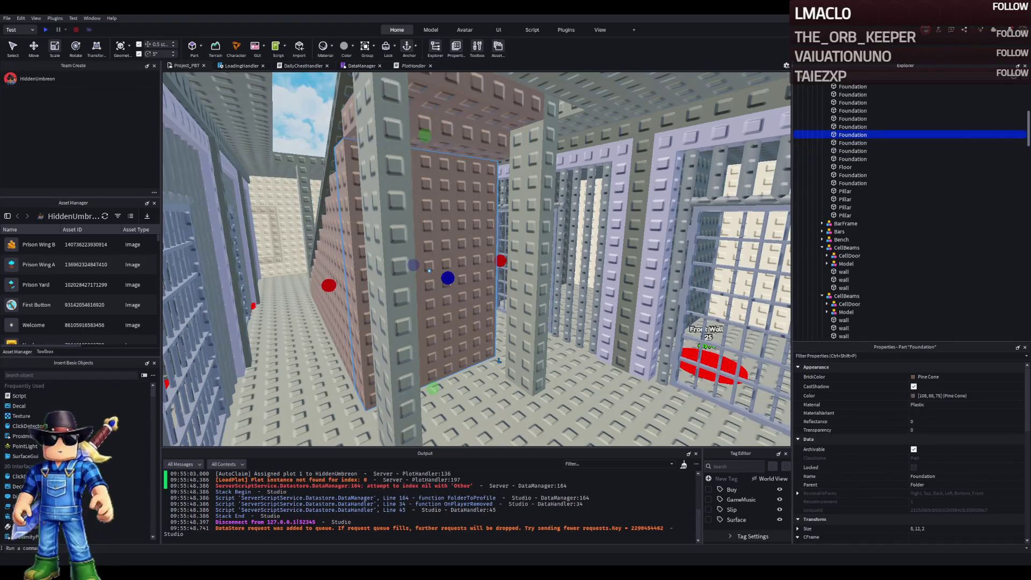
left_click_drag(434, 387, 440, 200)
- Lower the next Foundation blocks to heights of 2.5, 1.5, about 3 and 2.5 studs
left_click(437, 225)
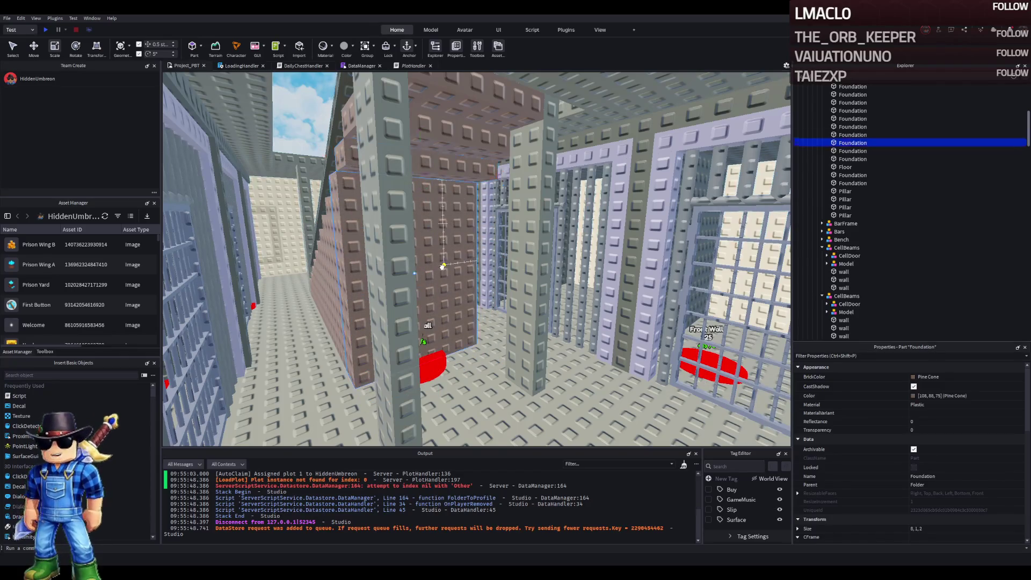
left_click_drag(420, 369, 414, 226)
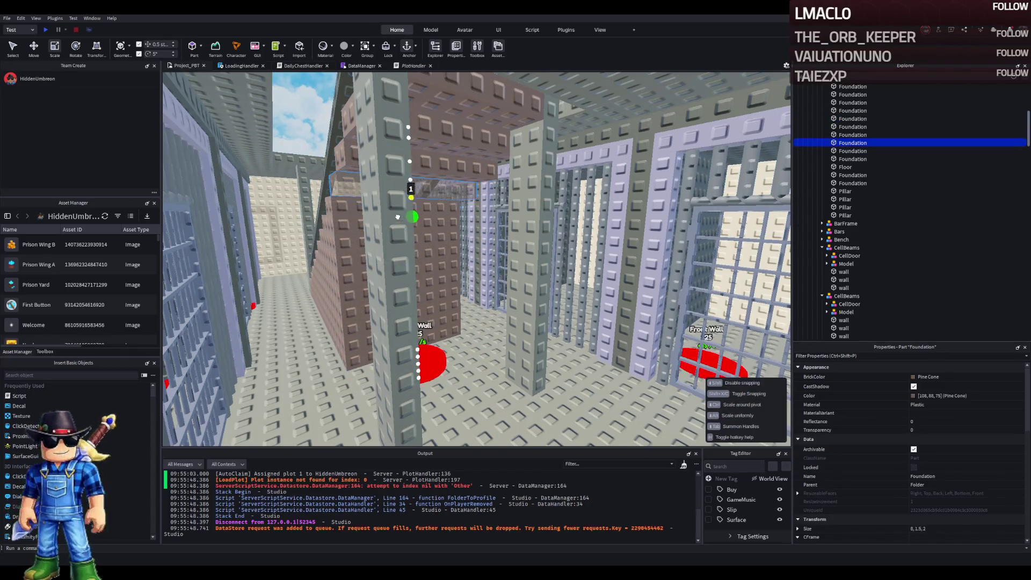
left_click(429, 215)
key("f")
left_click_drag(452, 379, 436, 231)
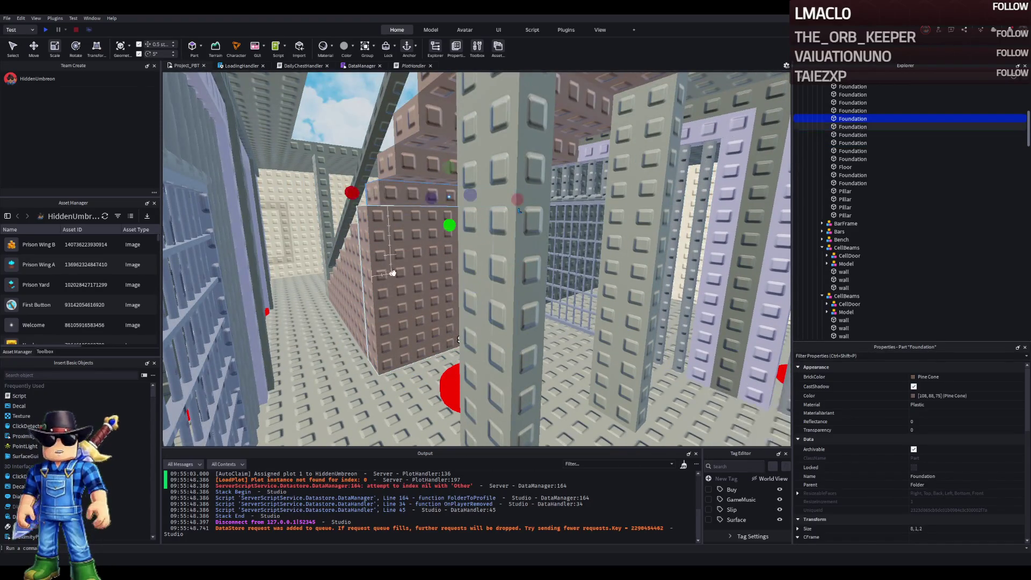
left_click(386, 269)
left_click_drag(437, 363, 428, 220)
left_click(392, 242)
left_click_drag(421, 353, 422, 268)
- Set the following Foundation step heights to 3, 2.5 and about 1.5 studs
left_click(387, 300)
left_click_drag(411, 323, 395, 279)
left_click(392, 290)
left_click(392, 292)
left_click_drag(396, 322, 391, 285)
left_click(391, 295)
left_click_drag(387, 323, 378, 297)
left_click(353, 302)
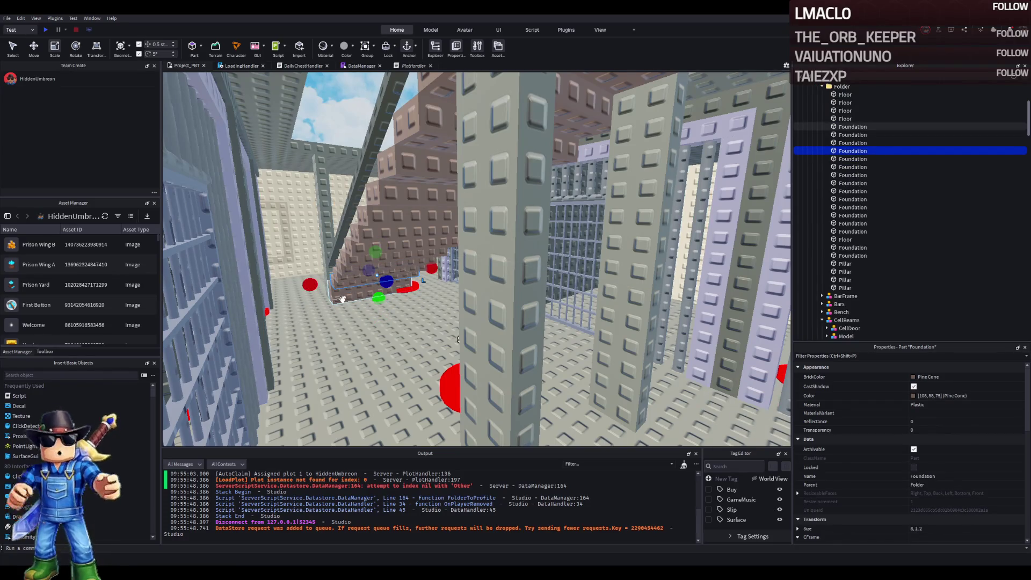
- Shrink one more Foundation stair step from 2 to 1 stud tall
left_click(342, 300)
scroll("down", 3)
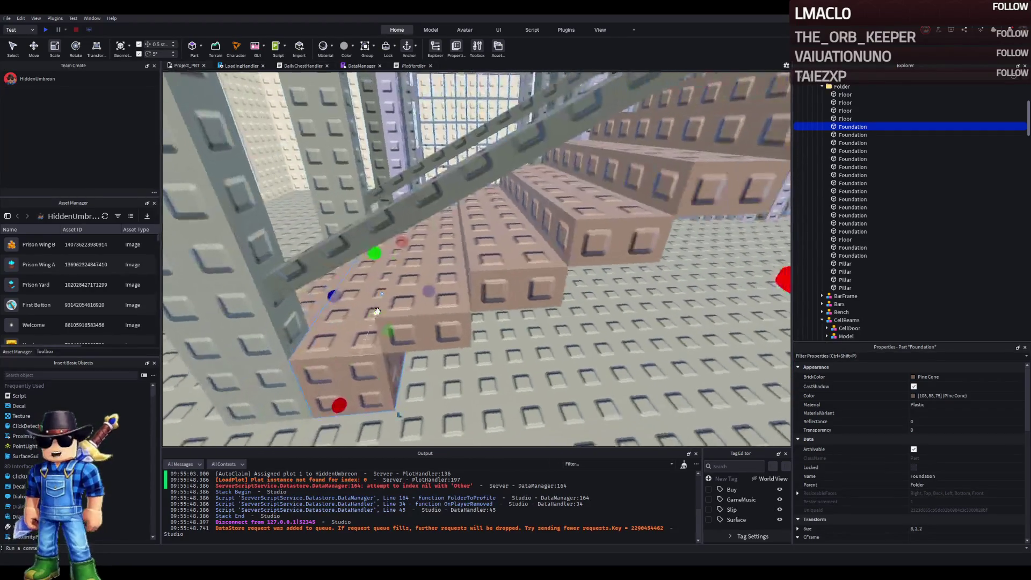
left_click_drag(396, 352, 392, 333)
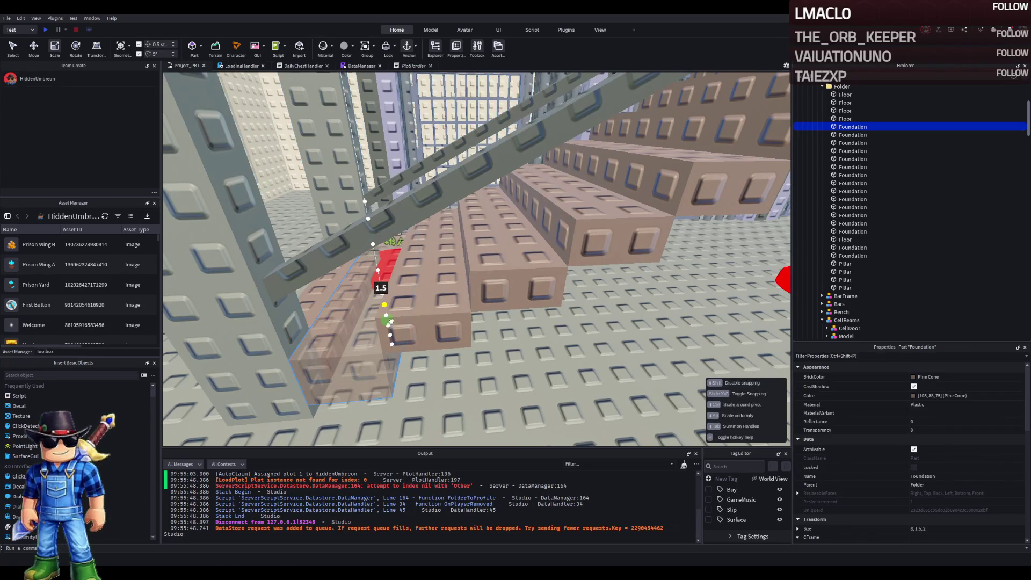
- Zoom out to inspect the finished staircase and select the pillar beside it
scroll("up", 3)
scroll("up", 3)
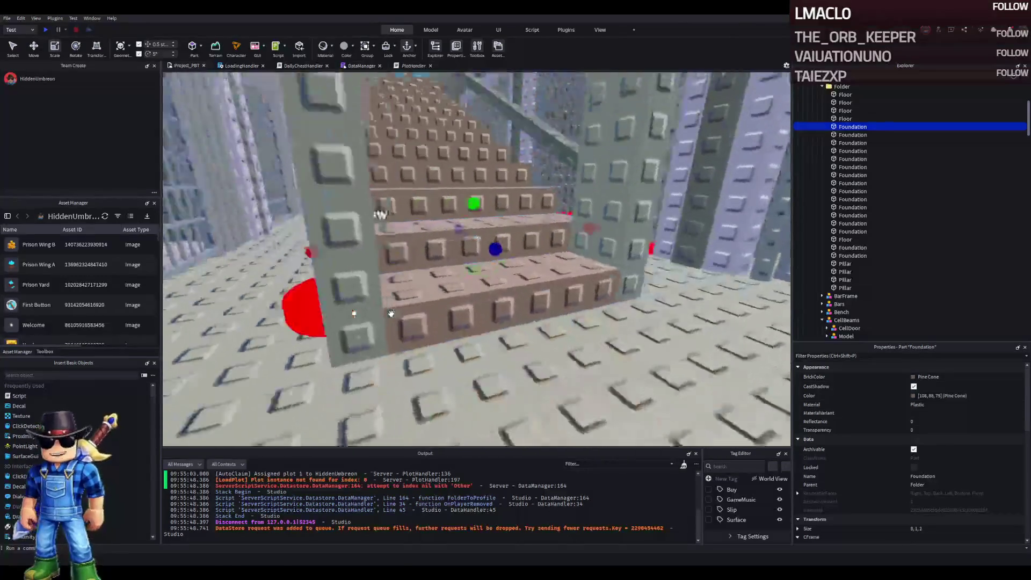
scroll("up", 3)
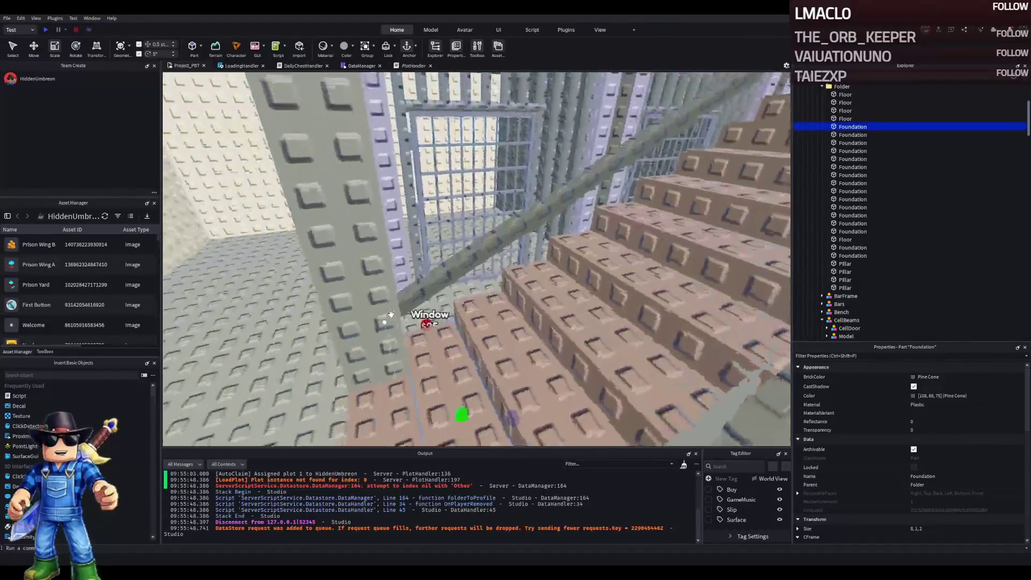
scroll("up", 3)
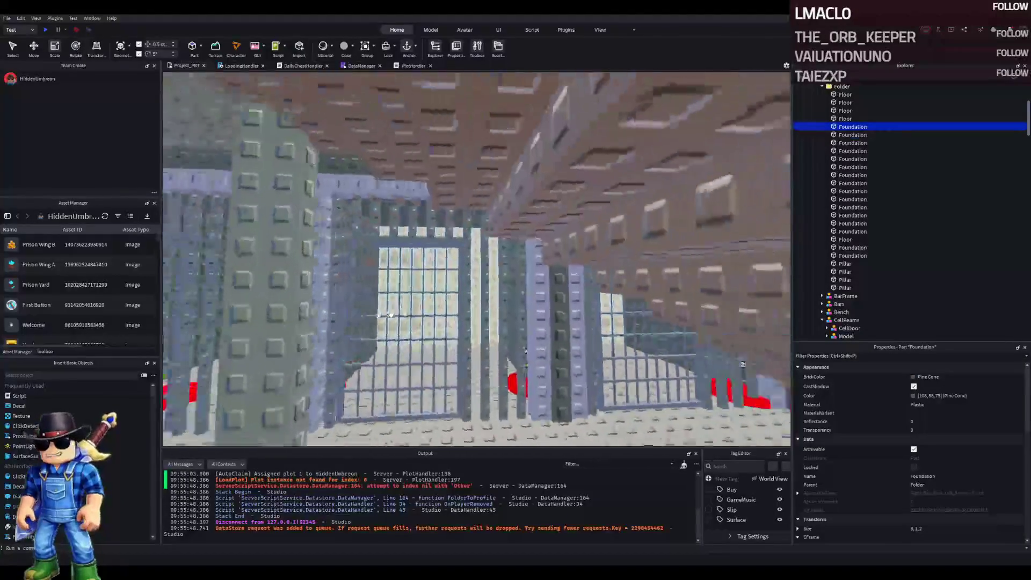
scroll("up", 3)
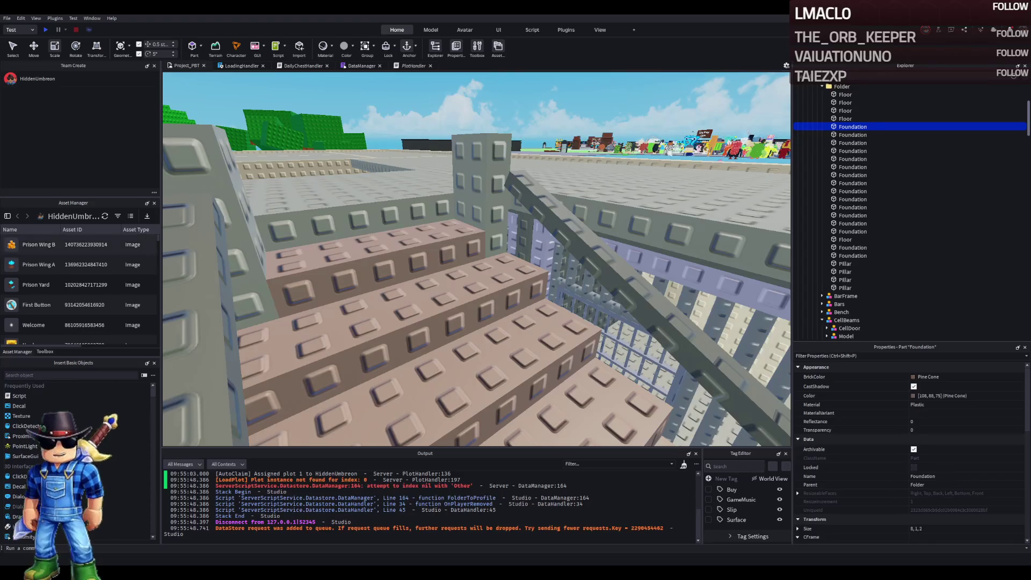
scroll("up", 3)
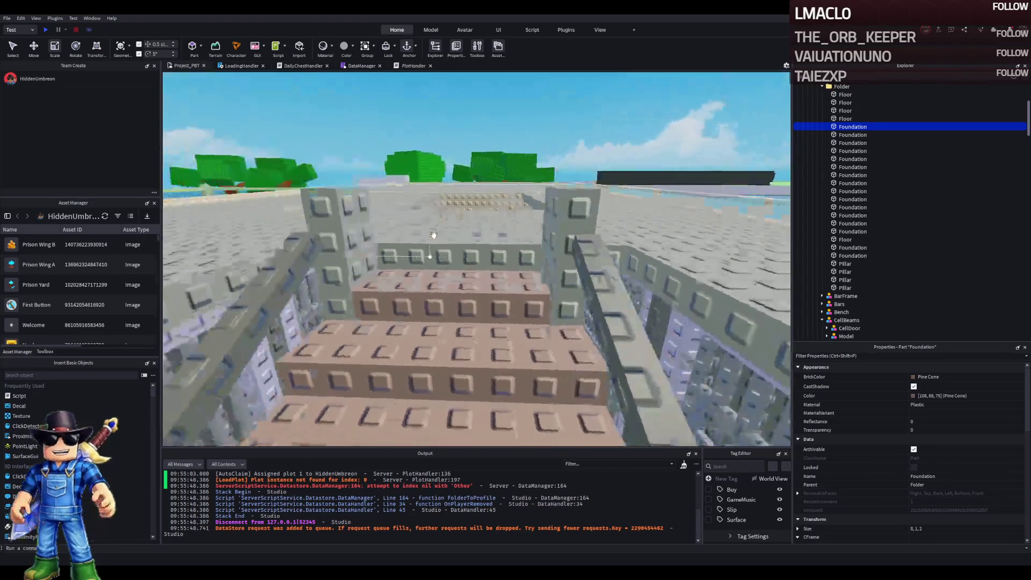
left_click(445, 252)
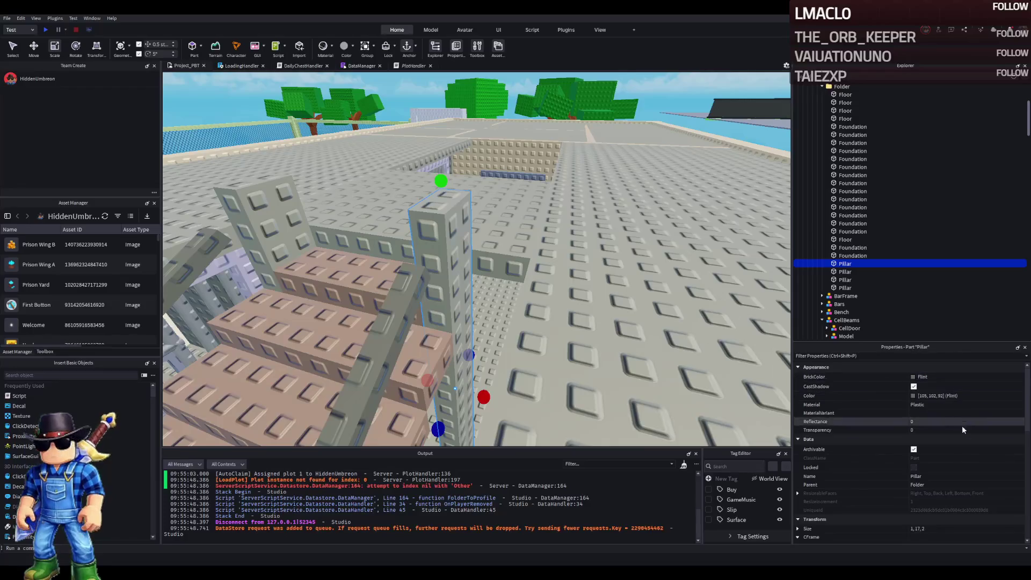
- Change the pillar beside the stairs to a round cylinder shape and stretch it taller
scroll("down", 3)
left_click(972, 475)
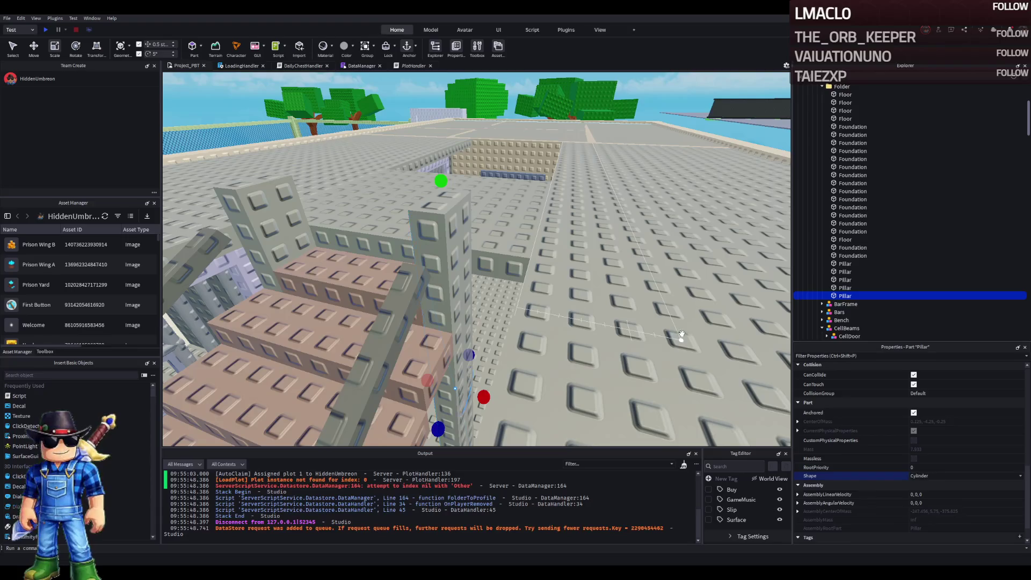
scroll("up", 3)
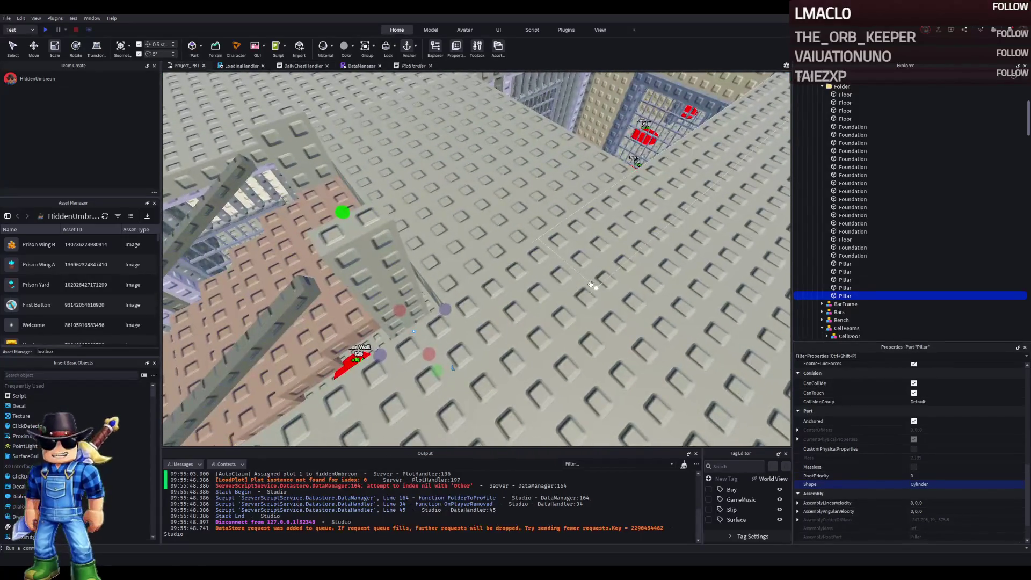
scroll("up", 3)
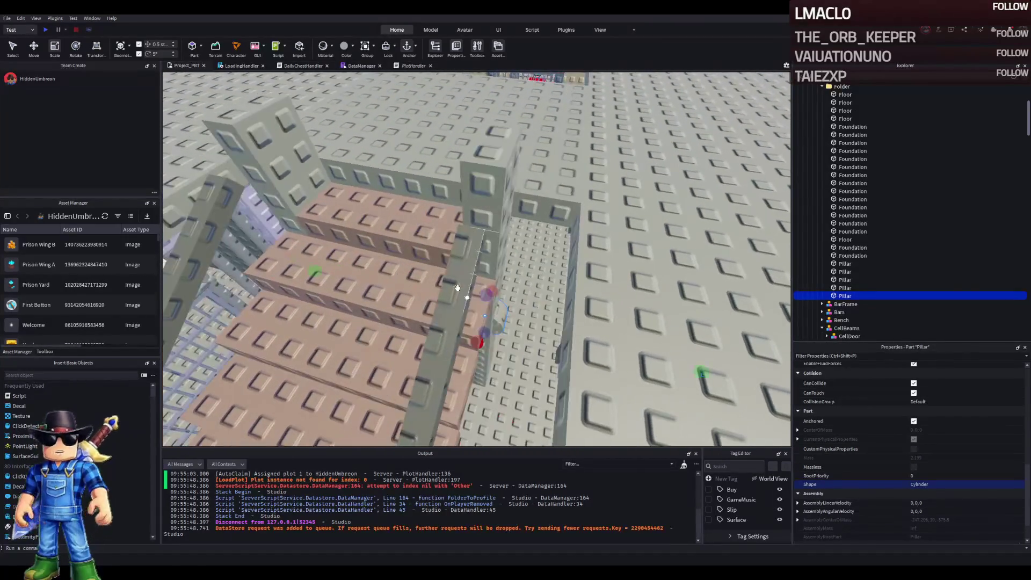
scroll("down", 3)
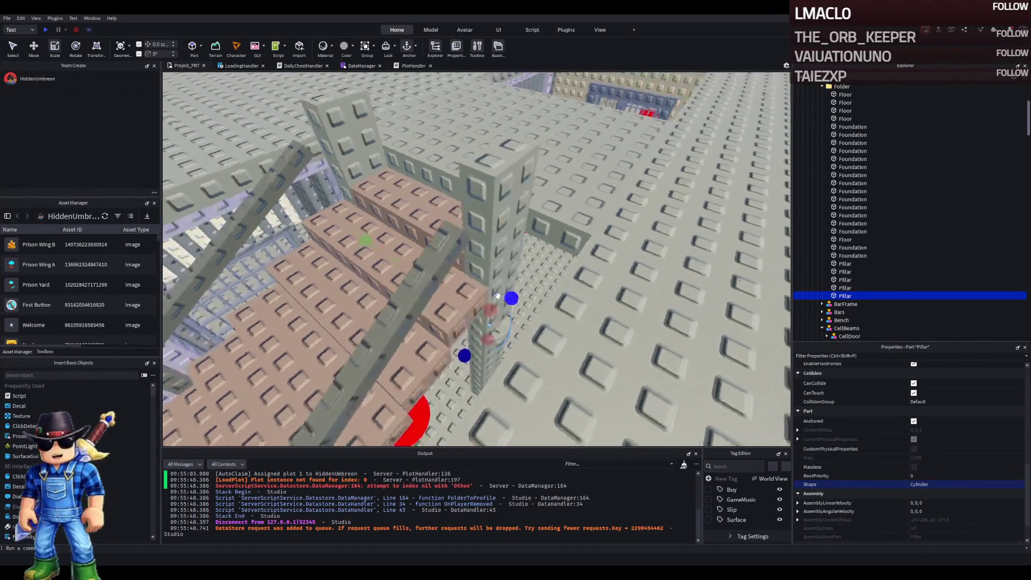
left_click_drag(490, 304, 499, 213)
left_click_drag(505, 131, 505, 132)
- Select the round pillar at the stair-pit corner and bring the view down level with the walls
scroll("up", 3)
scroll("up", 3)
scroll("down", 3)
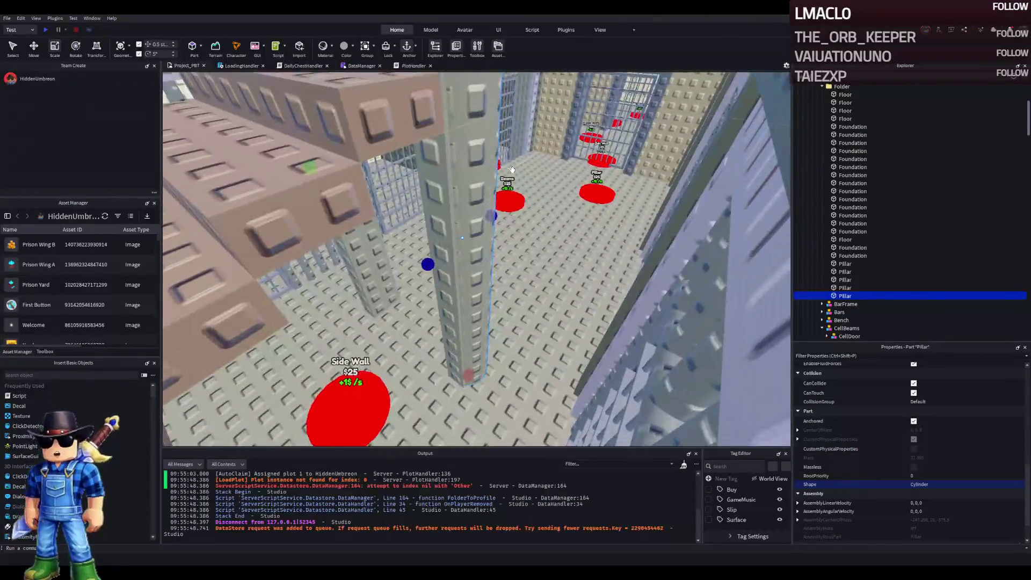
scroll("up", 3)
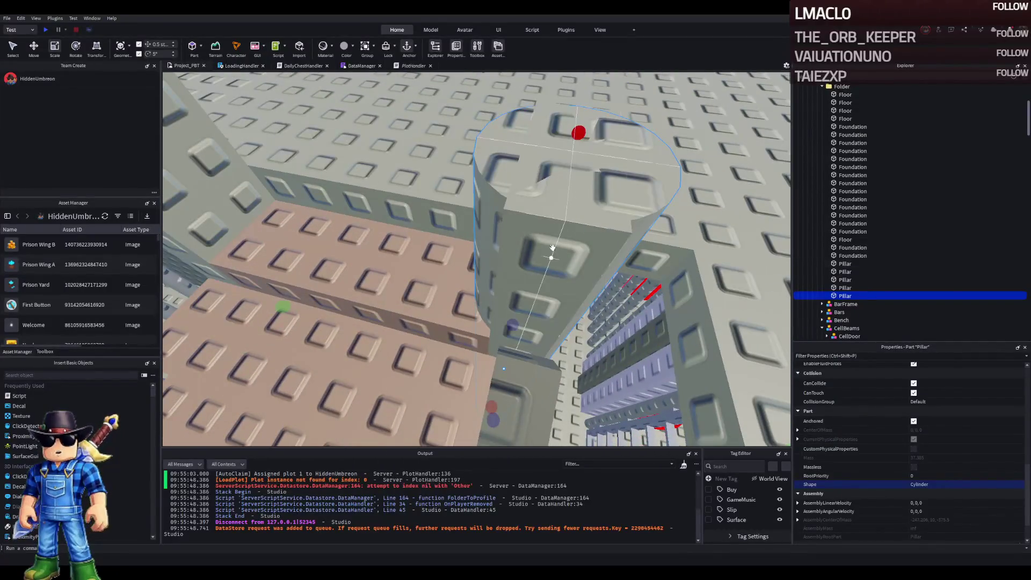
left_click(532, 254)
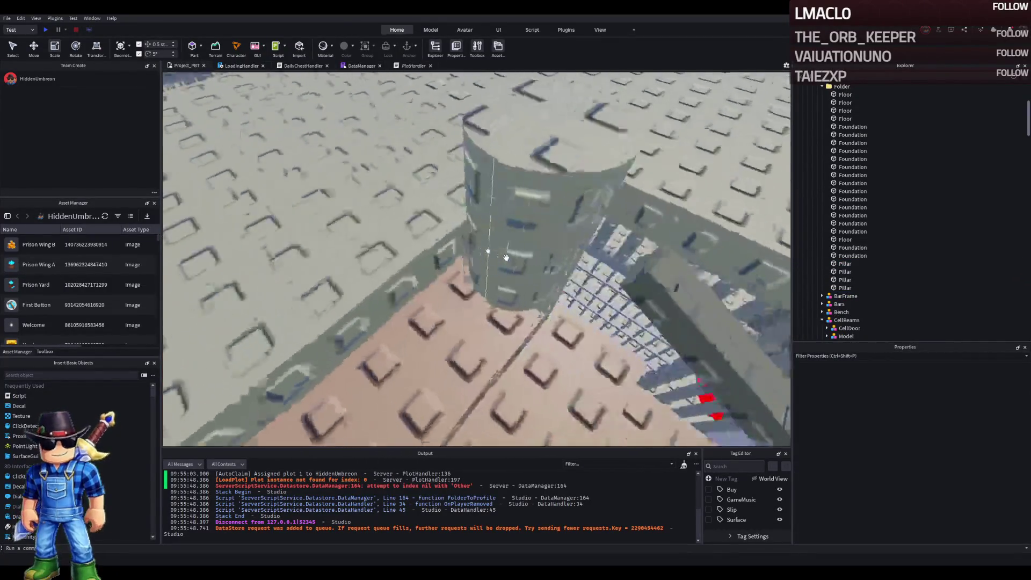
left_click(511, 321)
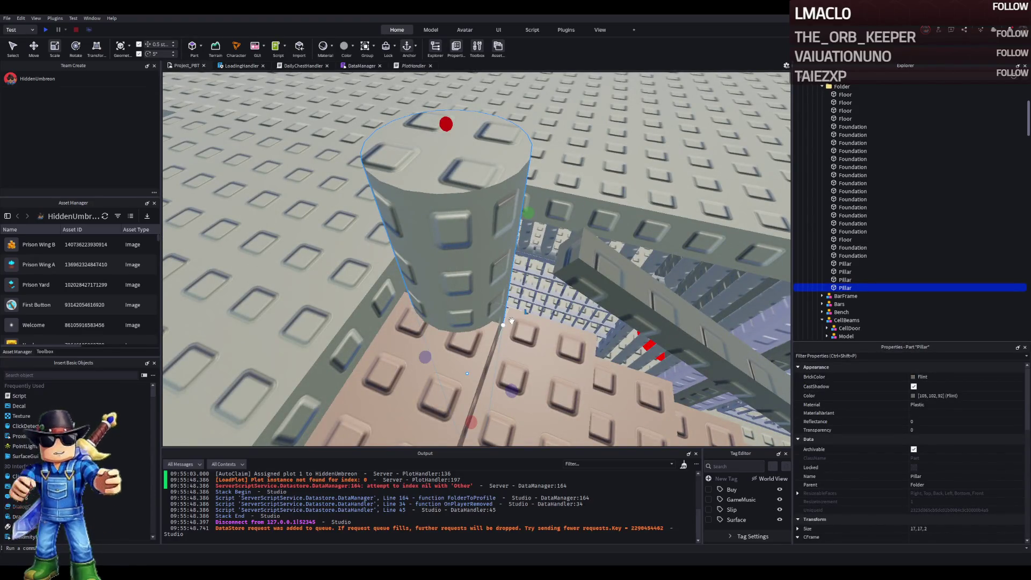
key("w")
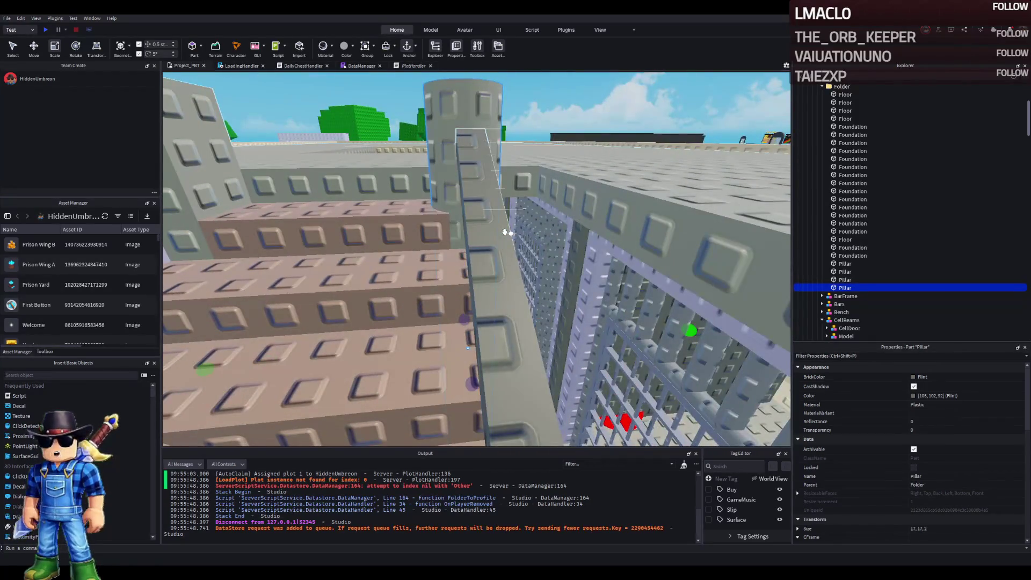
- Slim the round pillar by setting its Size to 14, 1.5, 1.5
key("w")
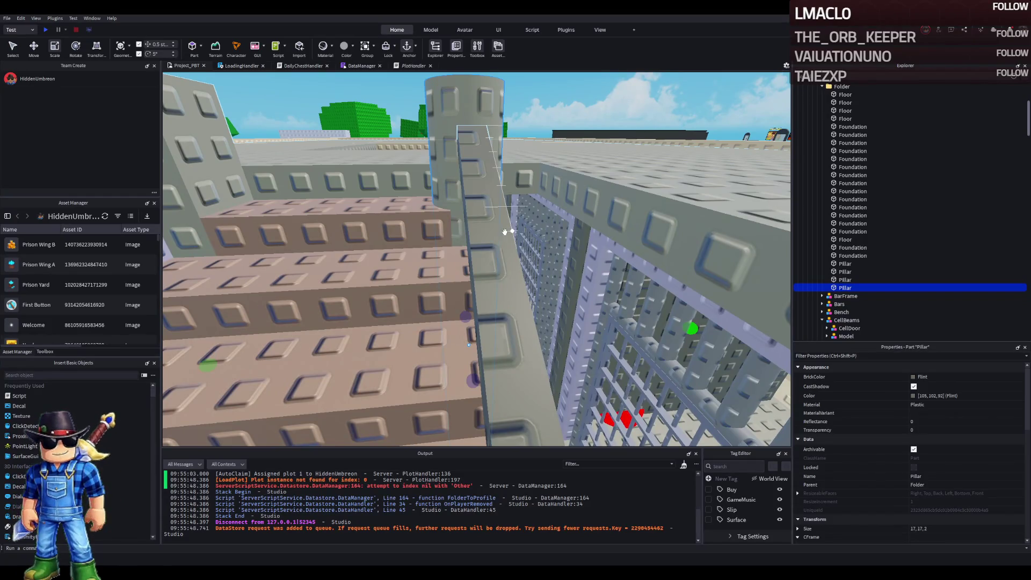
key("e")
left_click_drag(640, 317, 505, 338)
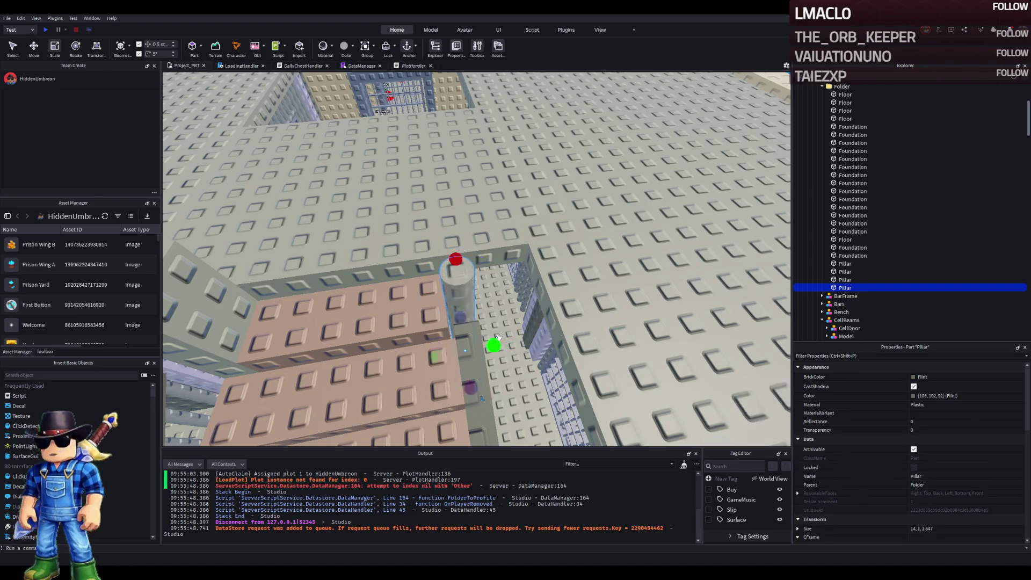
left_click_drag(435, 357, 434, 357)
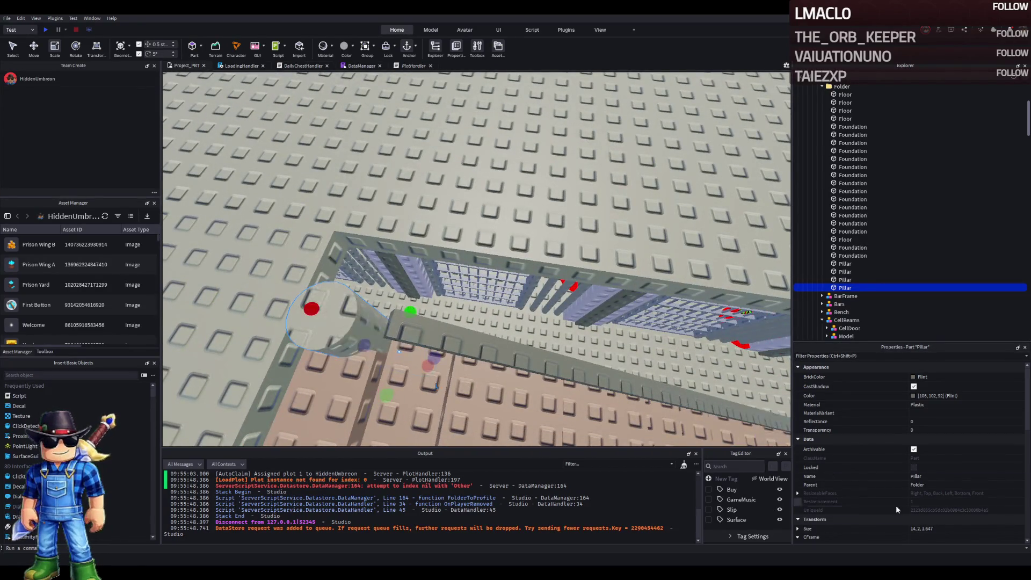
left_click(961, 527)
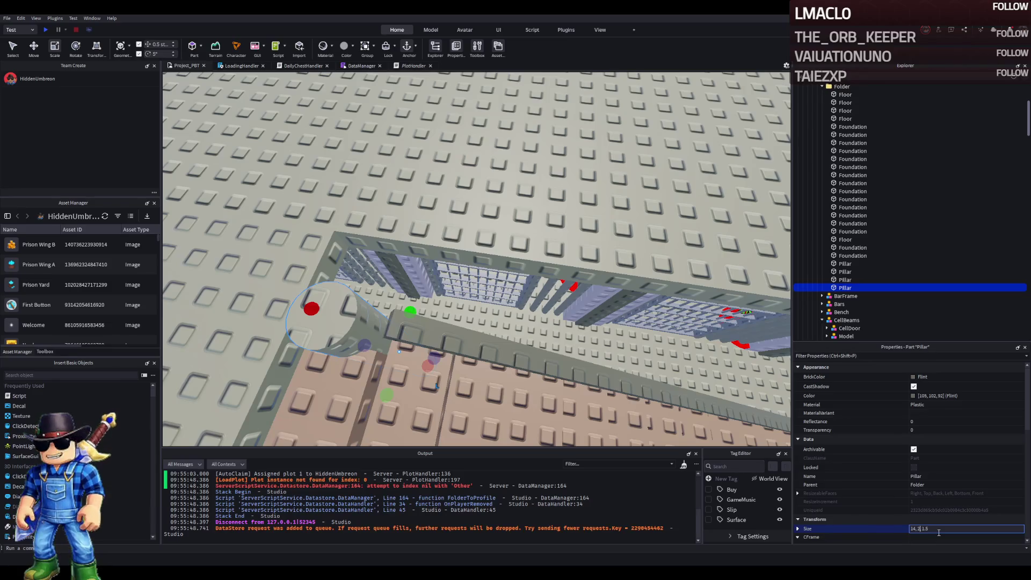
key("Return")
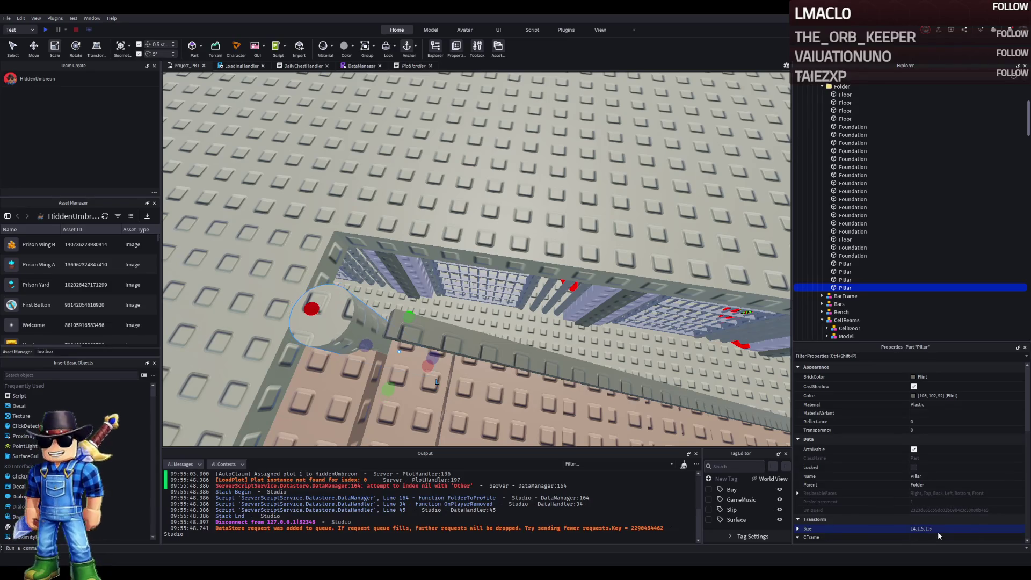
key("f")
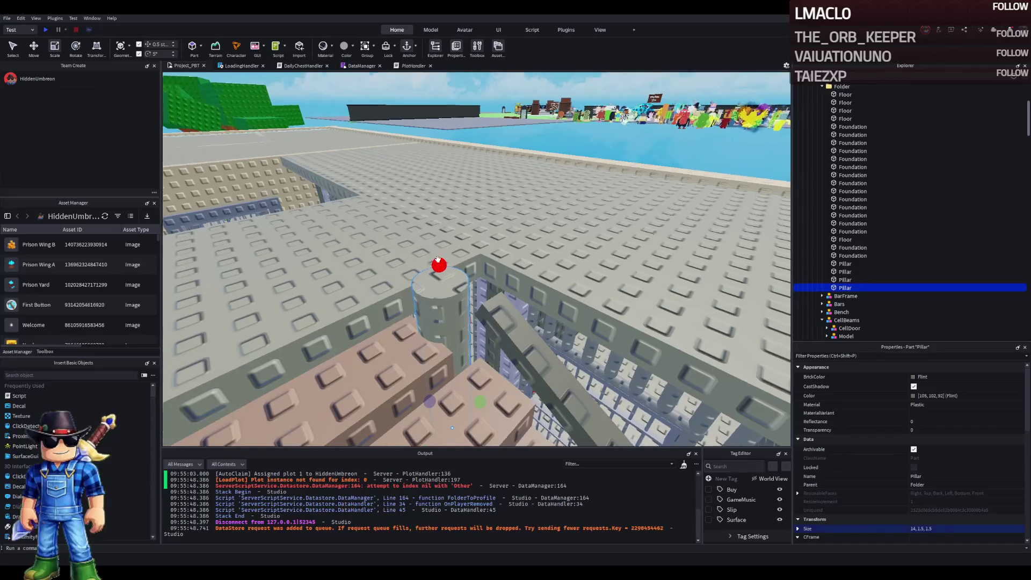
- Stretch the round pillar to 17 studs tall, lower it, and shift the diagonal beam toward it
key("q")
left_click(477, 224)
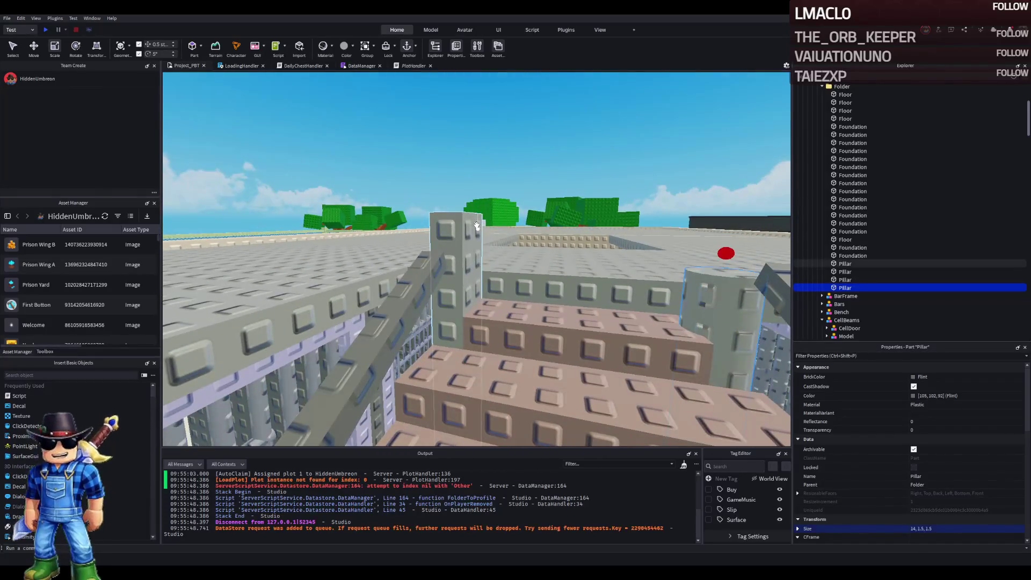
left_click(458, 244)
left_click_drag(457, 221, 468, 104)
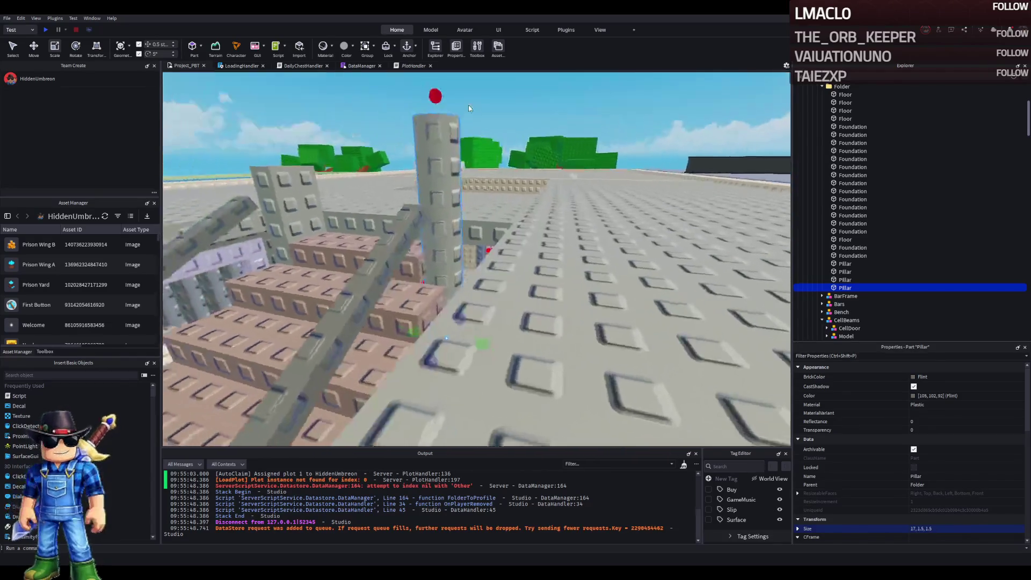
key("ctrl+2")
left_click_drag(506, 206, 501, 244)
left_click(453, 235)
left_click_drag(484, 215, 556, 210)
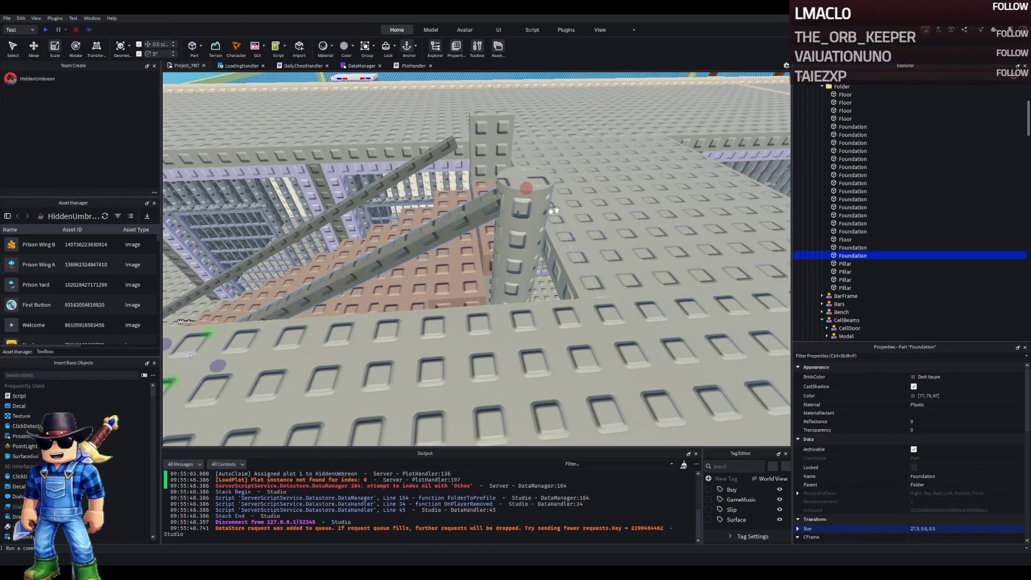
- Duplicate one of the square pillars with Ctrl+D
left_click(556, 210)
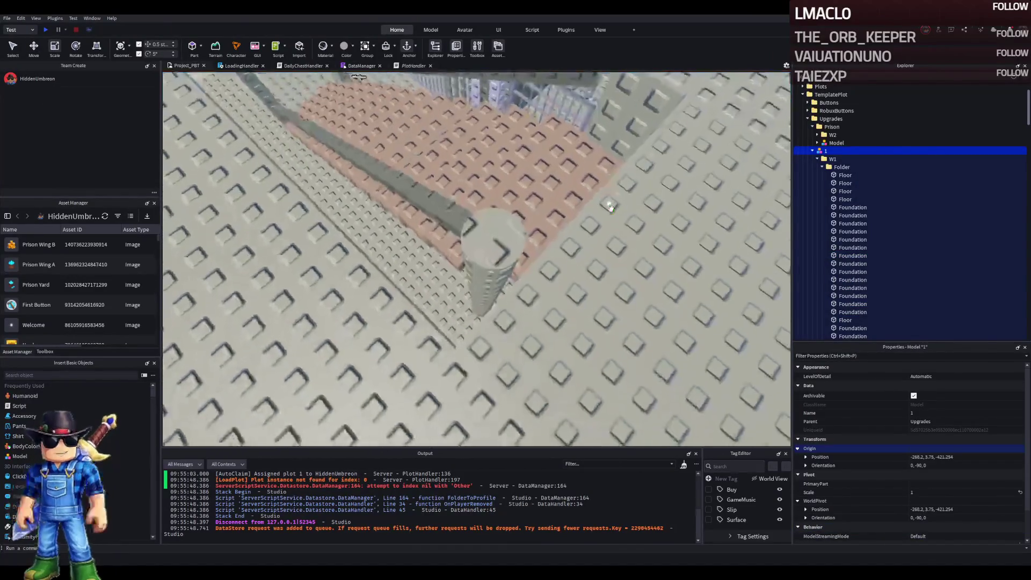
left_click(610, 209)
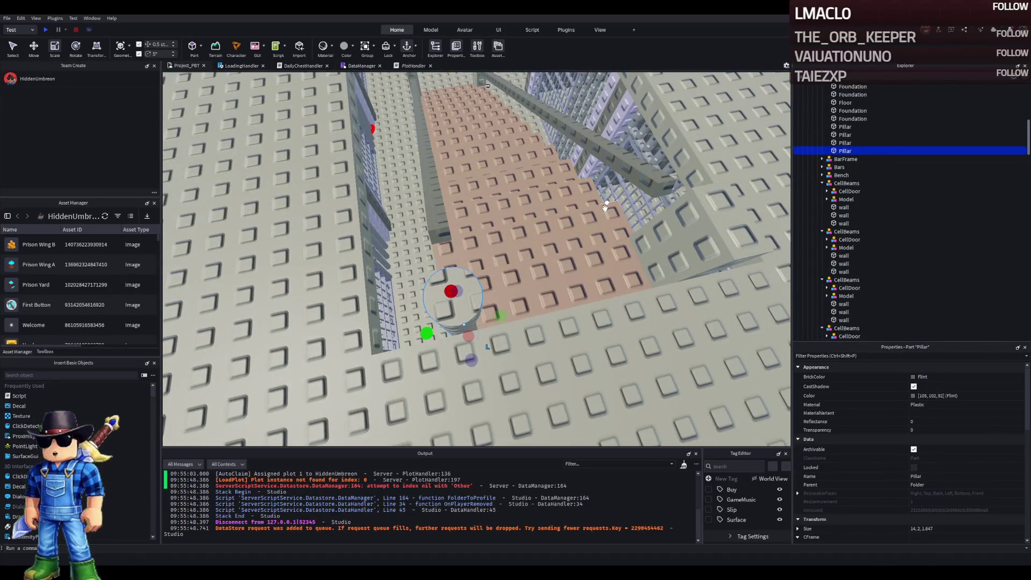
key("ctrl+d")
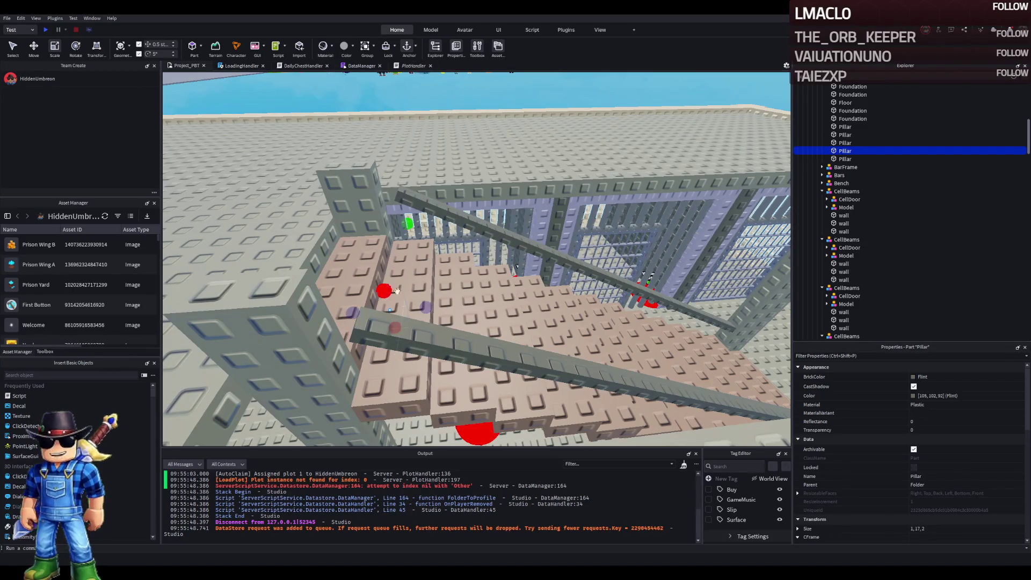
- Lengthen both diagonal beams beside the stairs to about 27.2 and 27.5 studs
left_click(419, 212)
left_click_drag(380, 180, 356, 195)
scroll("up", 3)
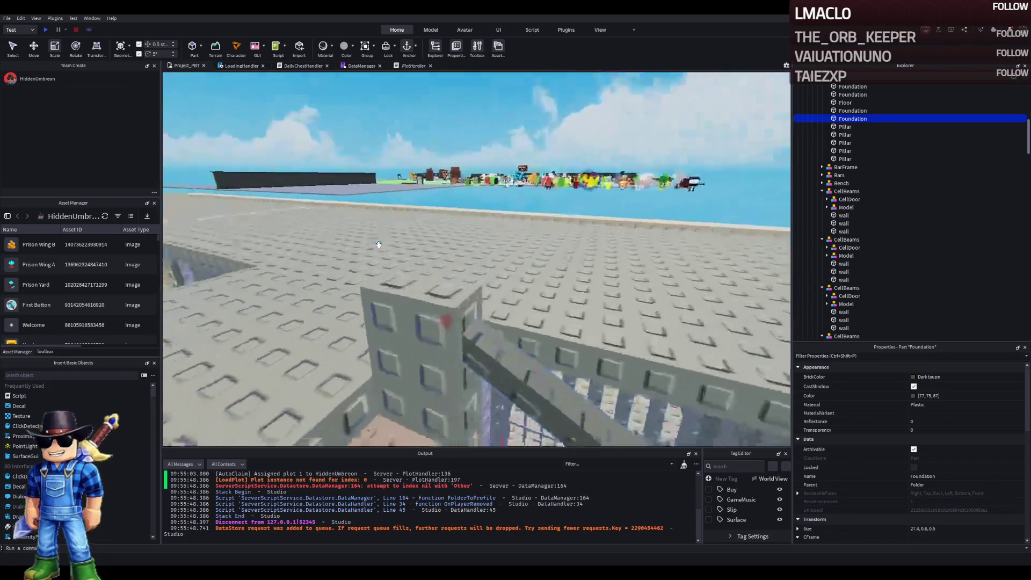
scroll("down", 3)
left_click(379, 250)
left_click_drag(373, 249, 342, 248)
scroll("up", 3)
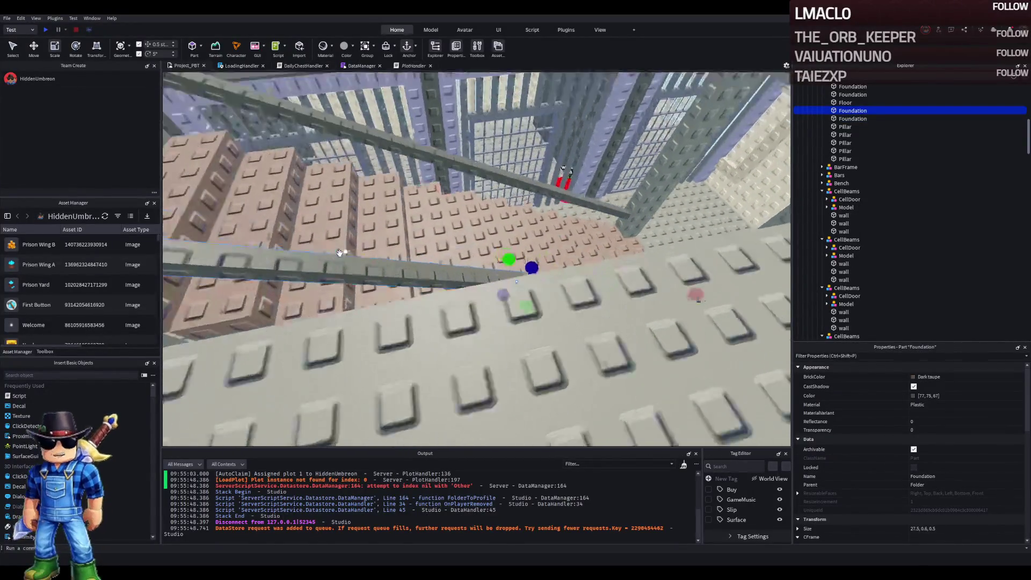
scroll("up", 3)
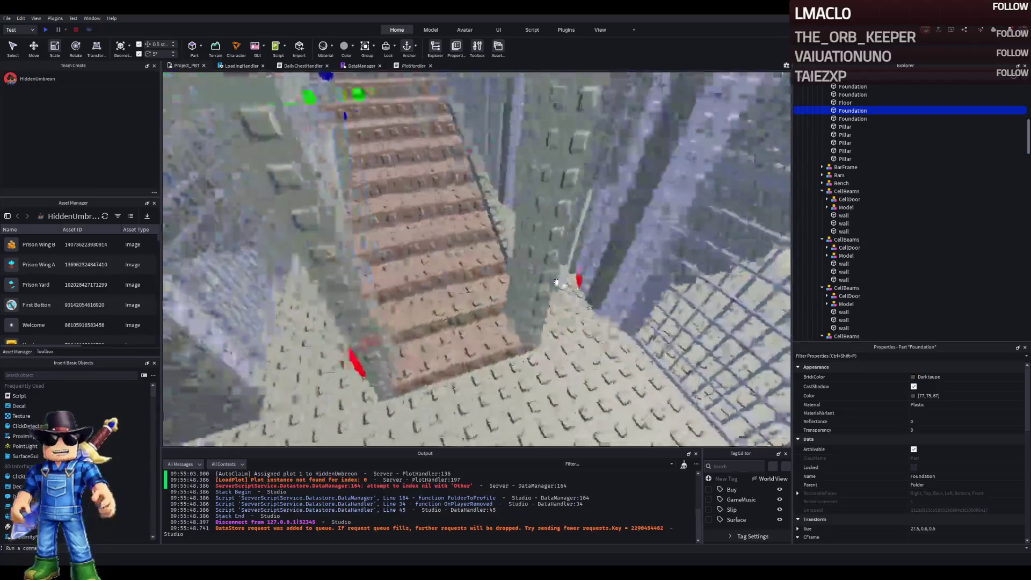
- Group the stair step parts into a model named 'StairCase'
left_click(536, 295)
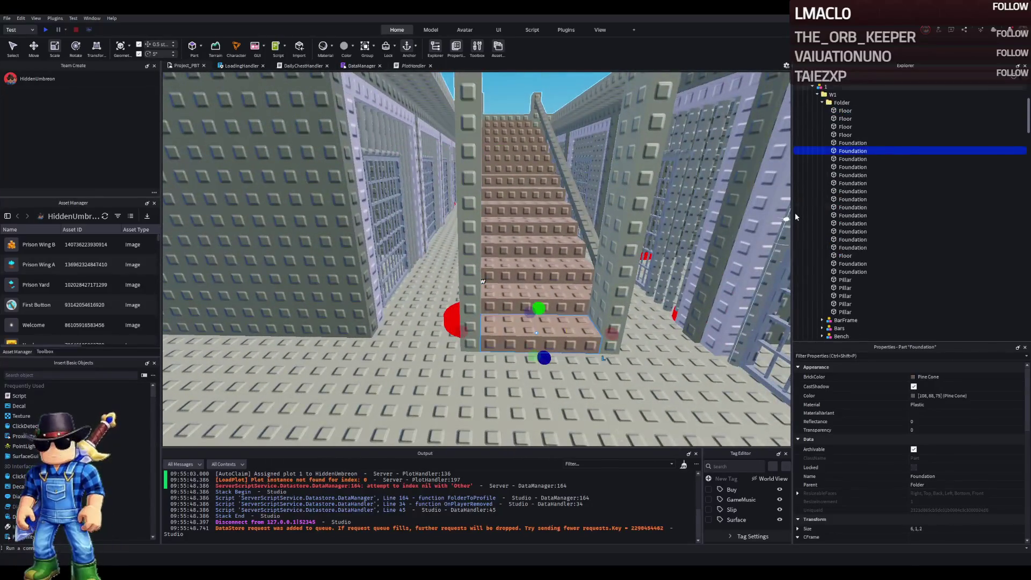
left_click(849, 247)
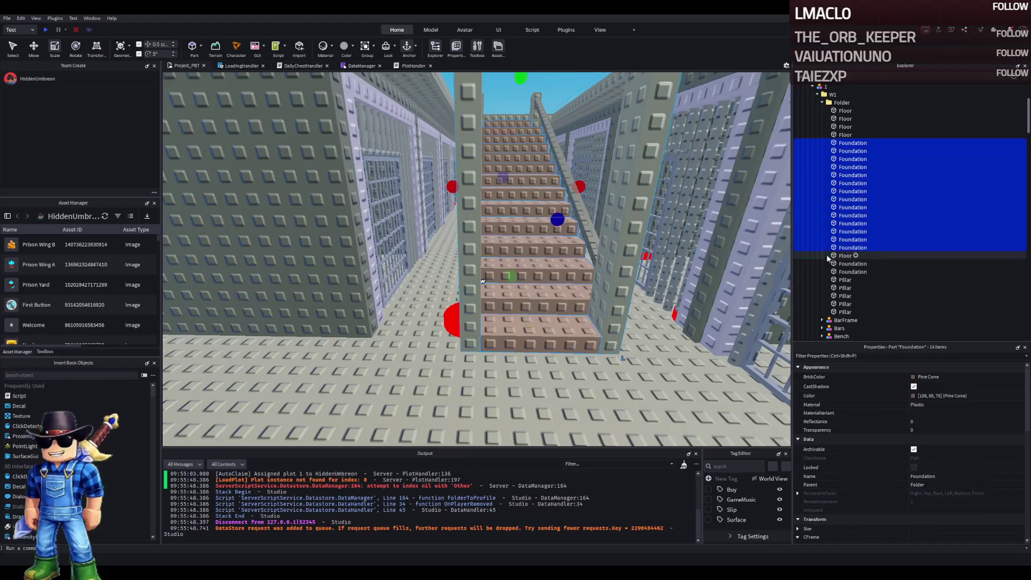
key("ctrl+g")
key("F2")
type("Stair")
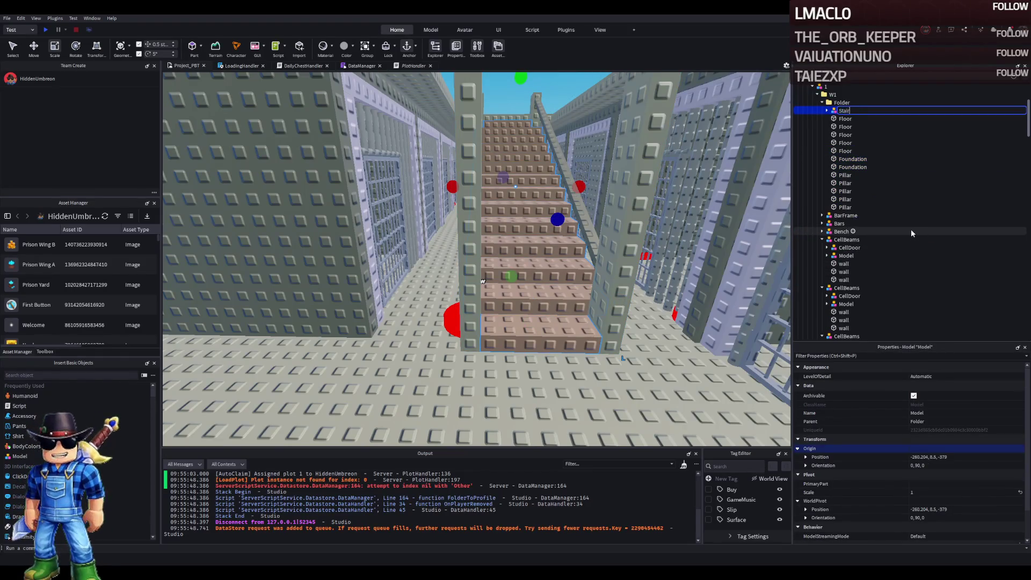
type("Case")
key("Return")
key("Right")
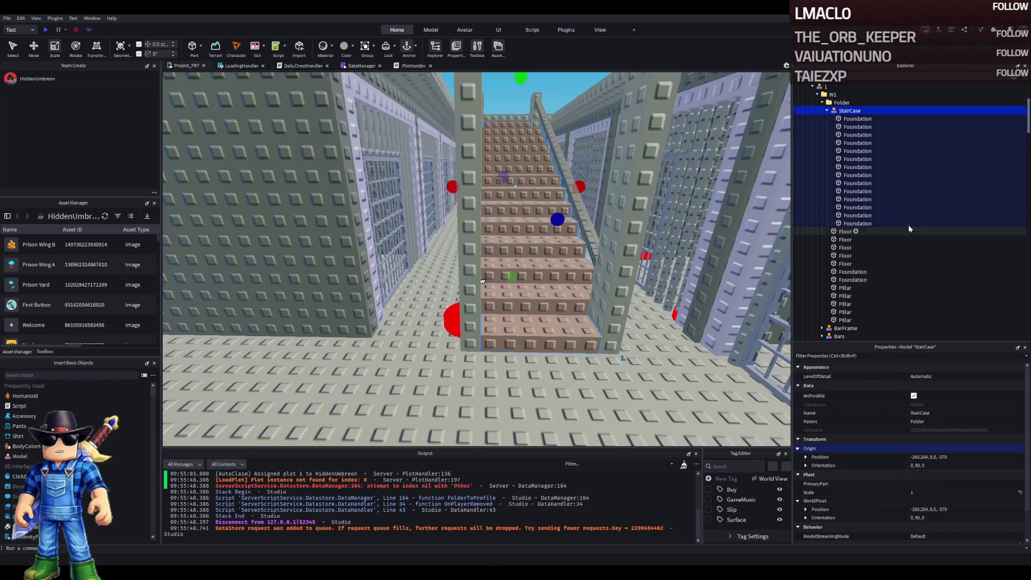
- Colour all 14 StairCase steps Earth orange and orbit to view them from the side
left_click(858, 119)
left_click(858, 224)
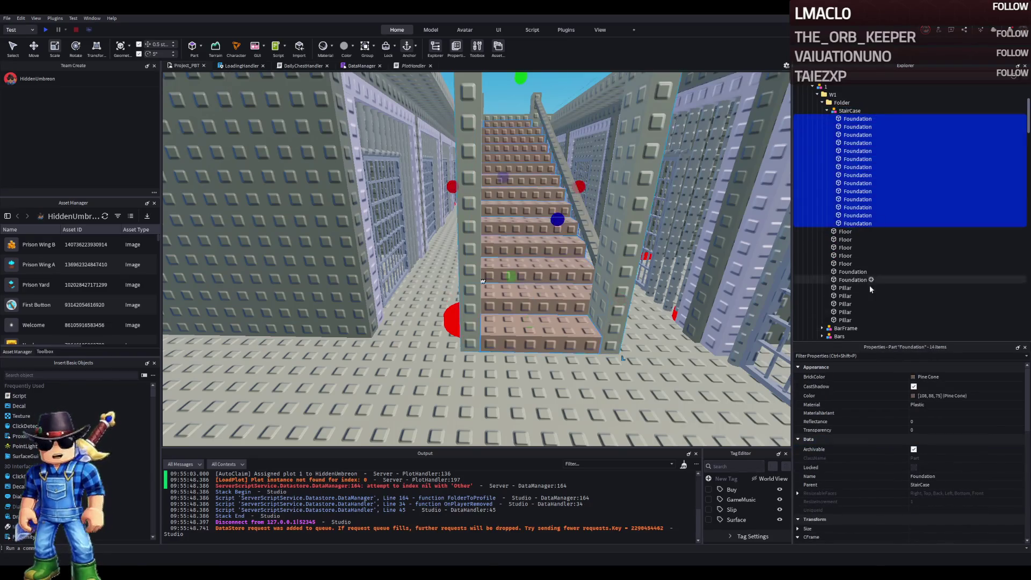
left_click(914, 399)
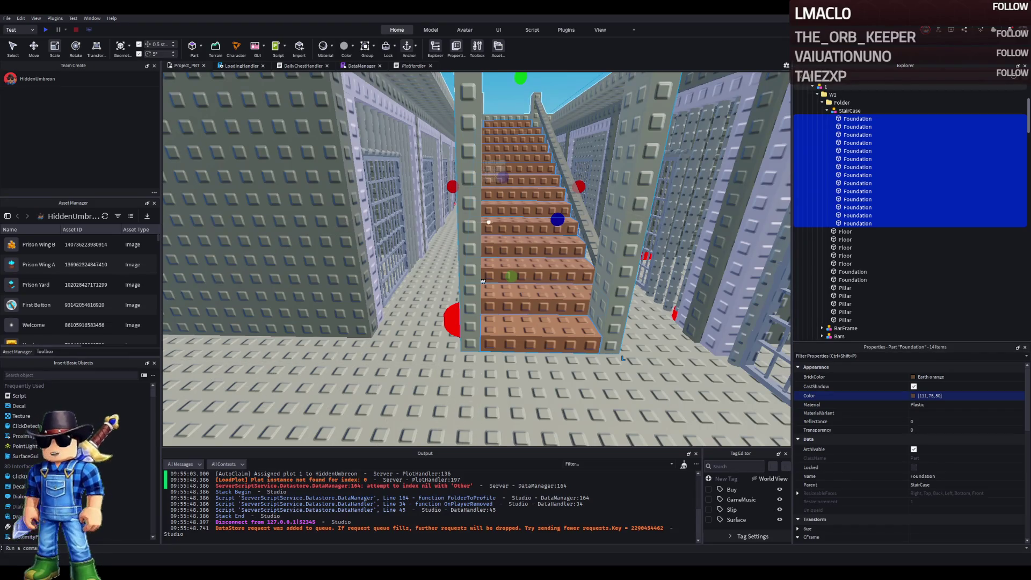
left_click_drag(481, 244, 495, 250)
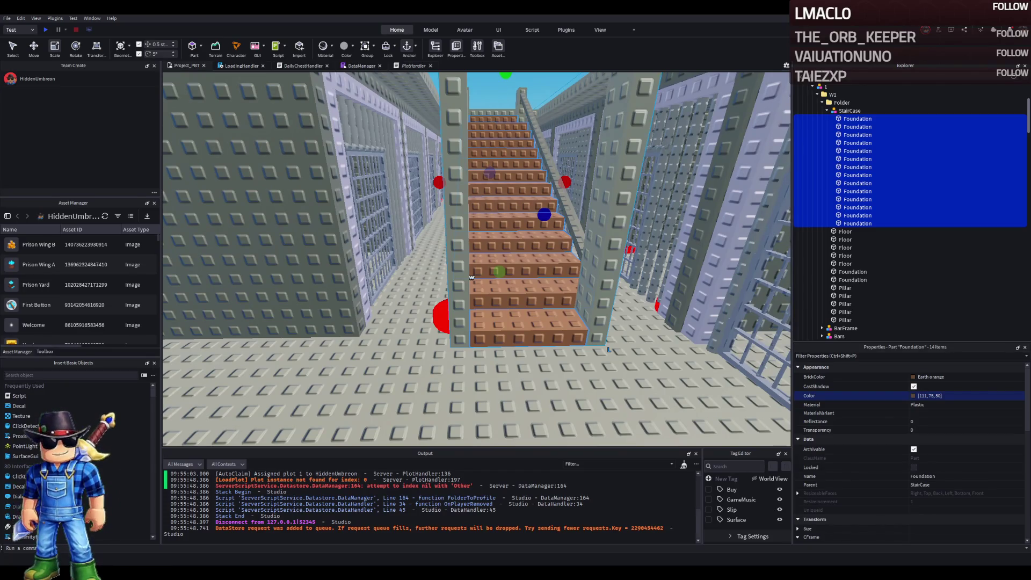
left_click_drag(495, 250, 403, 215)
scroll("up", 3)
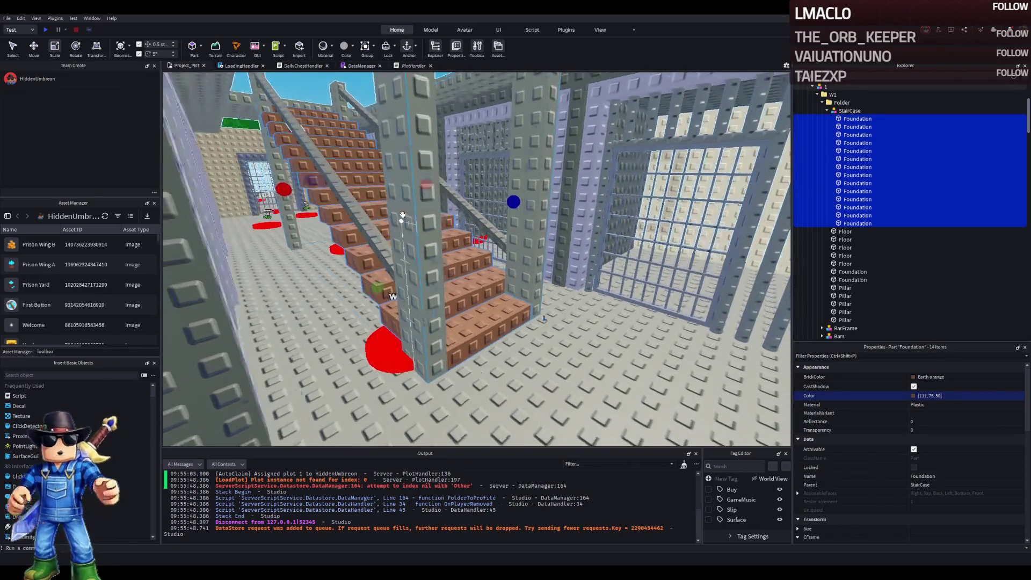
- Focus on a Floor panel beside the stair pit and stretch it to 12 × 10 × 1 studs
left_click(403, 216)
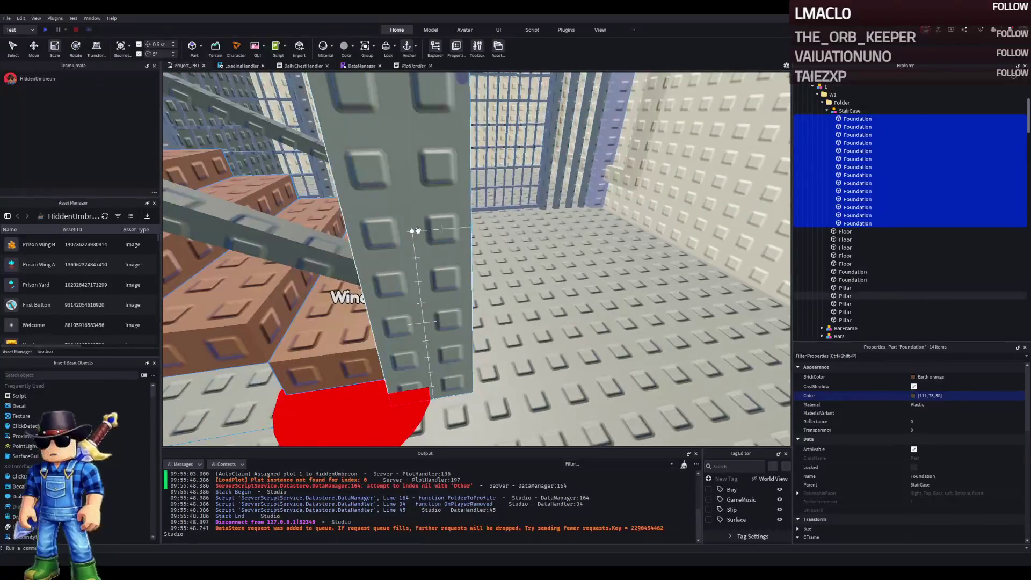
scroll("down", 3)
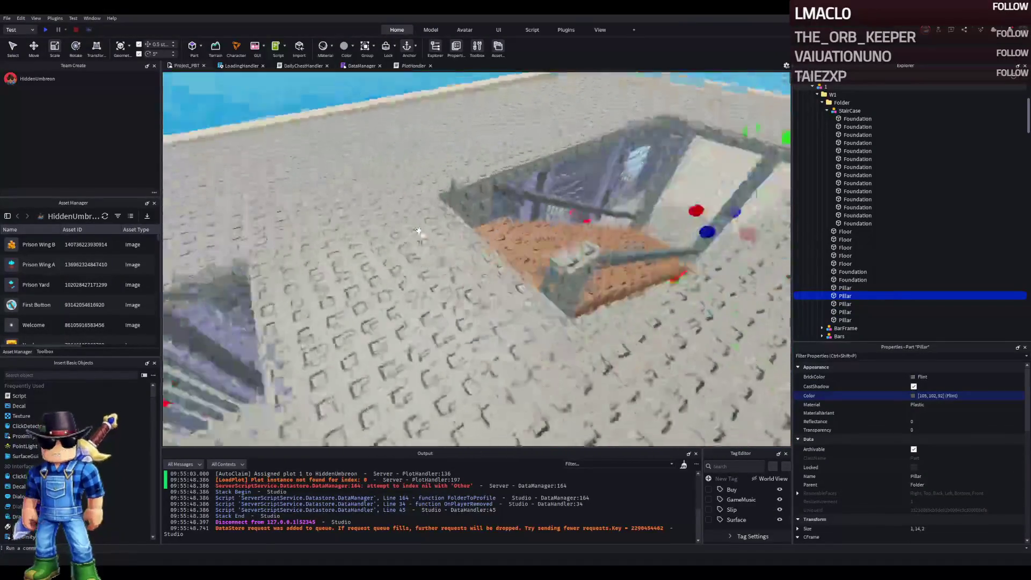
key("f")
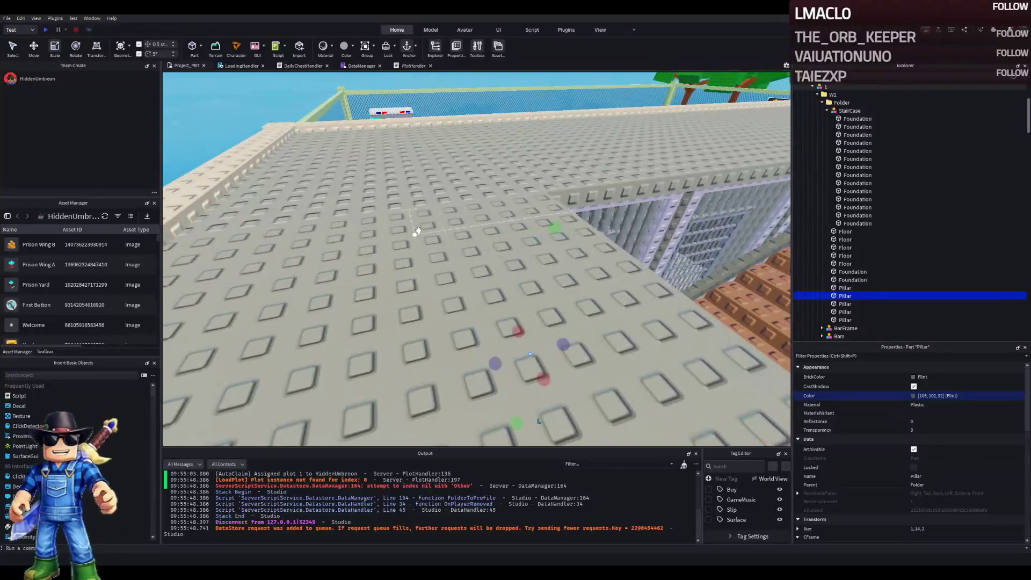
left_click(409, 231)
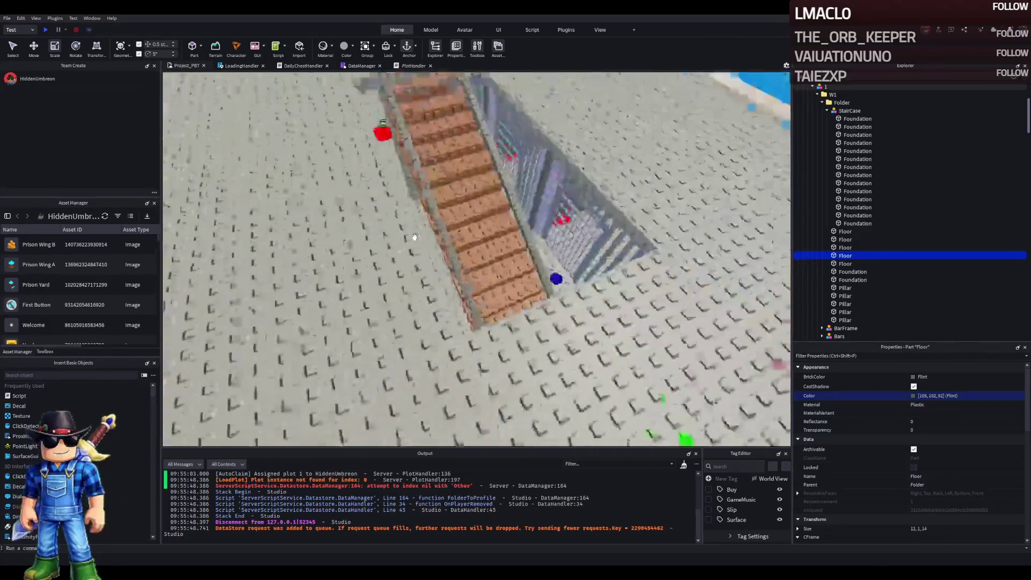
scroll("down", 3)
left_click(415, 236)
key("f")
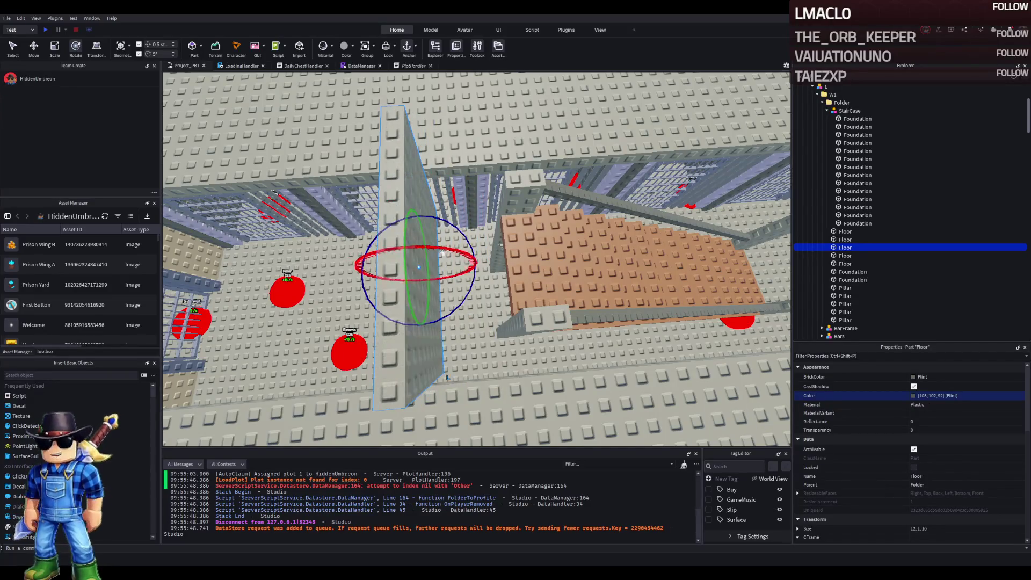
key("f")
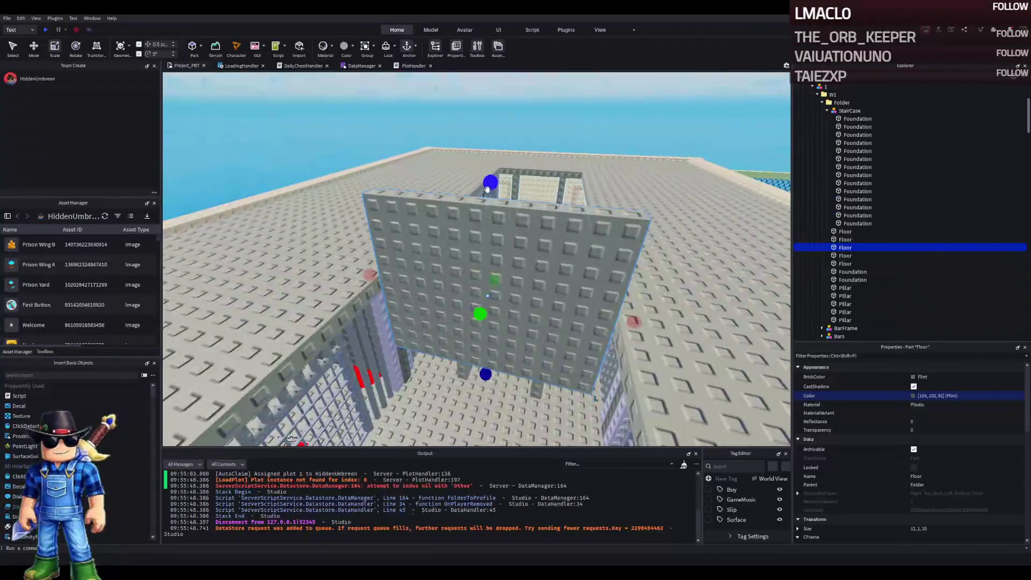
left_click_drag(482, 267, 483, 289)
left_click_drag(555, 285, 603, 290)
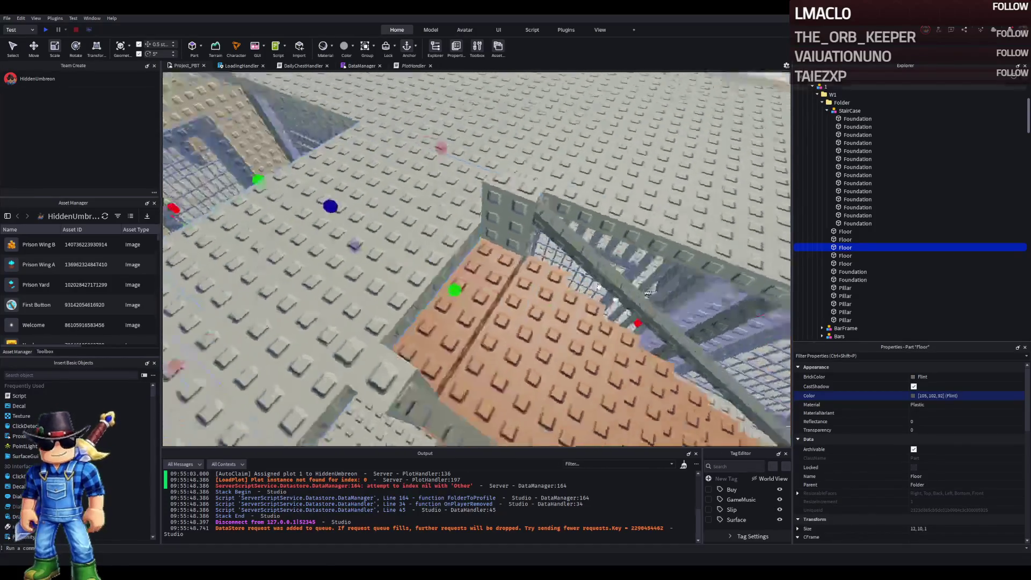
left_click(613, 284)
scroll("up", 3)
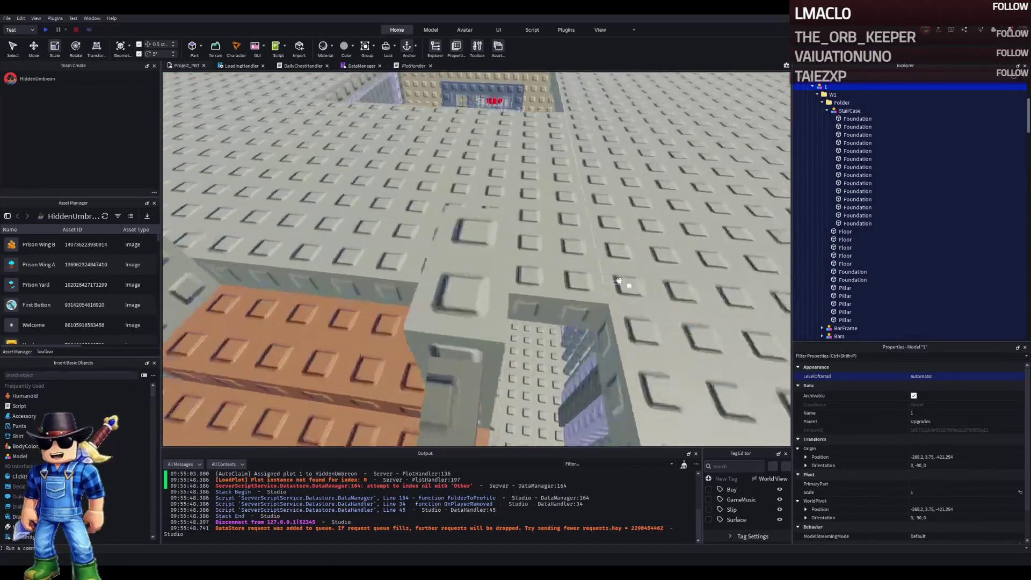
left_click(555, 379)
scroll("down", 3)
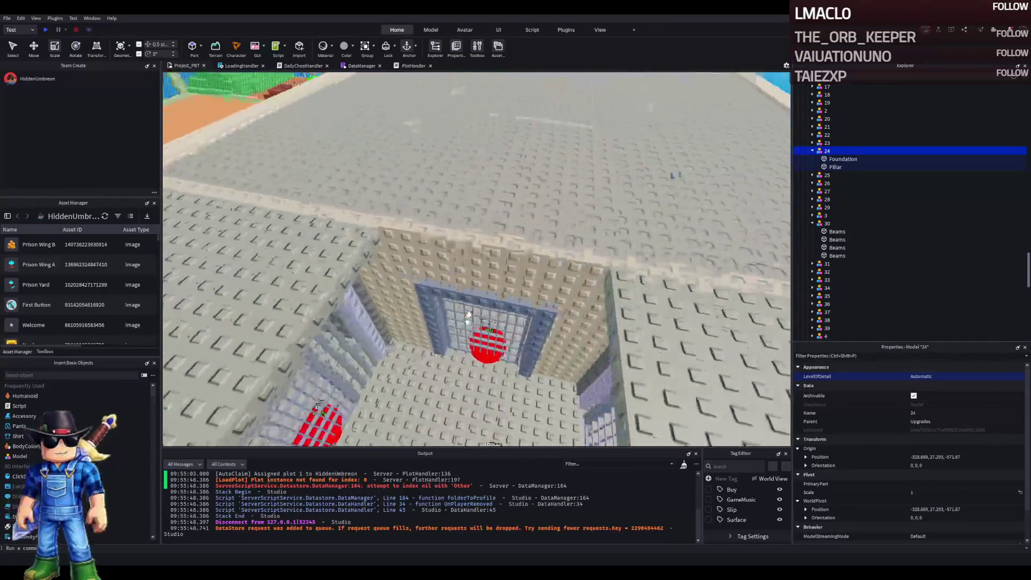
scroll("up", 3)
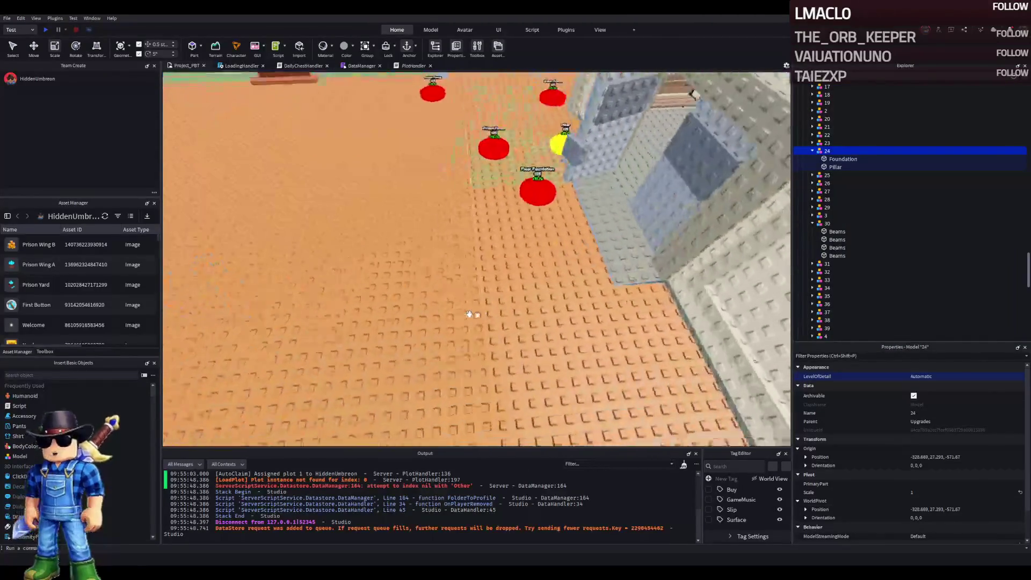
scroll("down", 3)
scroll("down", 3)
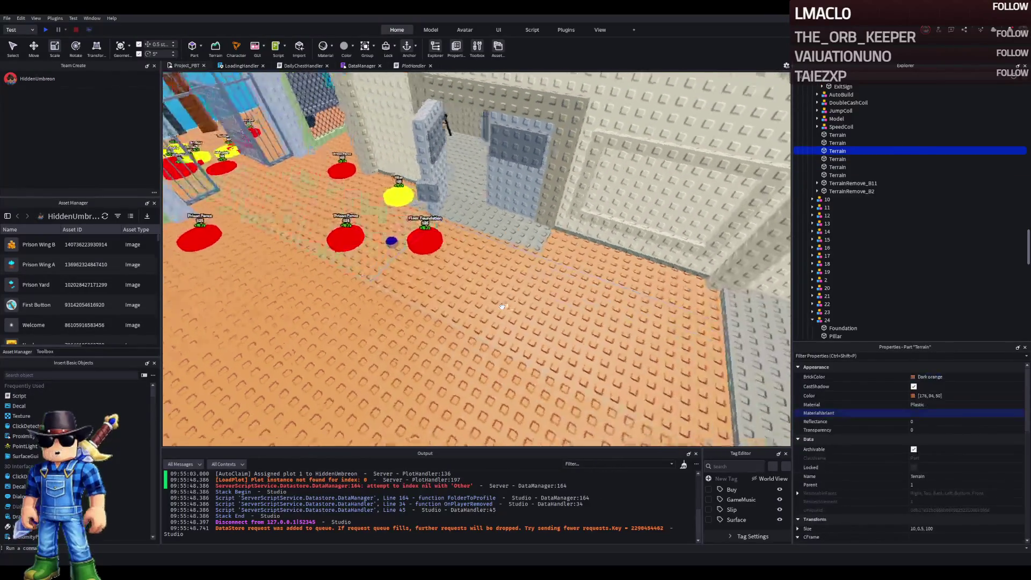
scroll("up", 3)
left_click(559, 265)
scroll("up", 3)
left_click_drag(415, 315, 465, 263)
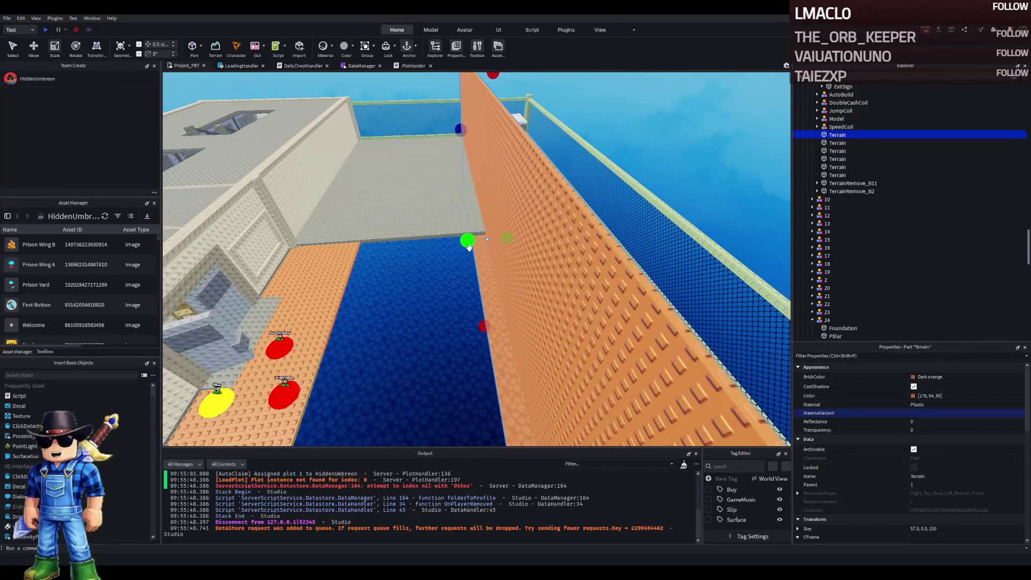
left_click_drag(500, 232, 497, 235)
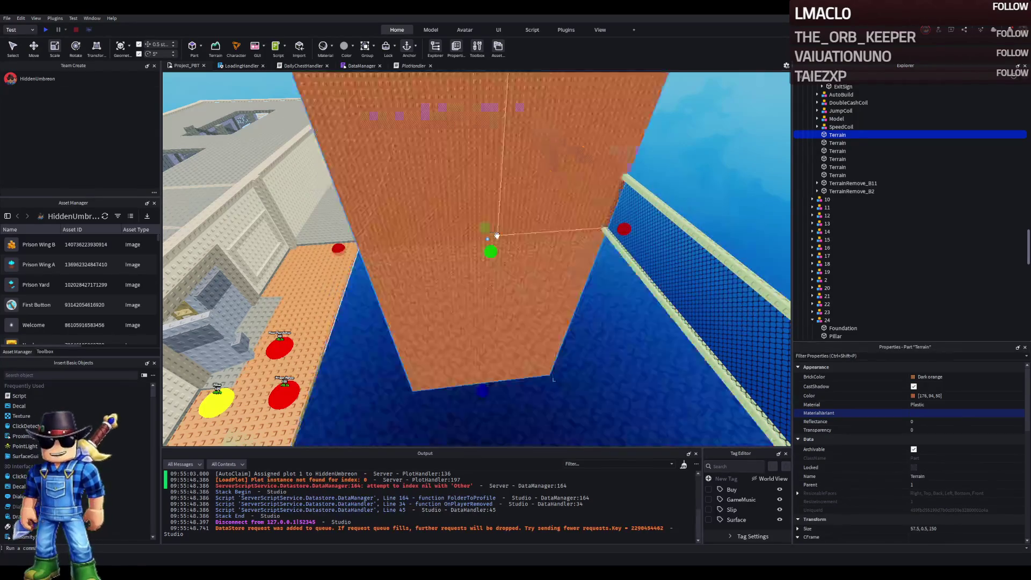
scroll("up", 3)
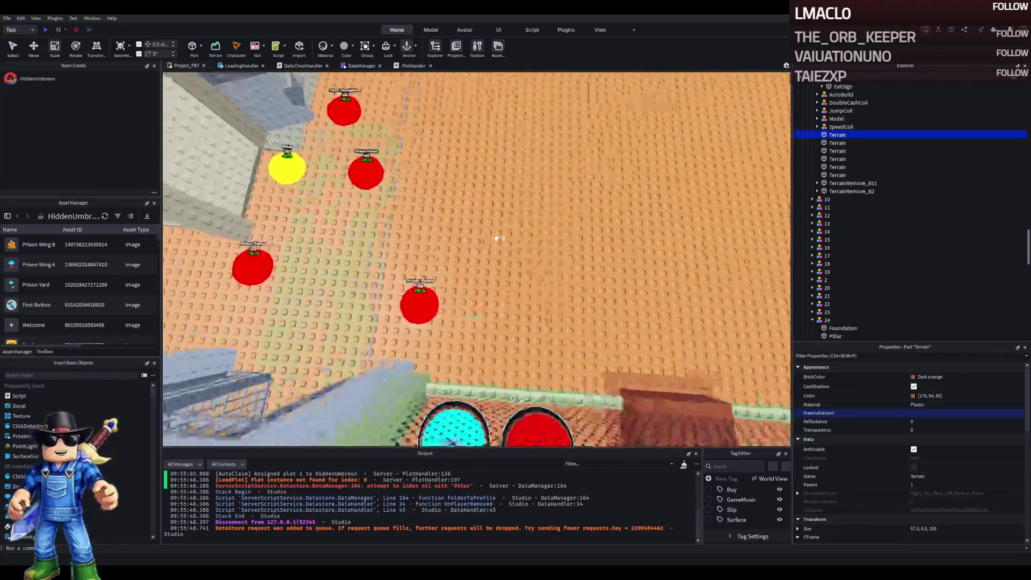
key("a")
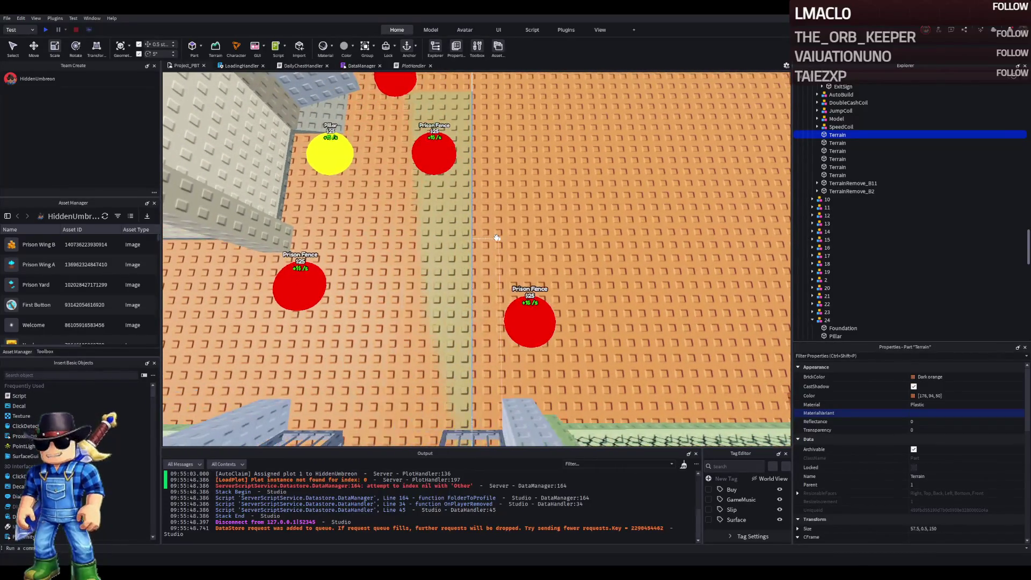
key("a")
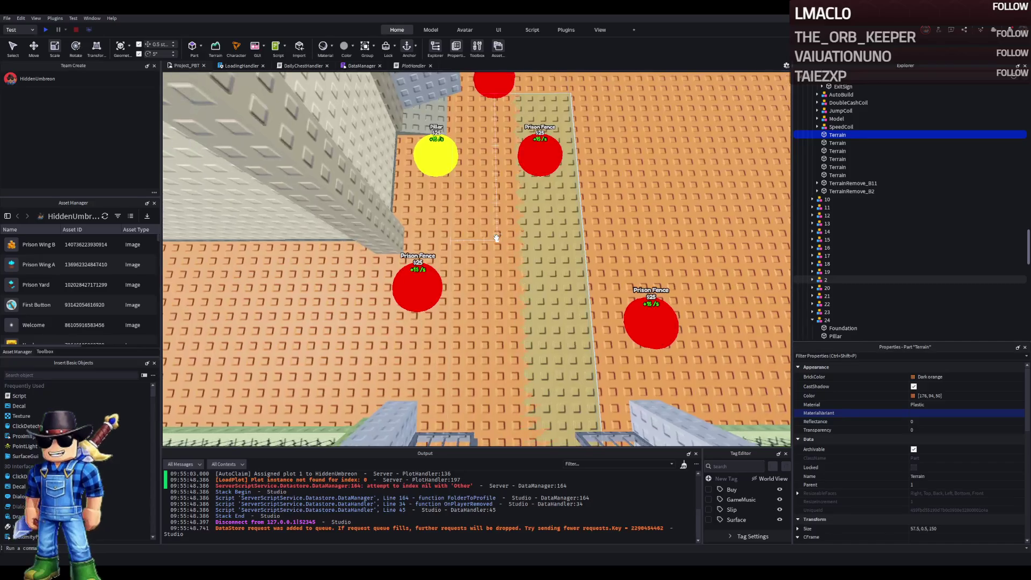
key("d")
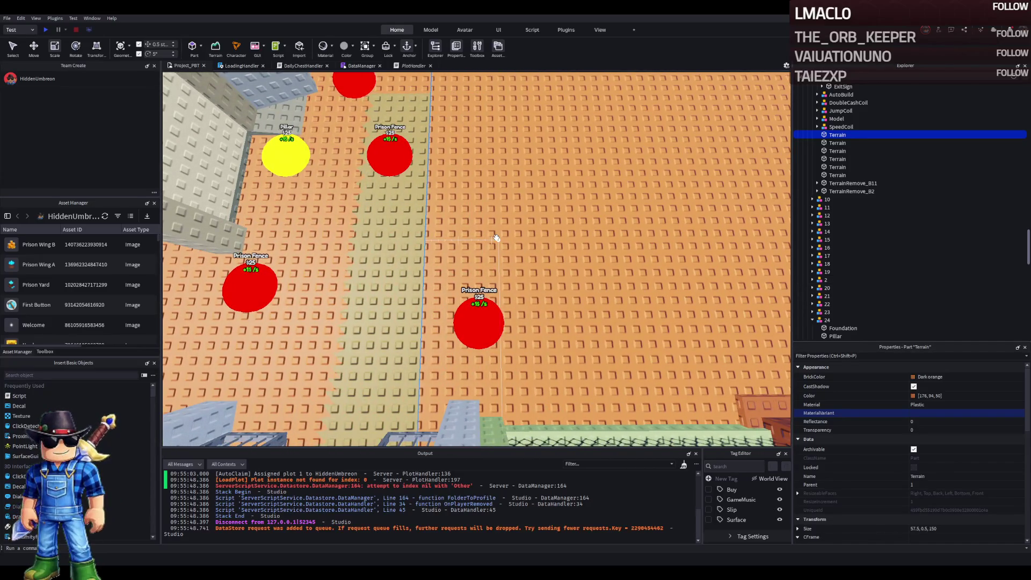
left_click_drag(496, 238, 496, 238)
scroll("up", 3)
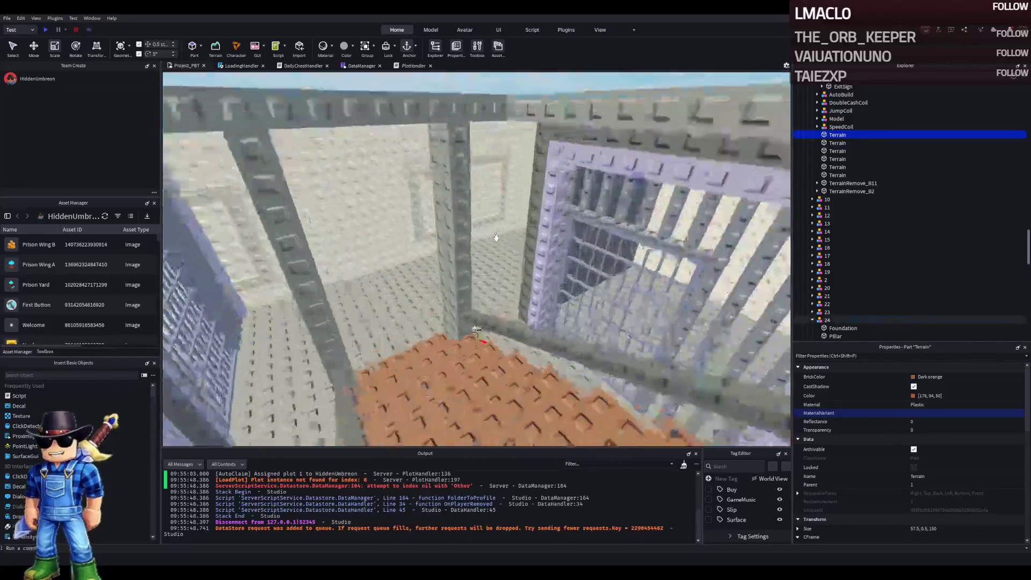
scroll("down", 3)
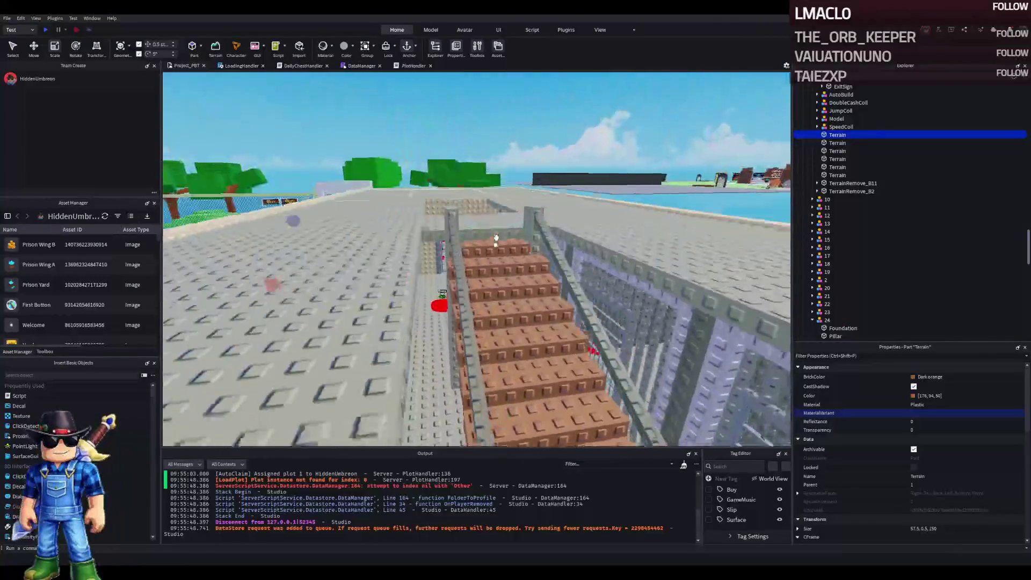
left_click_drag(495, 236, 495, 232)
scroll("up", 3)
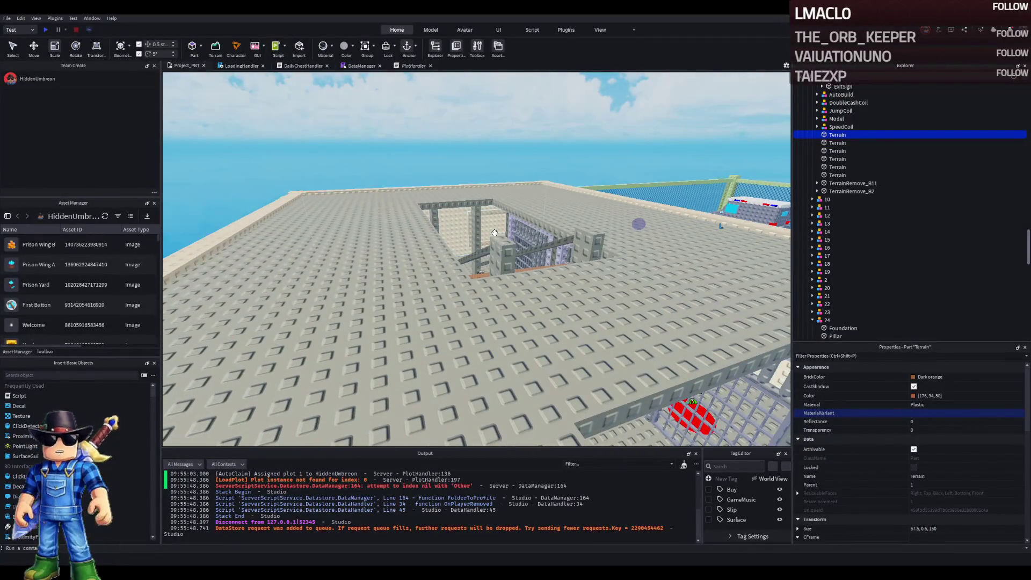
scroll("down", 3)
scroll("up", 3)
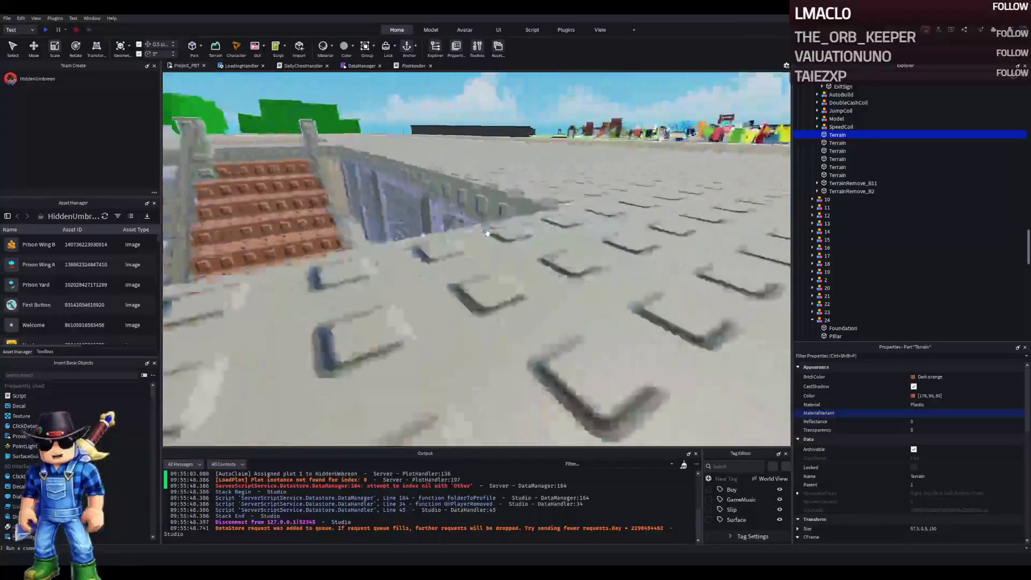
scroll("down", 3)
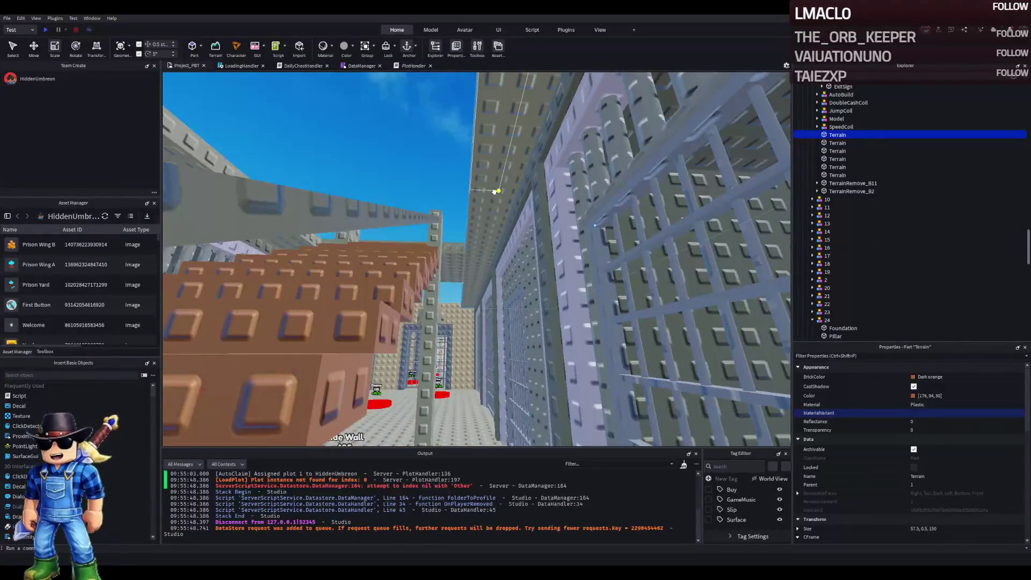
left_click(500, 209)
scroll("down", 3)
scroll("up", 3)
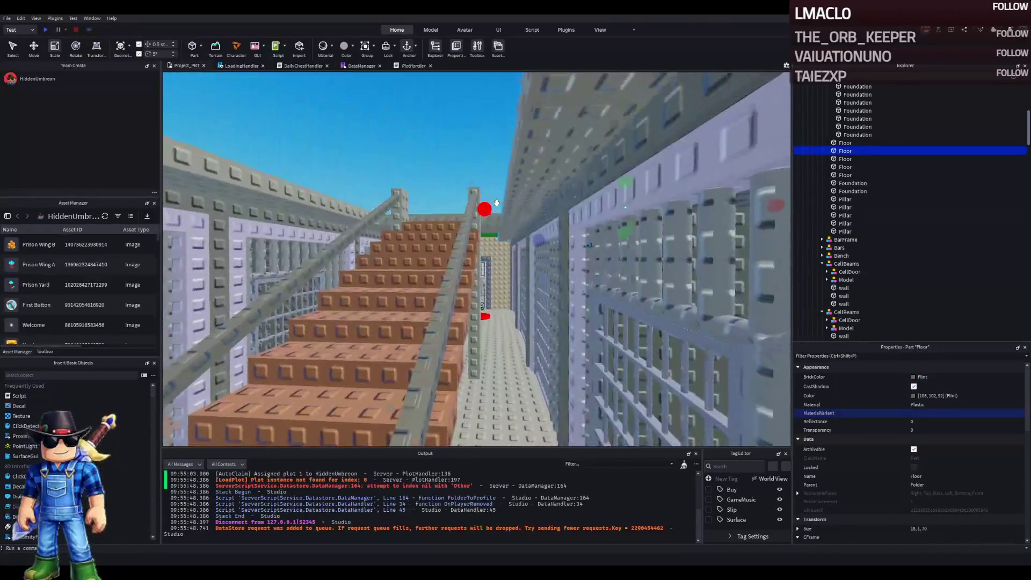
left_click_drag(484, 191, 511, 188)
key("ctrl+z")
scroll("down", 3)
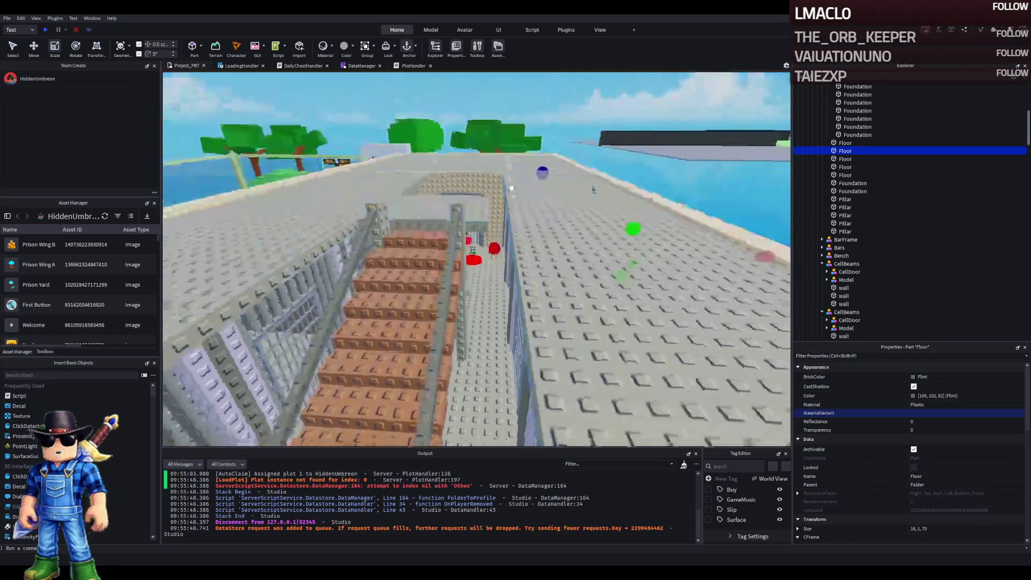
key("f")
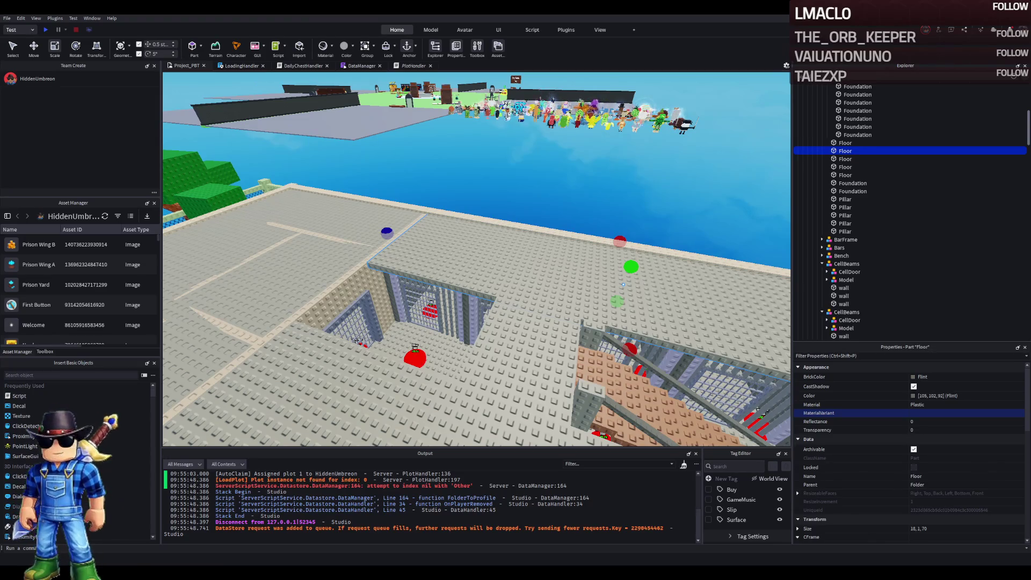
key("f")
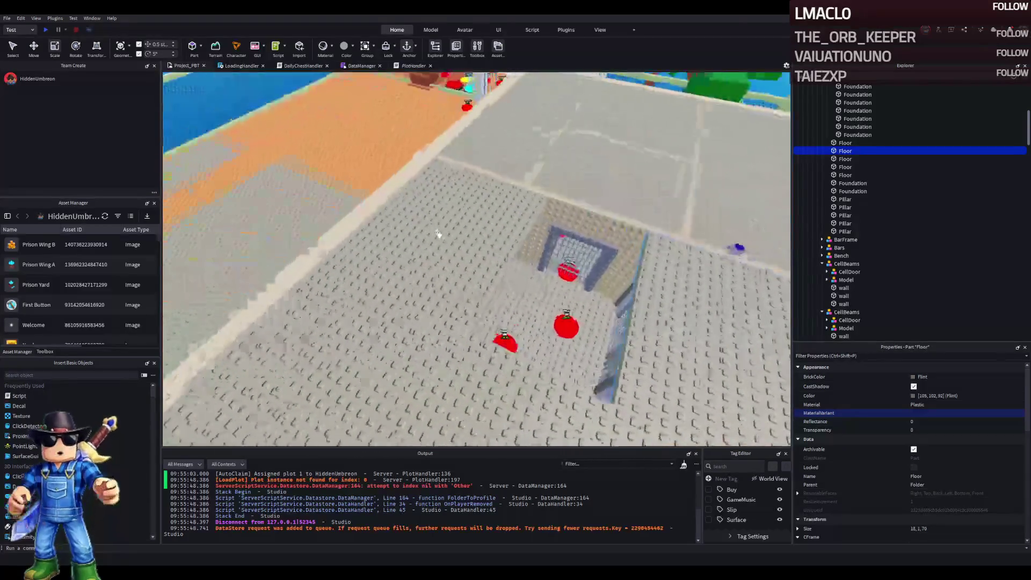
scroll("down", 3)
scroll("up", 3)
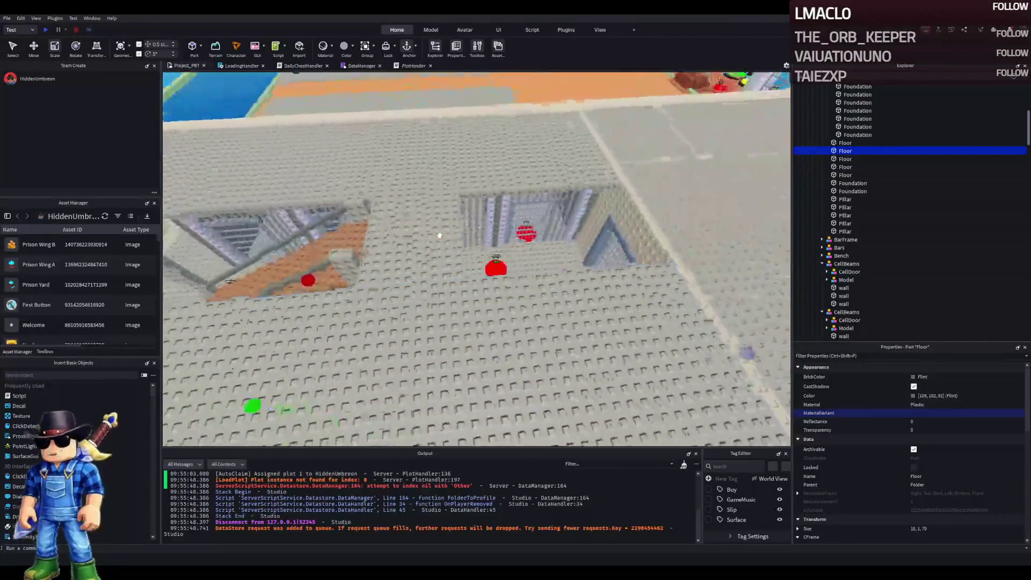
left_click(446, 232)
- Move a Floor part about 20 studs sideways, and try stretching the cell-area Floor before undoing it
key("ctrl+2")
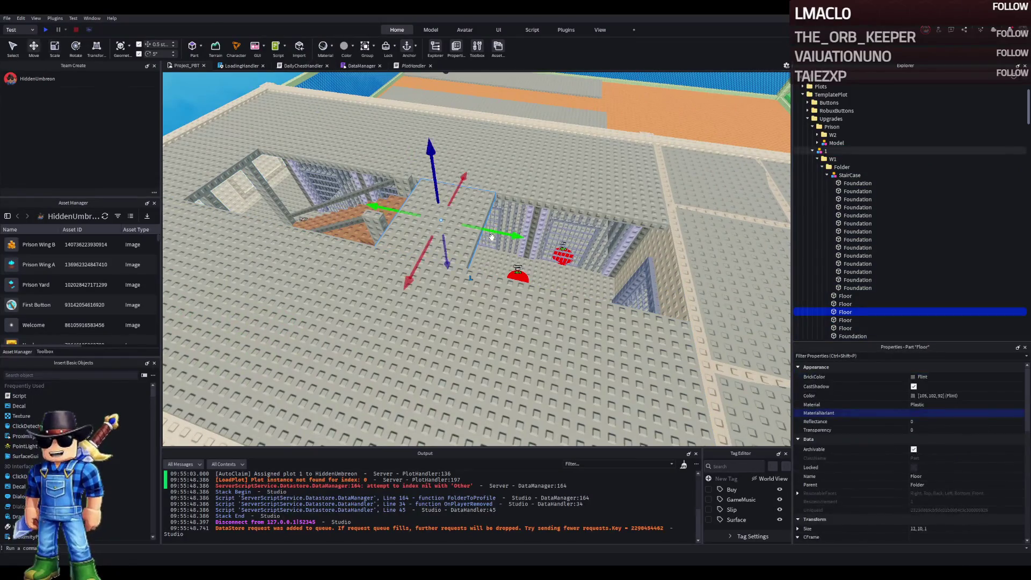
left_click_drag(496, 232, 564, 259)
left_click(398, 256)
scroll("up", 3)
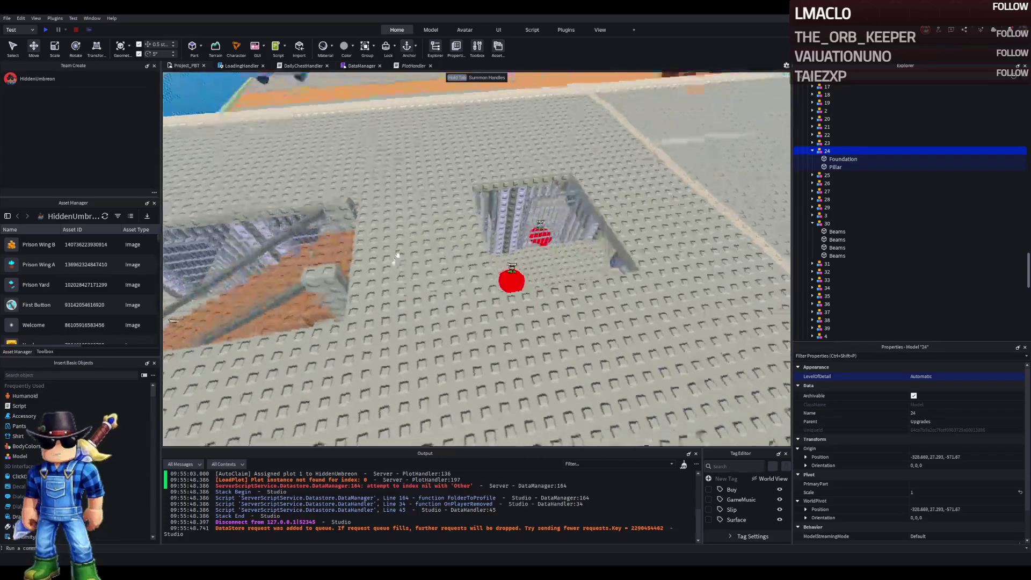
scroll("down", 3)
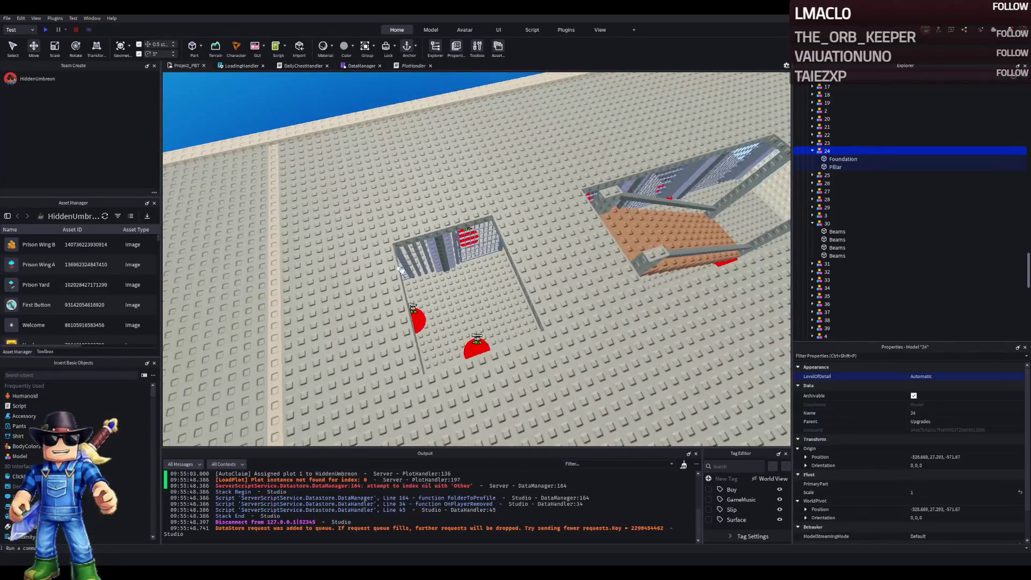
left_click(534, 270)
key("ctrl+3")
left_click_drag(492, 272, 451, 306)
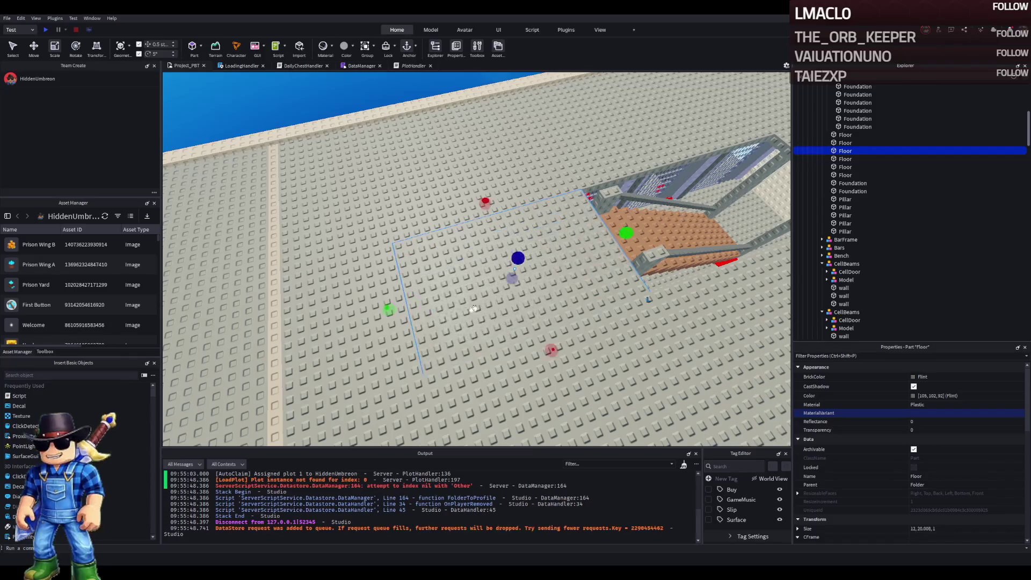
scroll("up", 3)
scroll("down", 3)
key("ctrl+z")
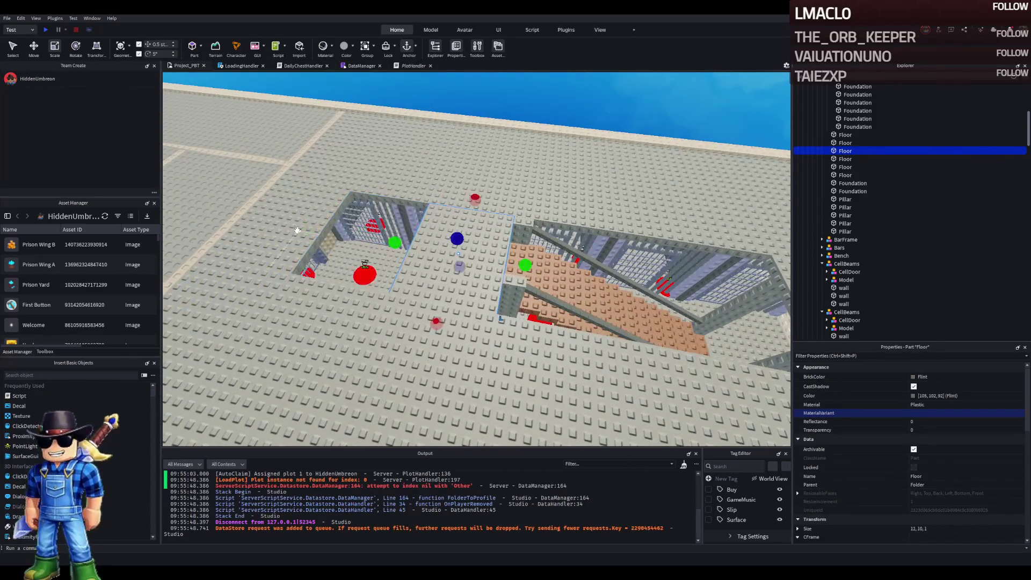
- Delete one floor piece and narrow the floor beside the stairs from 18 to 16 studs
left_click(296, 228)
key("Delete")
scroll("up", 3)
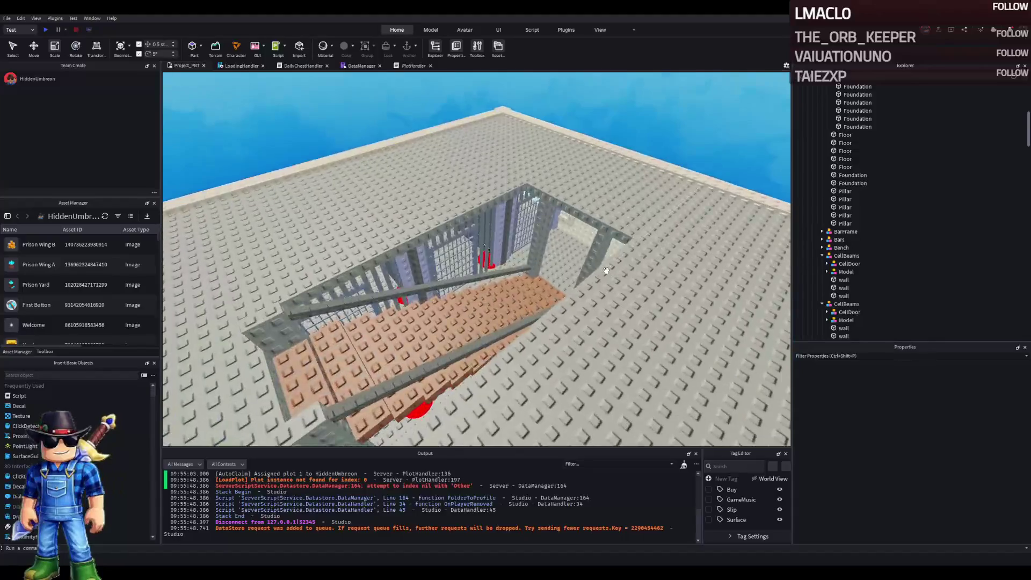
left_click(456, 312)
scroll("down", 3)
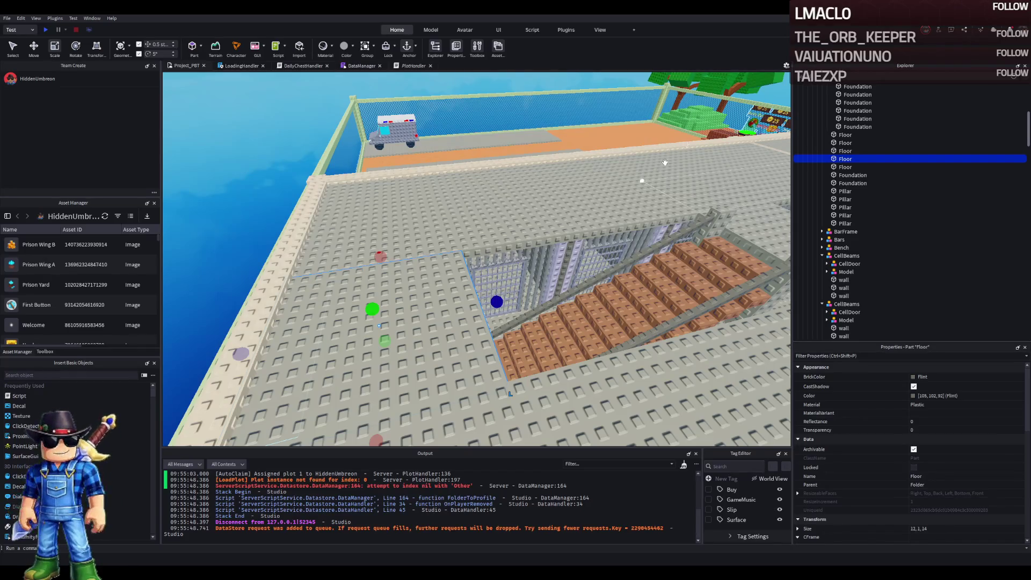
left_click(460, 265)
scroll("down", 3)
scroll("up", 3)
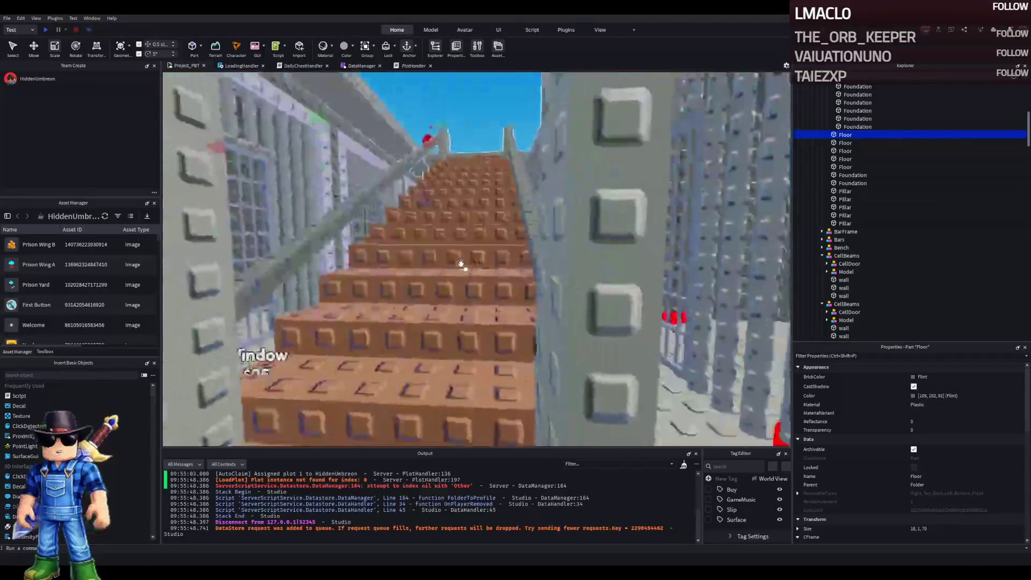
scroll("up", 3)
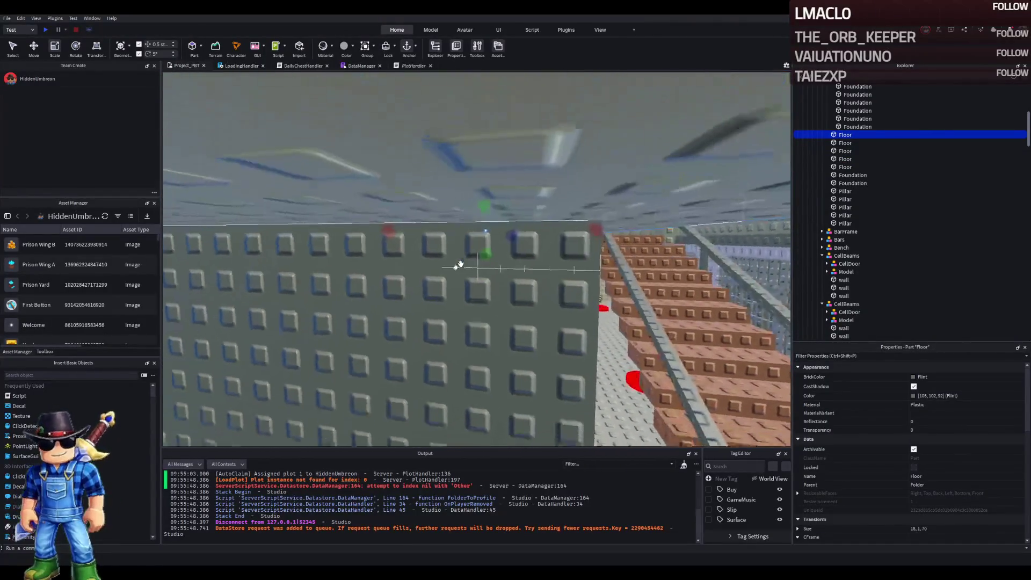
left_click(470, 270)
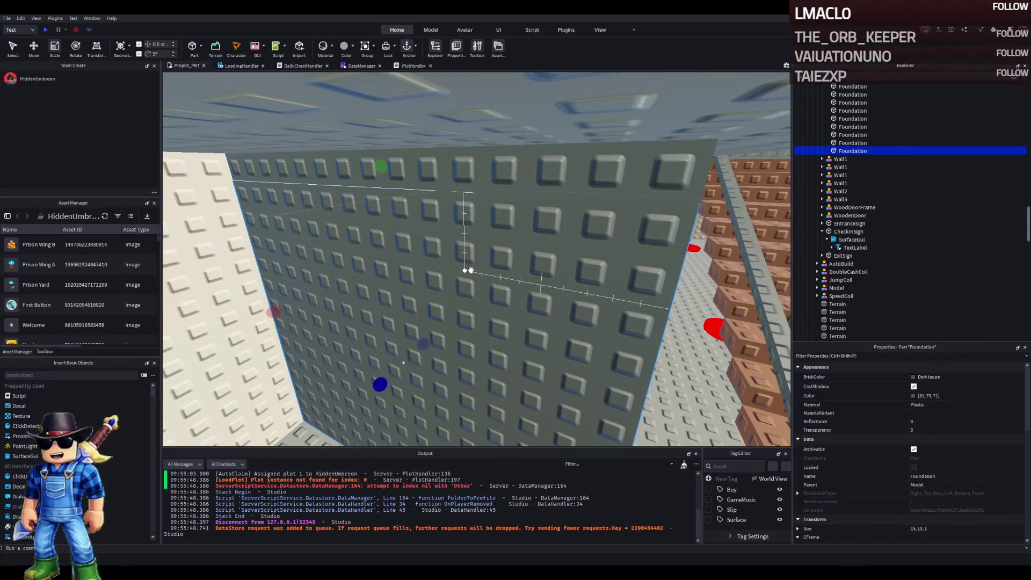
scroll("down", 3)
left_click(486, 255)
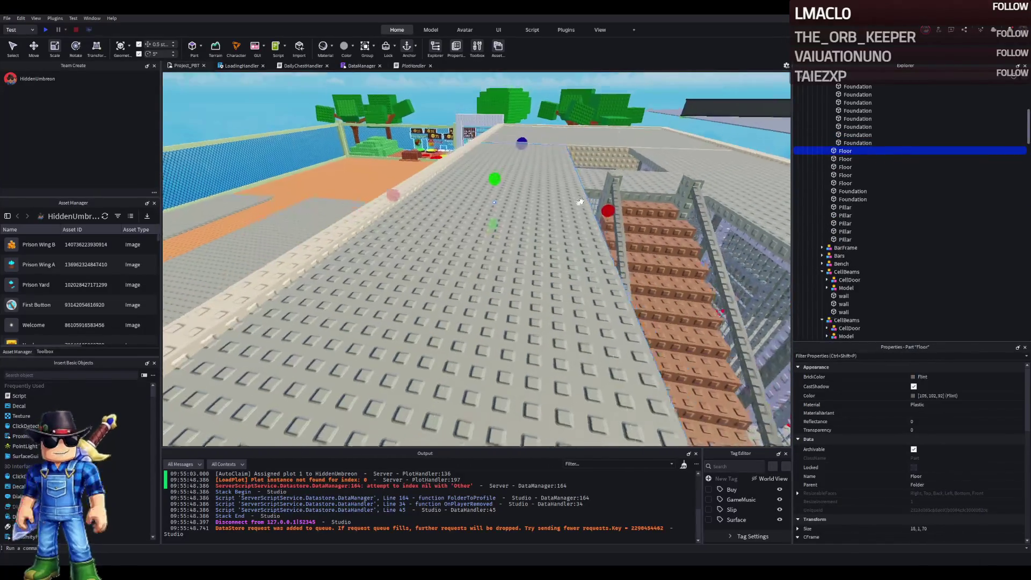
left_click_drag(588, 217, 542, 225)
- Widen the landing floor from 12 to 16 studs and stretch the pit-edge floor to about 15
left_click(527, 222)
left_click(529, 191)
scroll("up", 3)
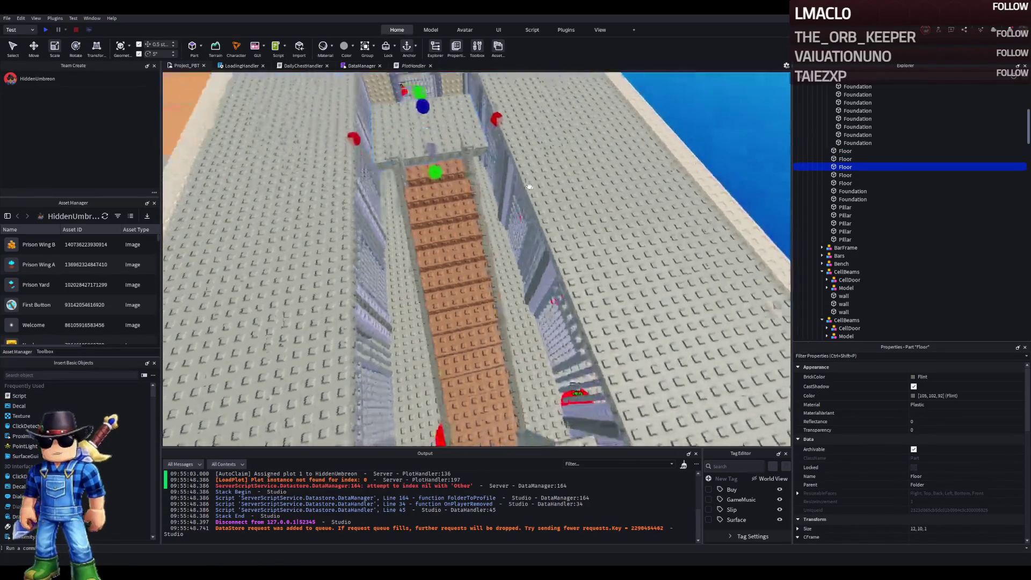
left_click_drag(498, 115, 508, 118)
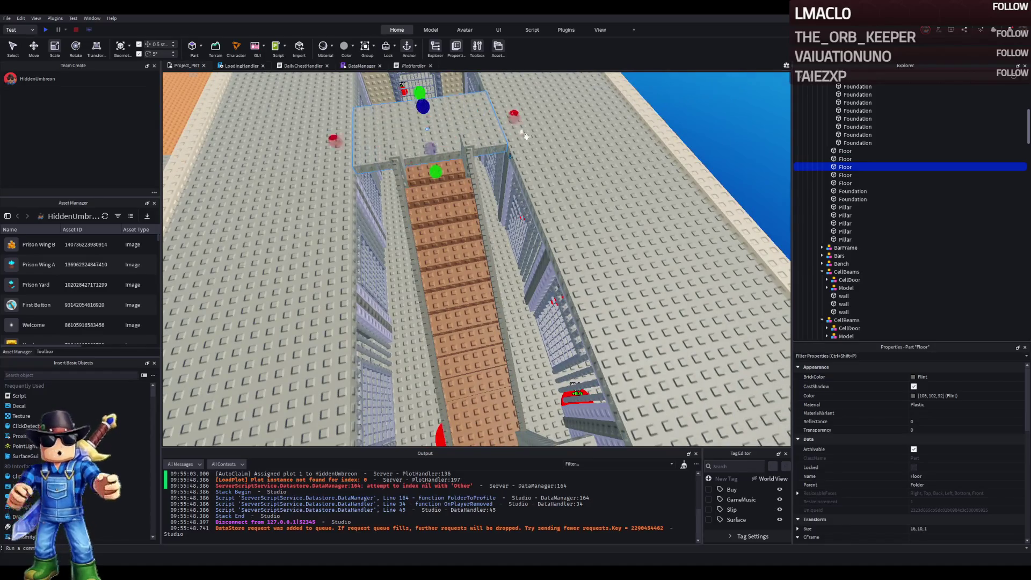
scroll("up", 3)
left_click(542, 215)
left_click_drag(626, 292, 651, 285)
left_click(488, 161)
scroll("up", 3)
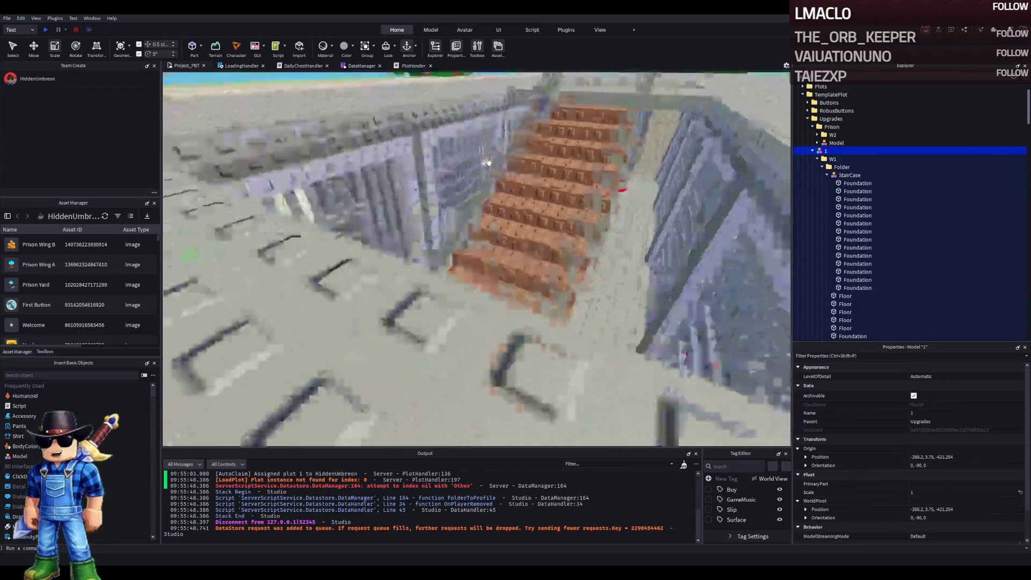
scroll("up", 3)
scroll("up", 3)
scroll("down", 3)
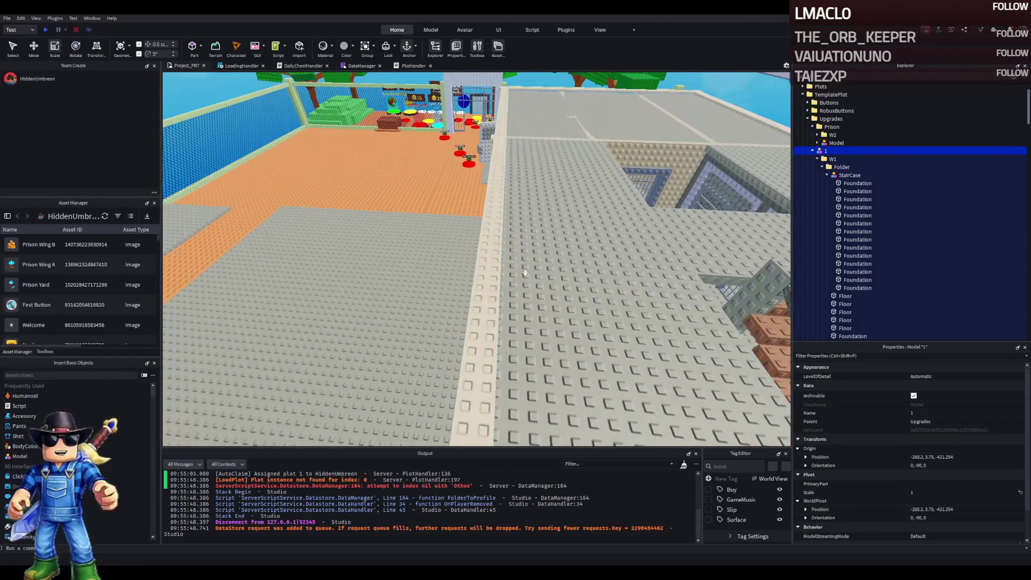
scroll("up", 3)
scroll("down", 3)
scroll("up", 3)
scroll("down", 3)
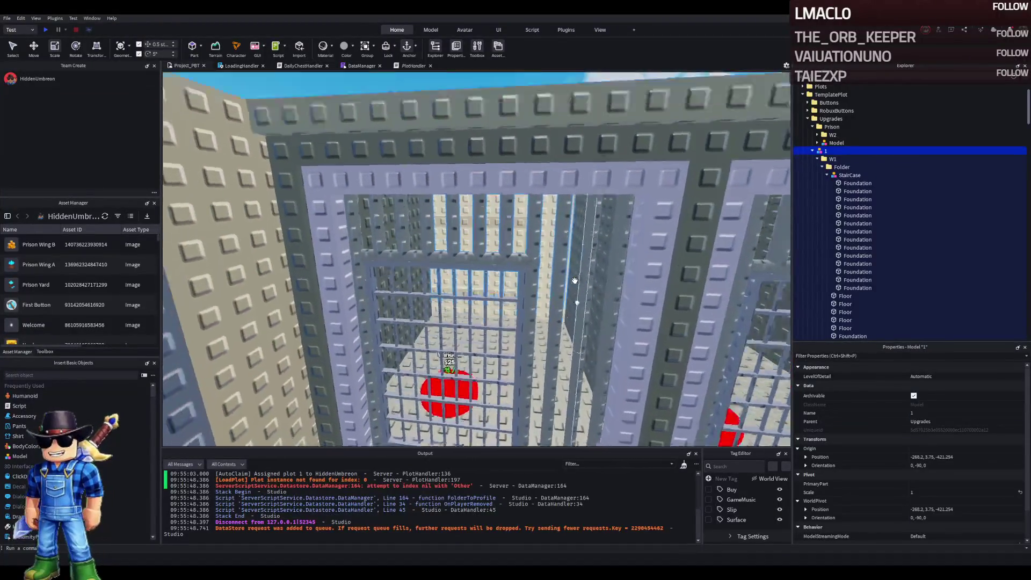
scroll("up", 3)
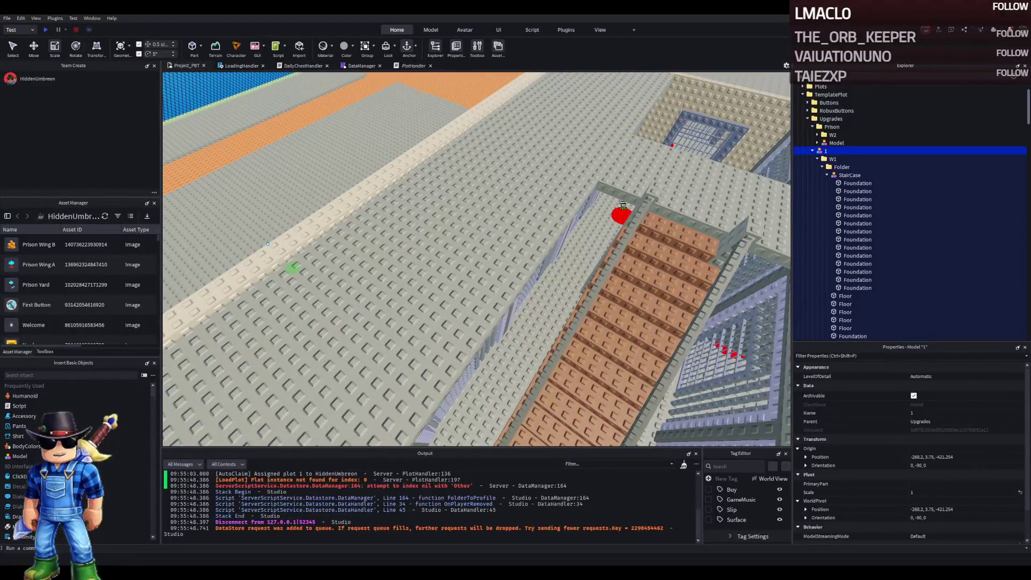
scroll("down", 3)
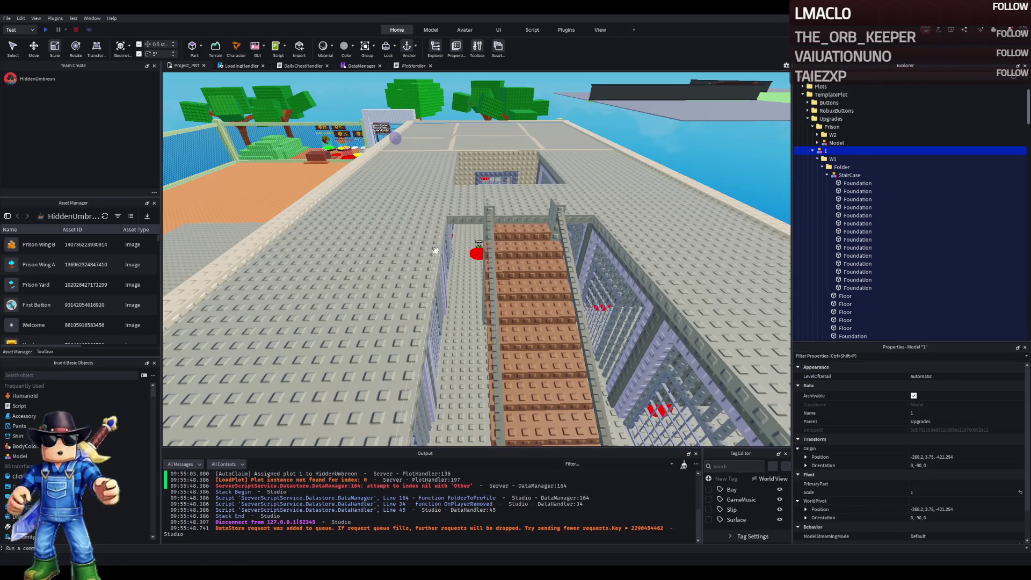
scroll("up", 3)
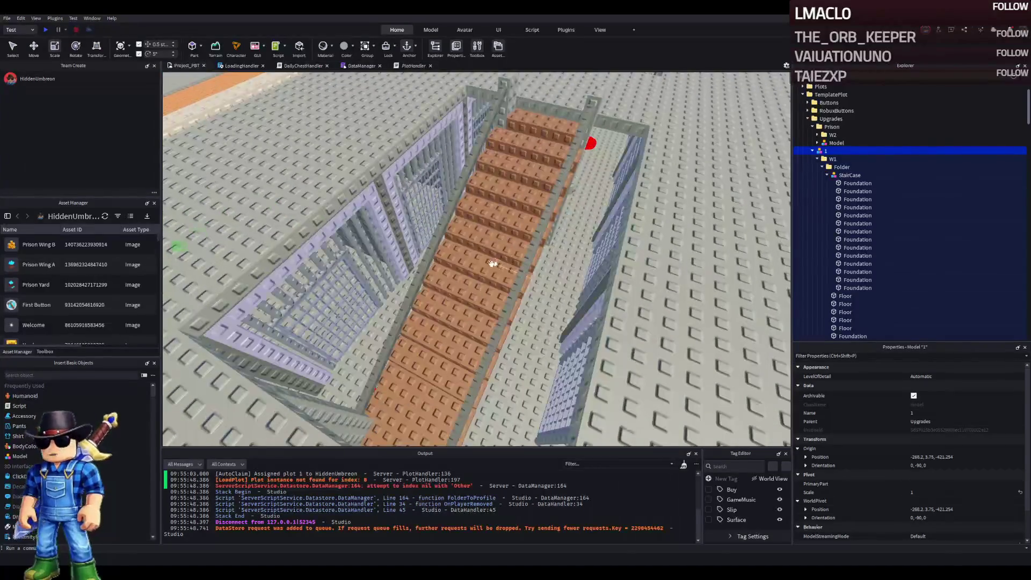
scroll("up", 3)
scroll("down", 3)
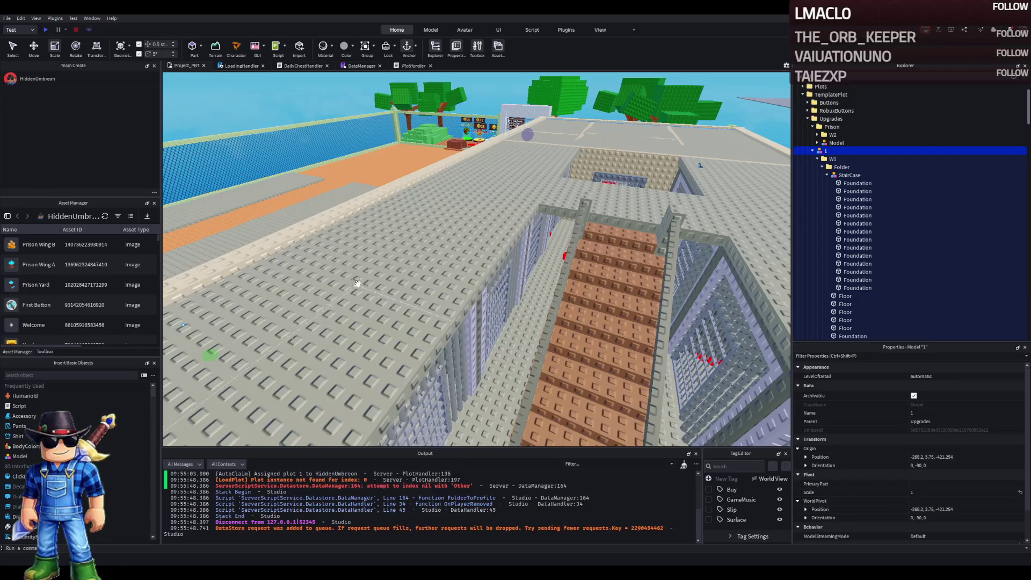
scroll("up", 3)
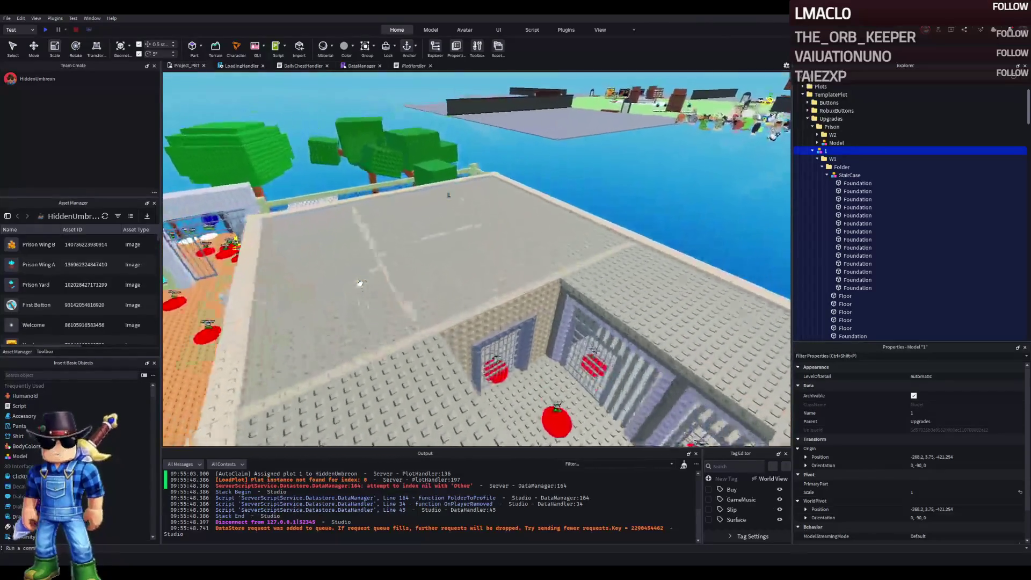
scroll("up", 3)
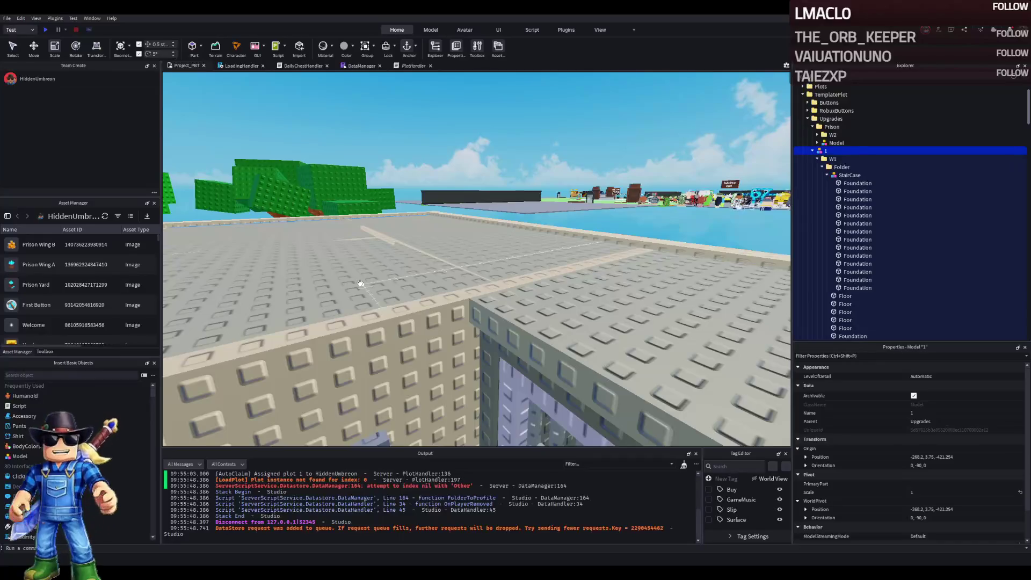
scroll("up", 3)
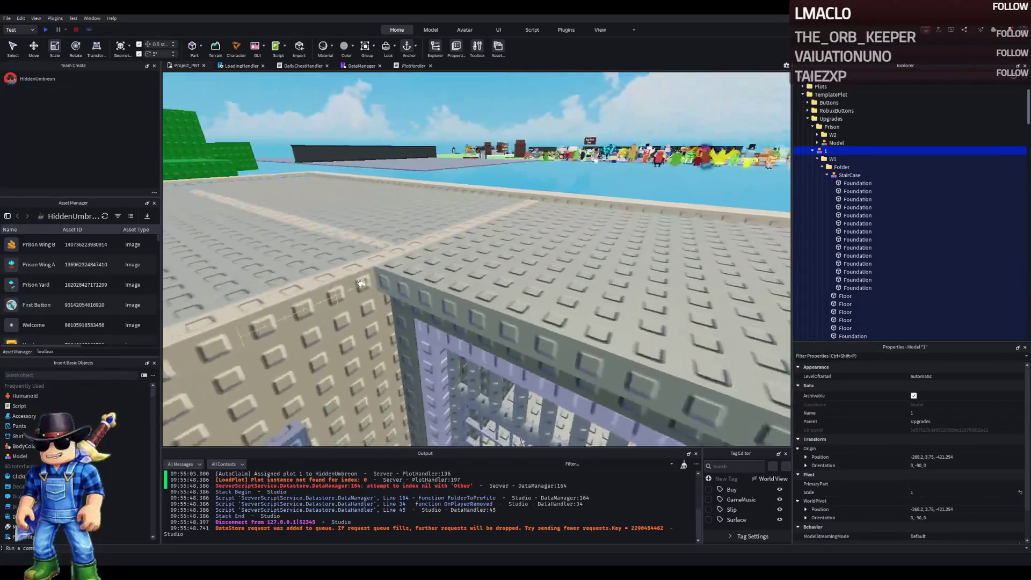
scroll("up", 3)
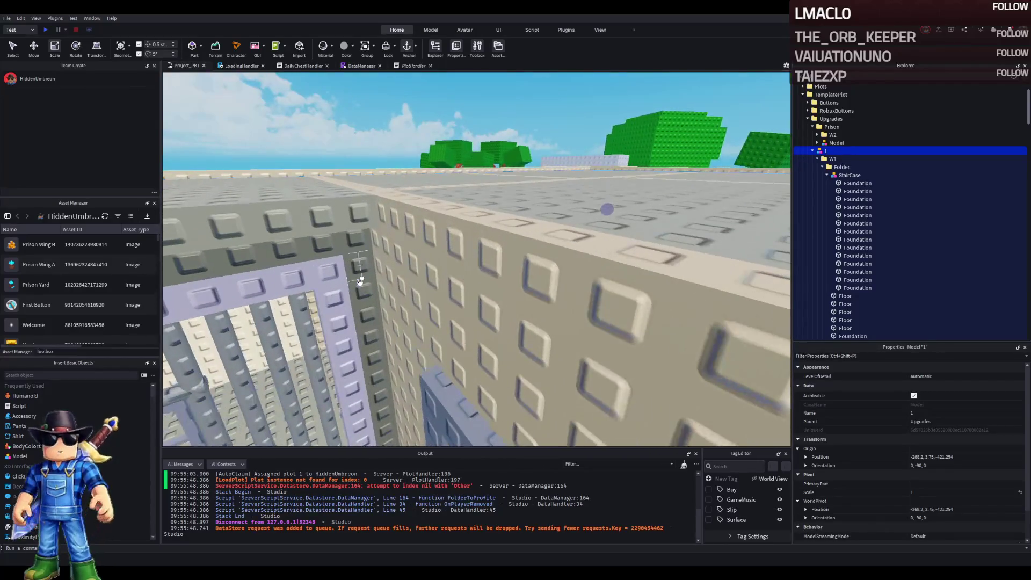
- Select a cell-room wall and fly the view down close to the cell cage
left_click(393, 248)
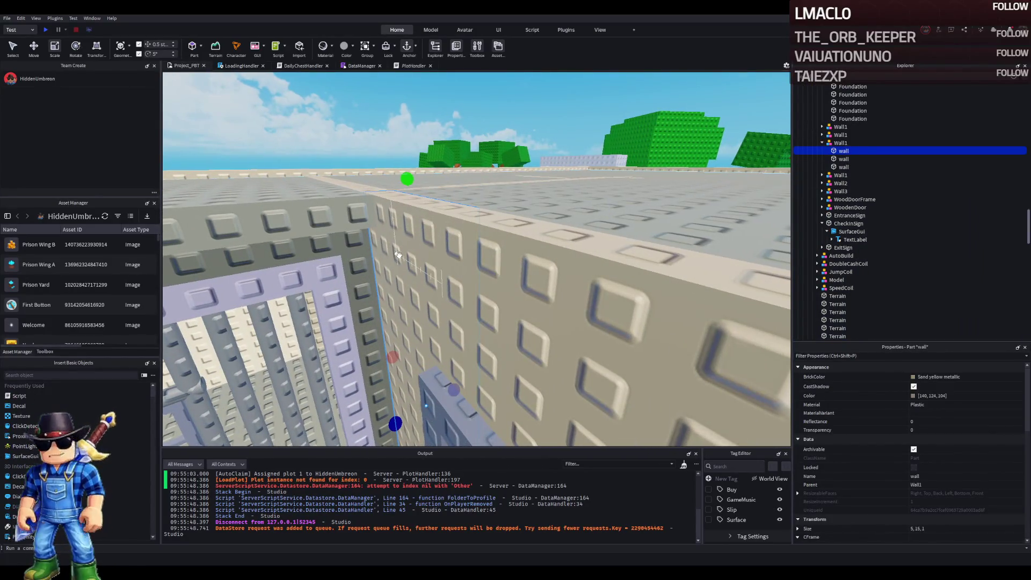
key("s")
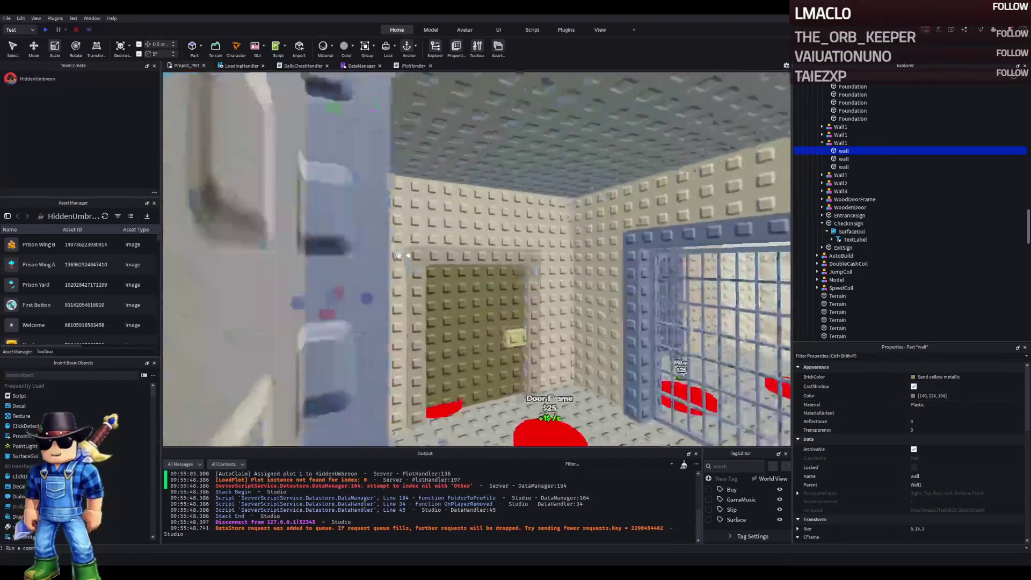
key("s")
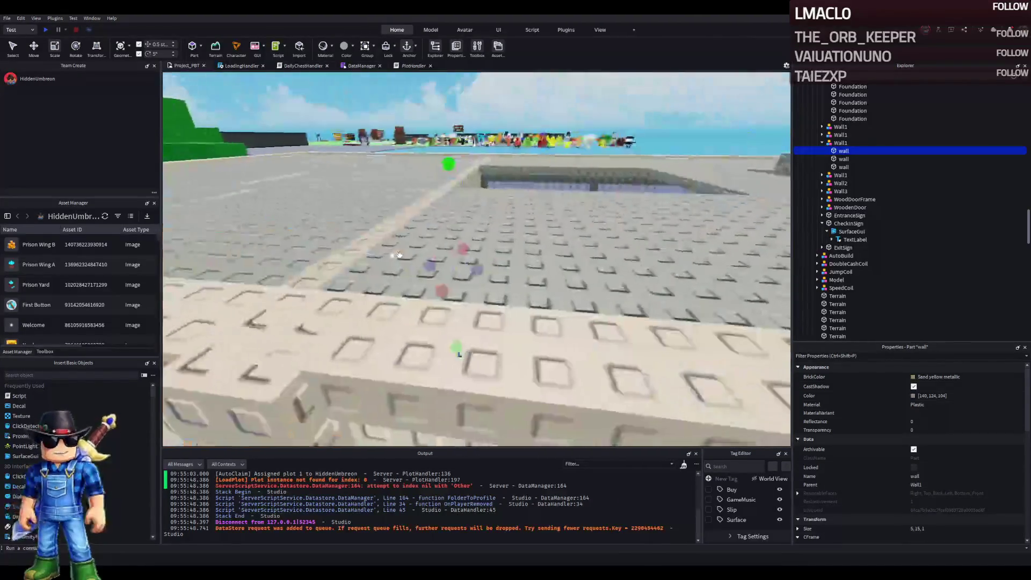
key("w")
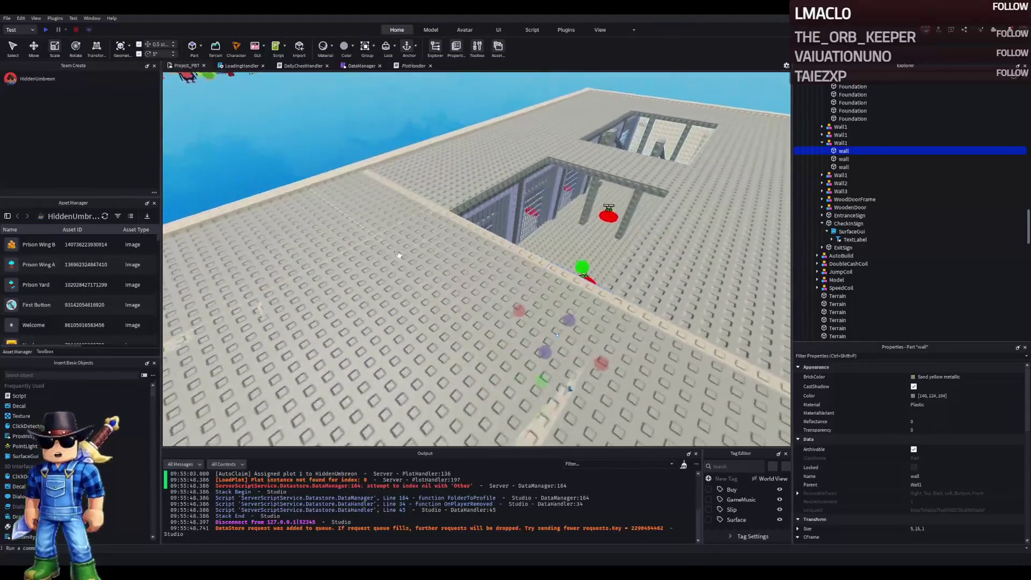
key("q")
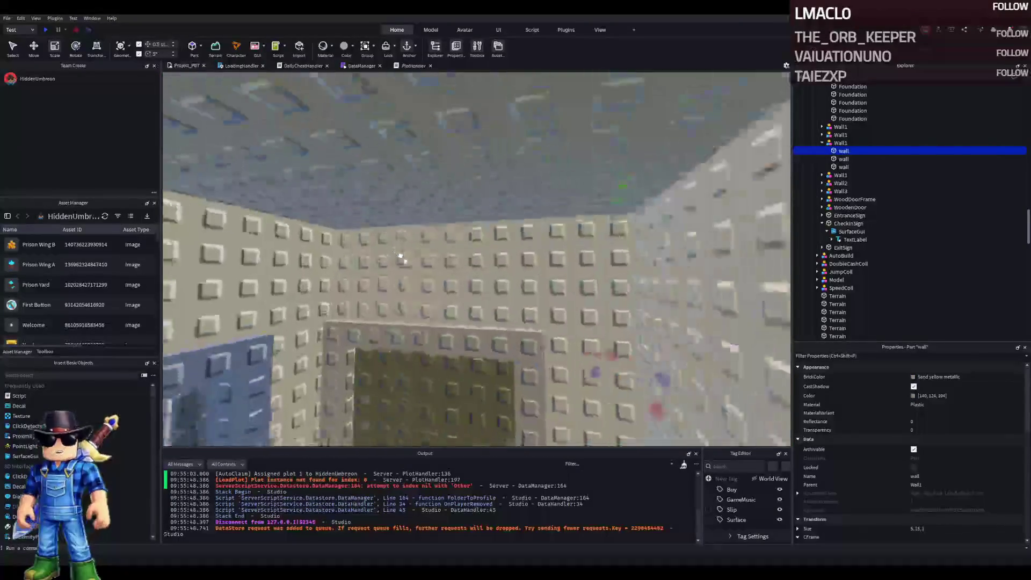
- Select and focus the Wall3 walls, including the back wall, to shorten them to 14 studs
left_click(416, 261)
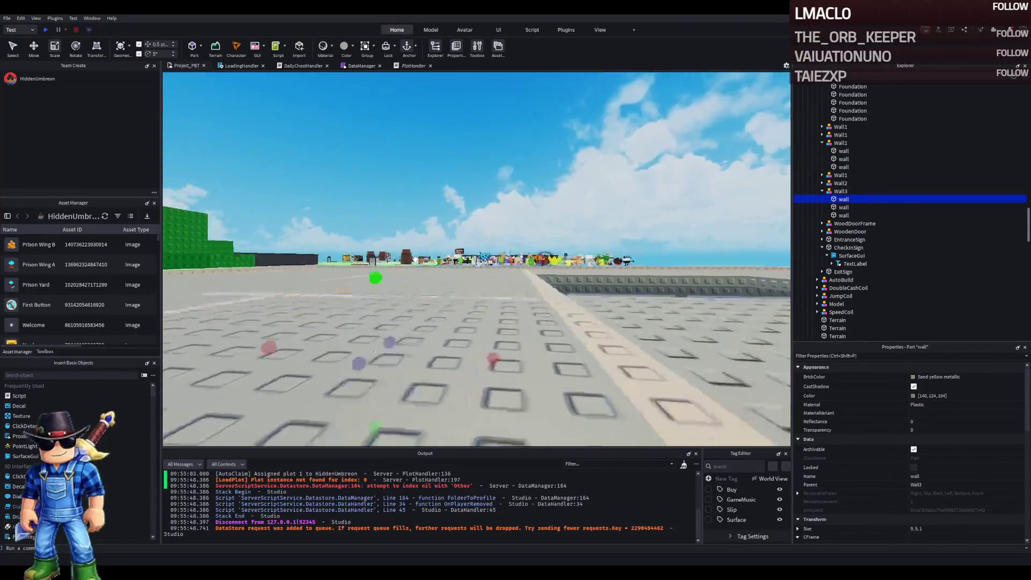
key("f")
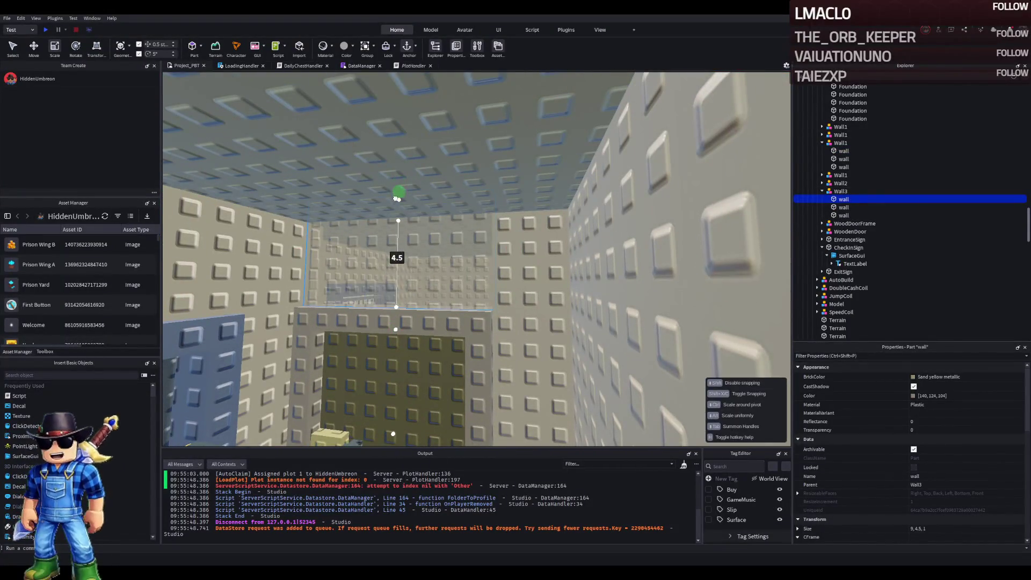
left_click(535, 182)
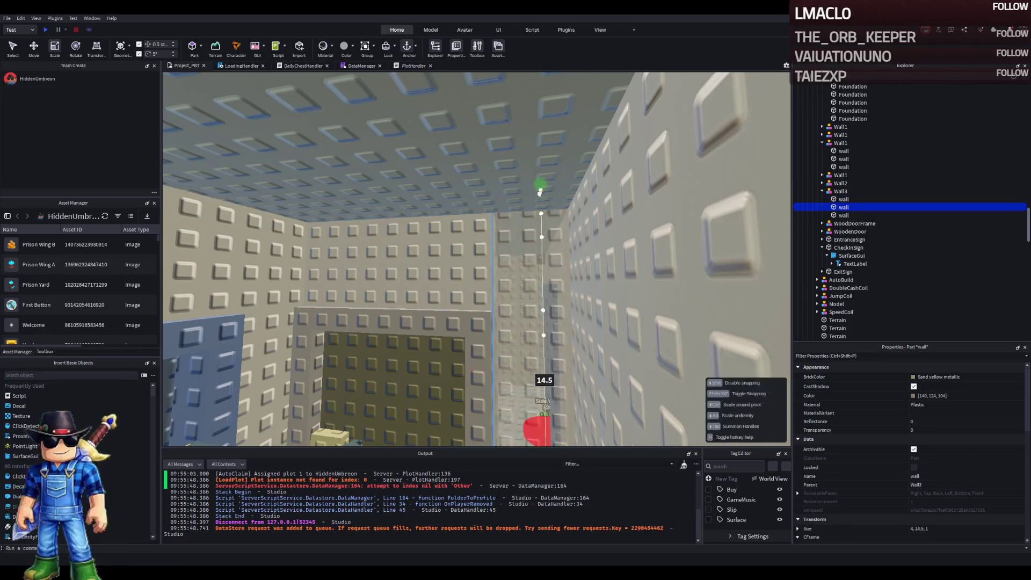
scroll("up", 3)
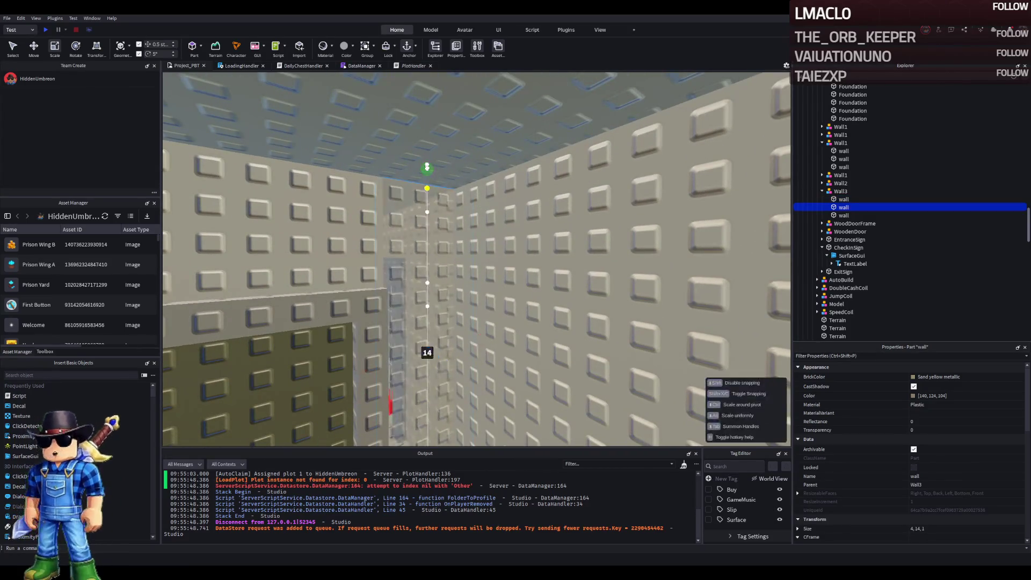
left_click(472, 194)
key("f")
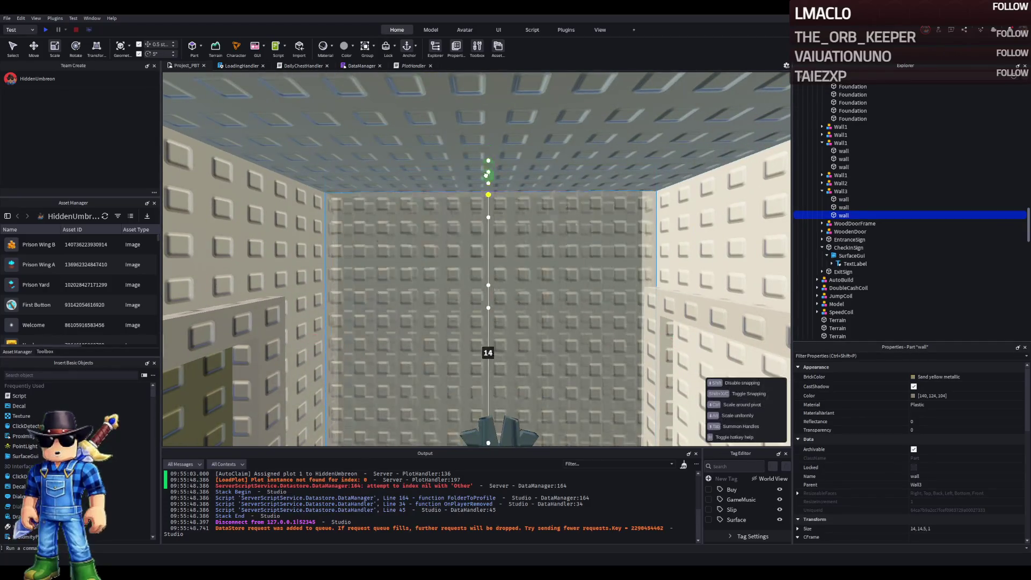
left_click_drag(488, 180, 579, 214)
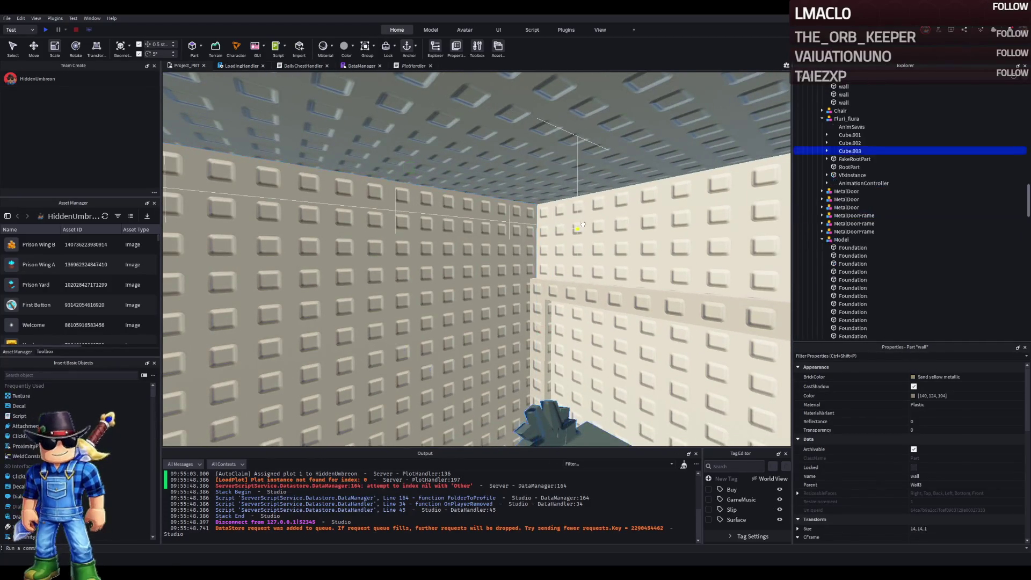
- Shorten the first Wall1 panels: one to 4.5 studs, two from 15 to 14 studs
left_click(583, 224)
key("w")
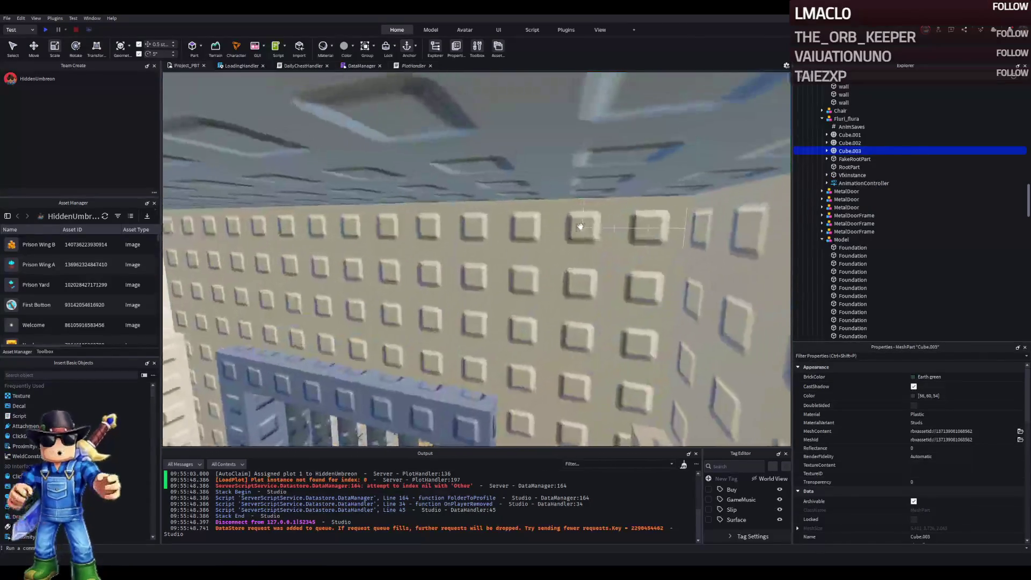
left_click(502, 180)
left_click_drag(353, 76, 359, 281)
left_click(557, 242)
left_click_drag(602, 132, 540, 215)
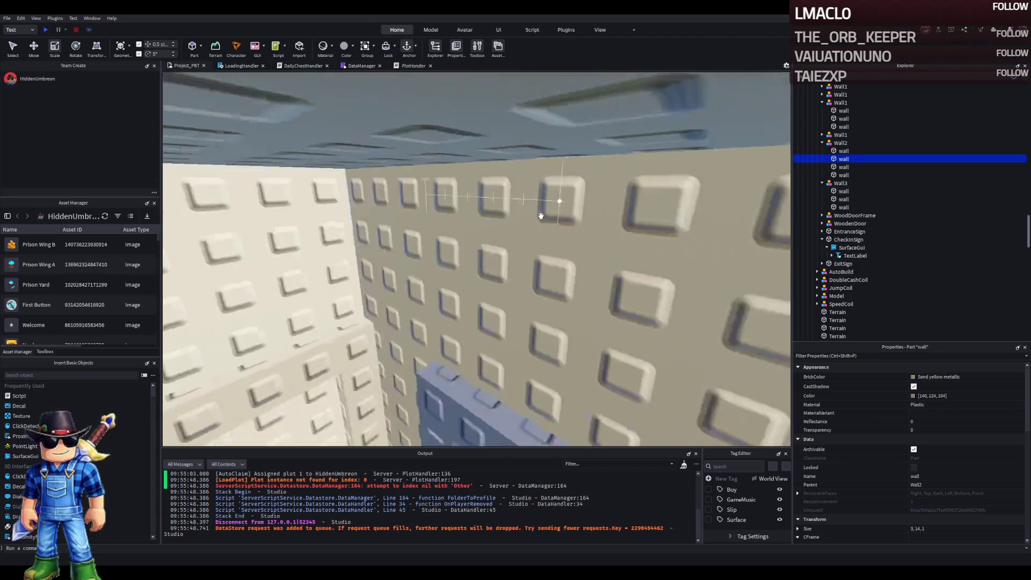
left_click(491, 168)
left_click_drag(486, 115, 480, 145)
- Trim the panel above the entrance cell door down to 3 studs
key("s")
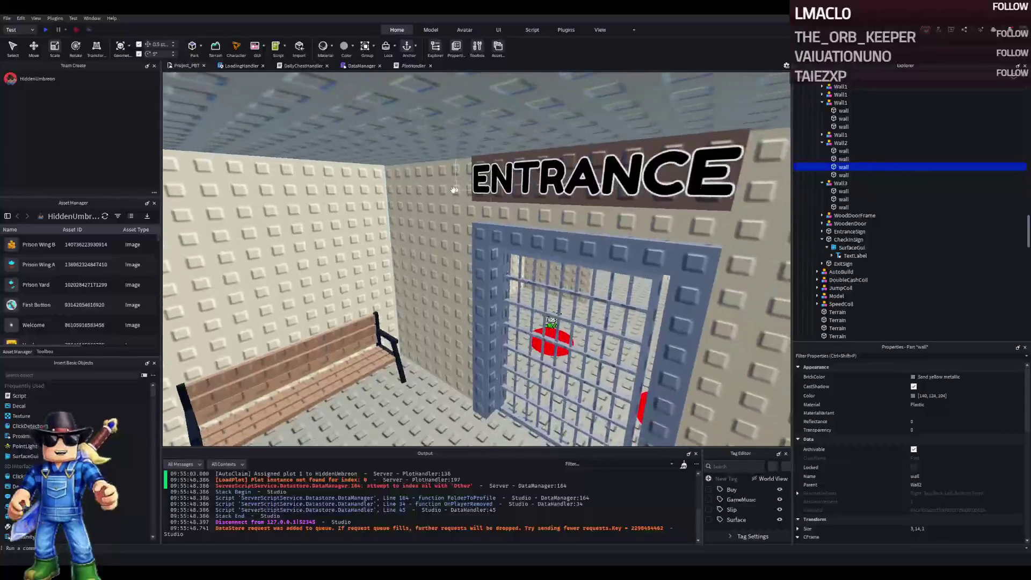
left_click(454, 190)
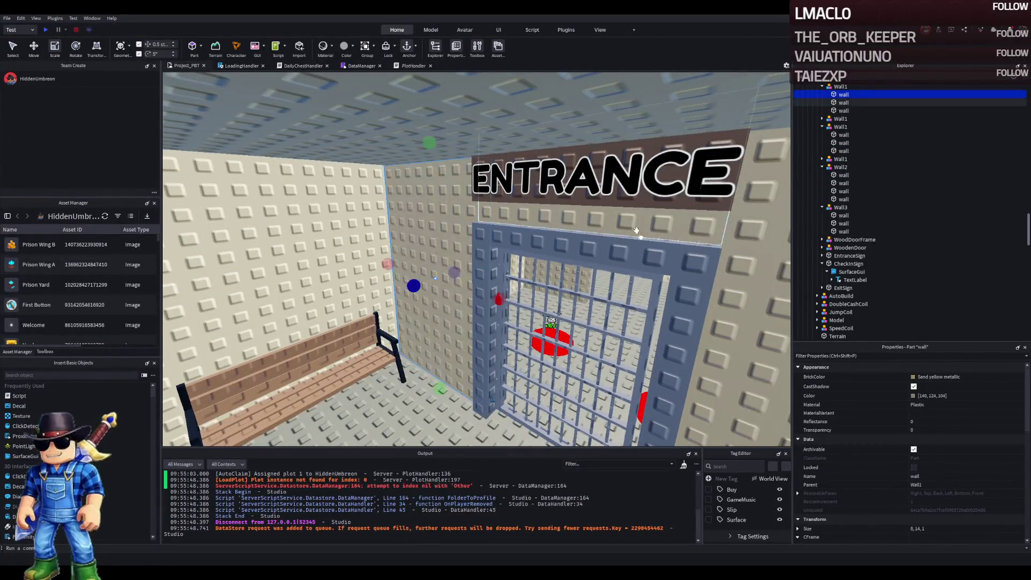
left_click(636, 230)
left_click_drag(582, 100, 575, 161)
- Shorten the next cell room's right wall to 14.5 studs
left_click(577, 241)
key("d")
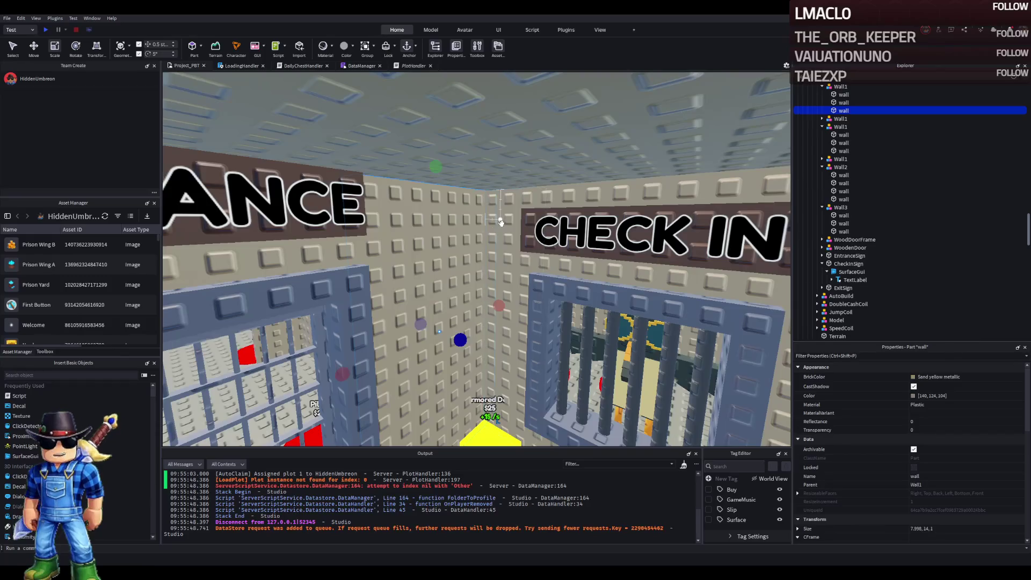
key("f")
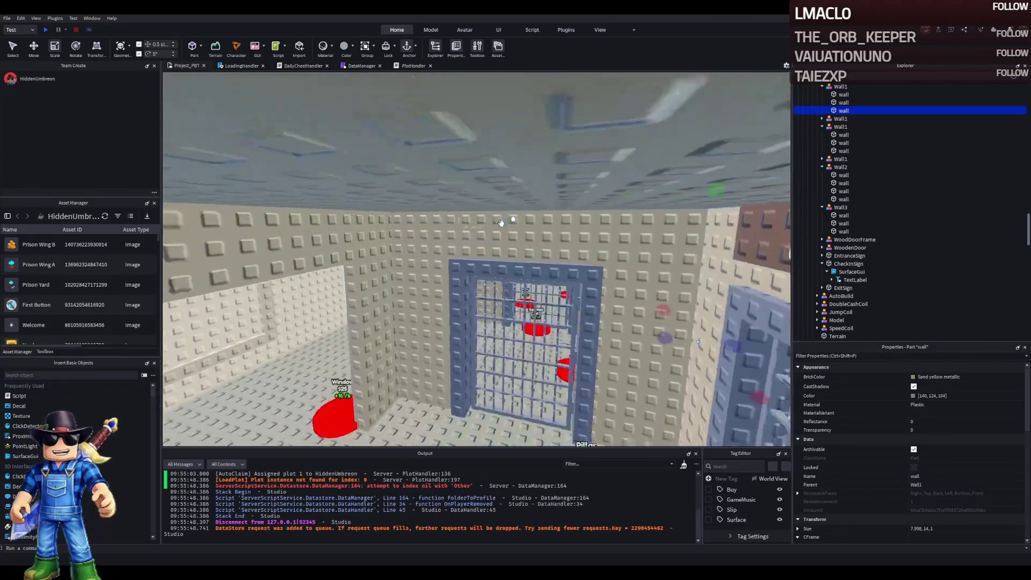
left_click(502, 223)
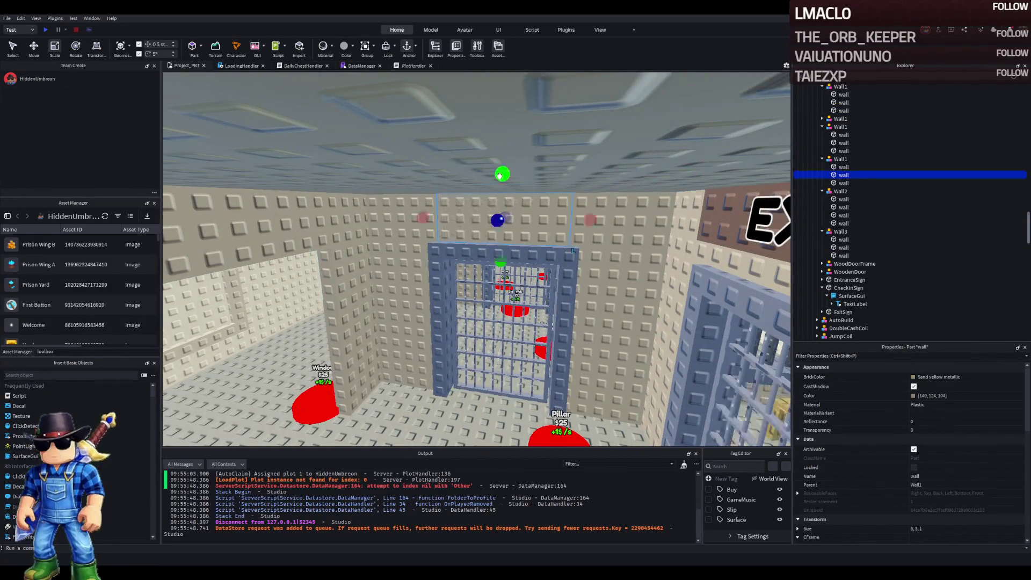
left_click(617, 204)
left_click_drag(622, 156, 625, 172)
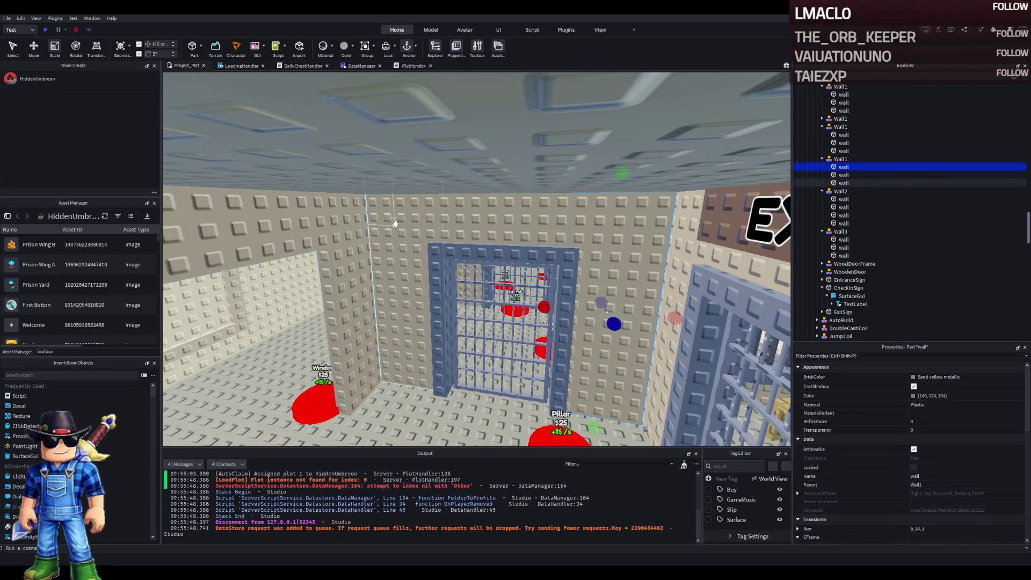
- Resize that room's door-top panel to 3.5 studs and its left wall to 14.5 studs
left_click(395, 222)
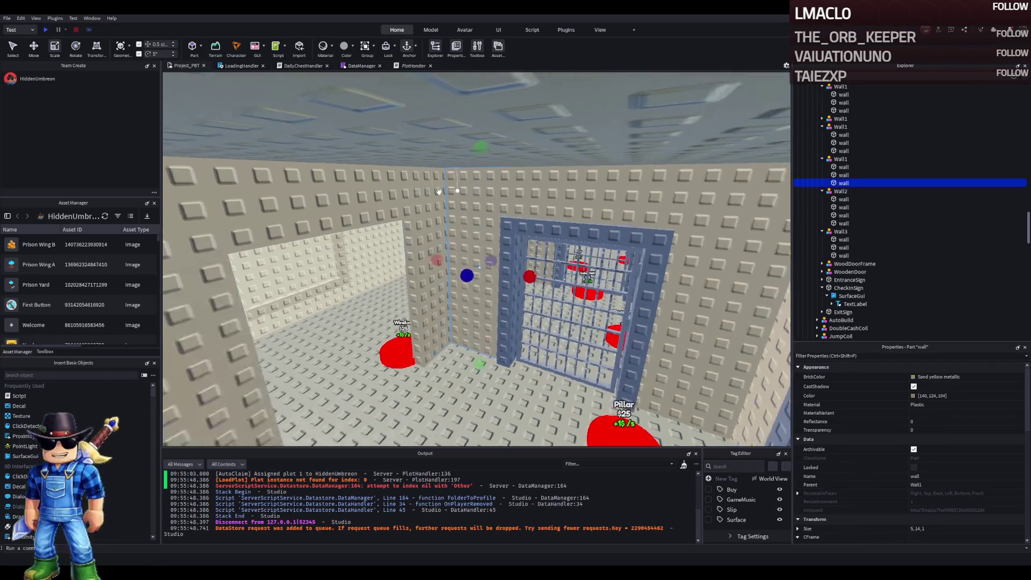
left_click(439, 191)
left_click_drag(435, 188, 427, 180)
left_click(231, 226)
left_click_drag(191, 75, 197, 171)
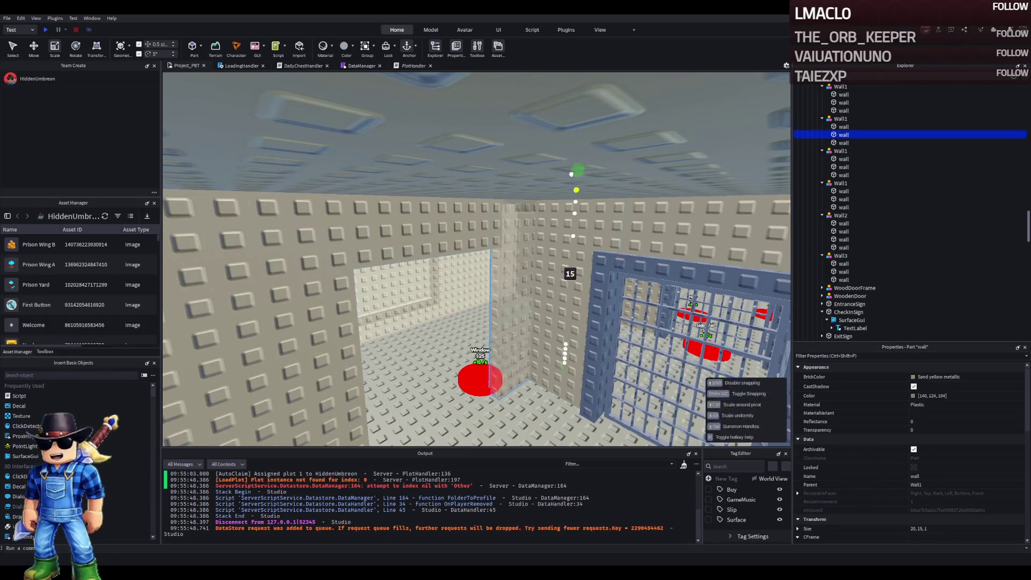
scroll("down", 3)
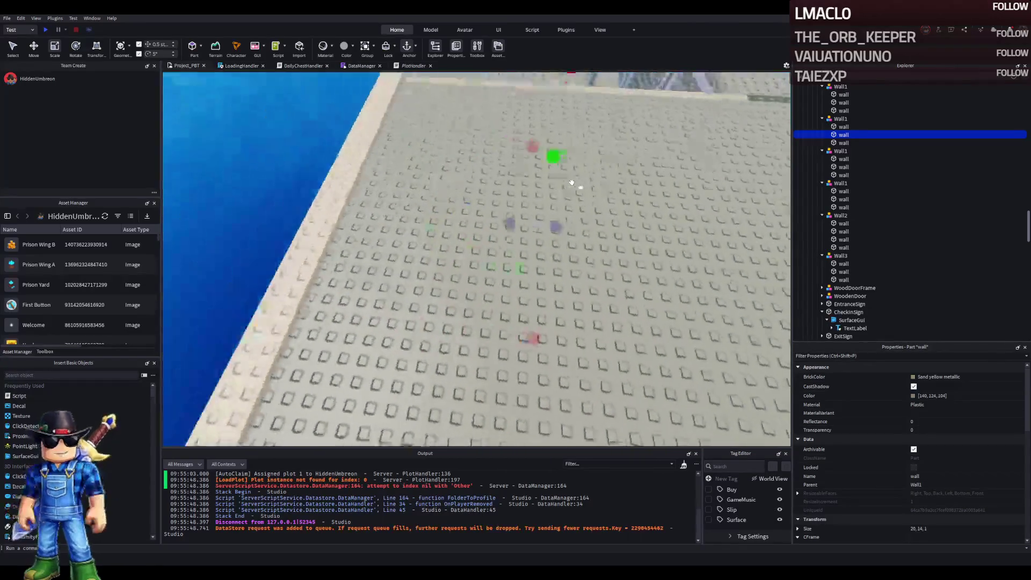
scroll("down", 3)
scroll("up", 3)
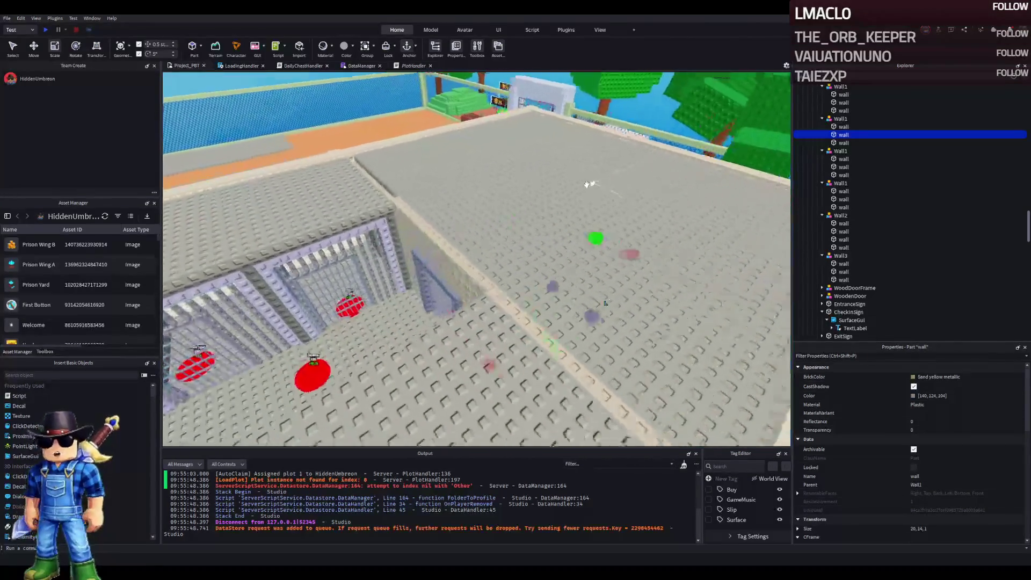
scroll("down", 3)
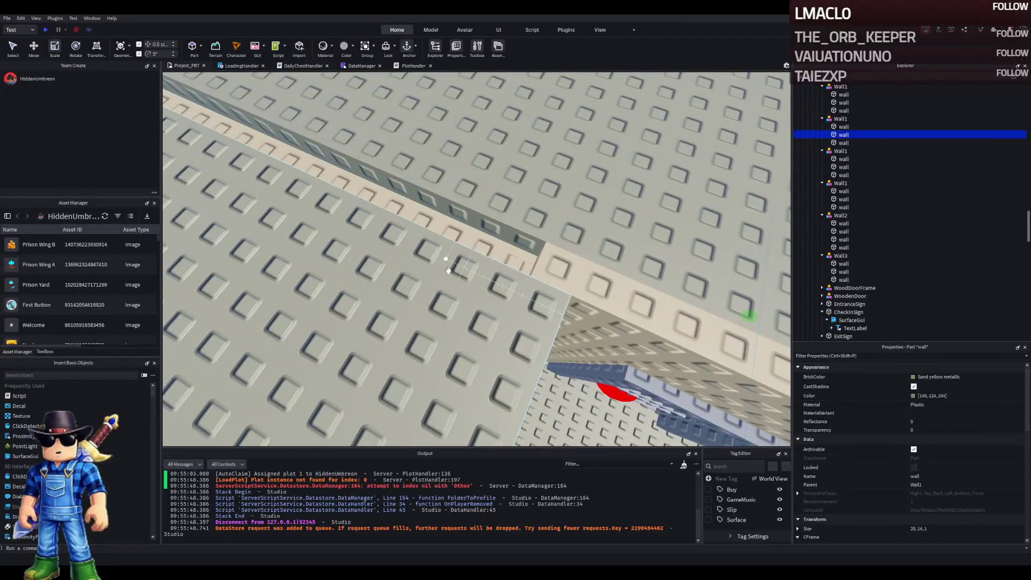
left_click(448, 271)
scroll("up", 3)
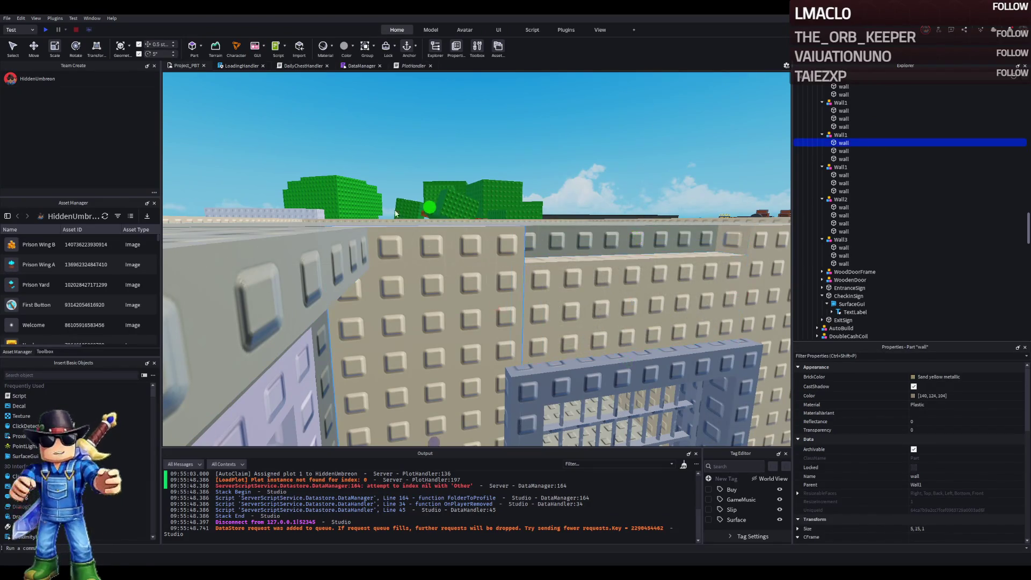
left_click(472, 263)
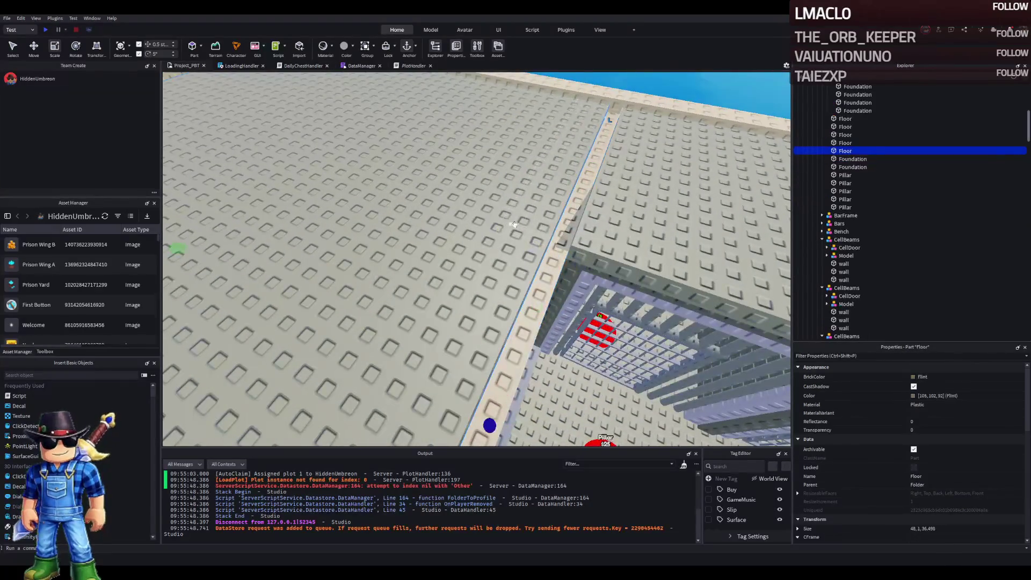
- Fly around the cell block, selecting a Foundation part and a Wall1 wall on the way
key("a")
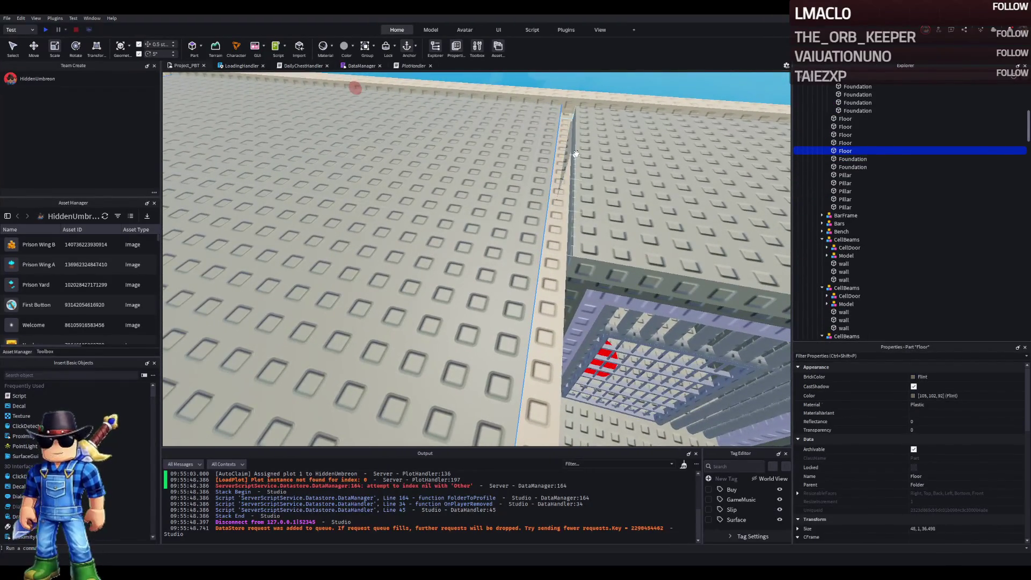
key("w")
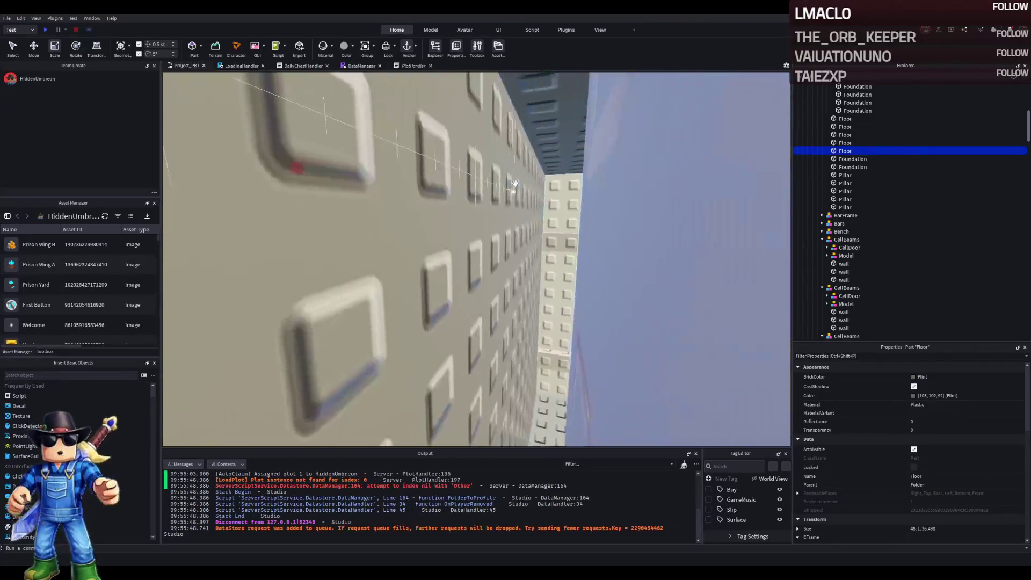
key("s")
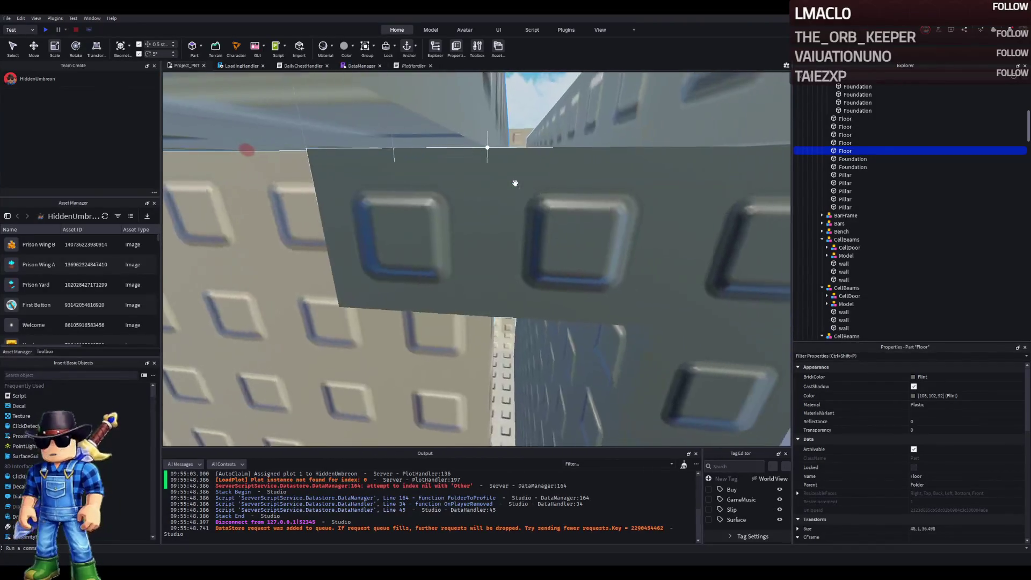
left_click(515, 183)
key("e")
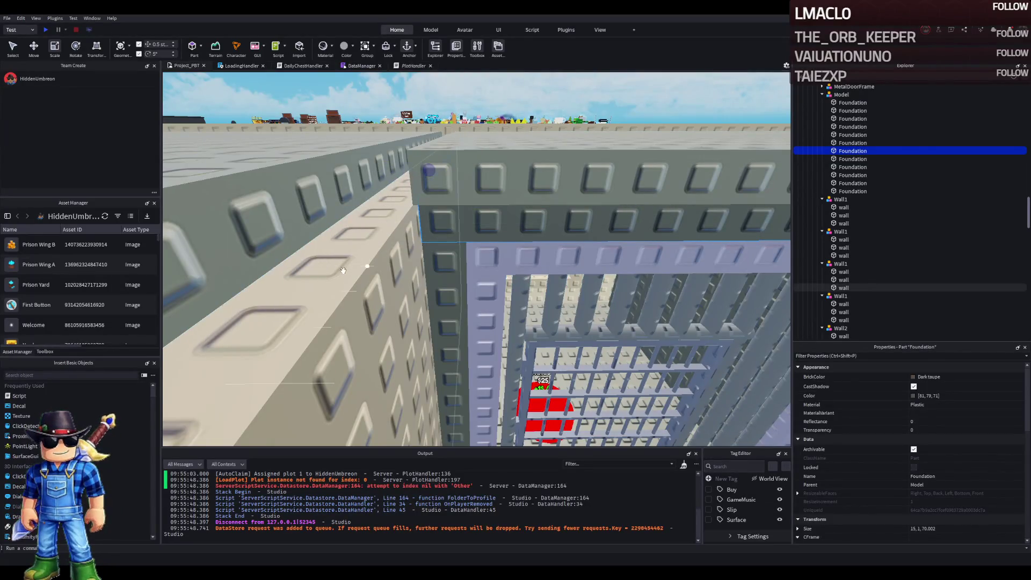
left_click(343, 271)
key("w")
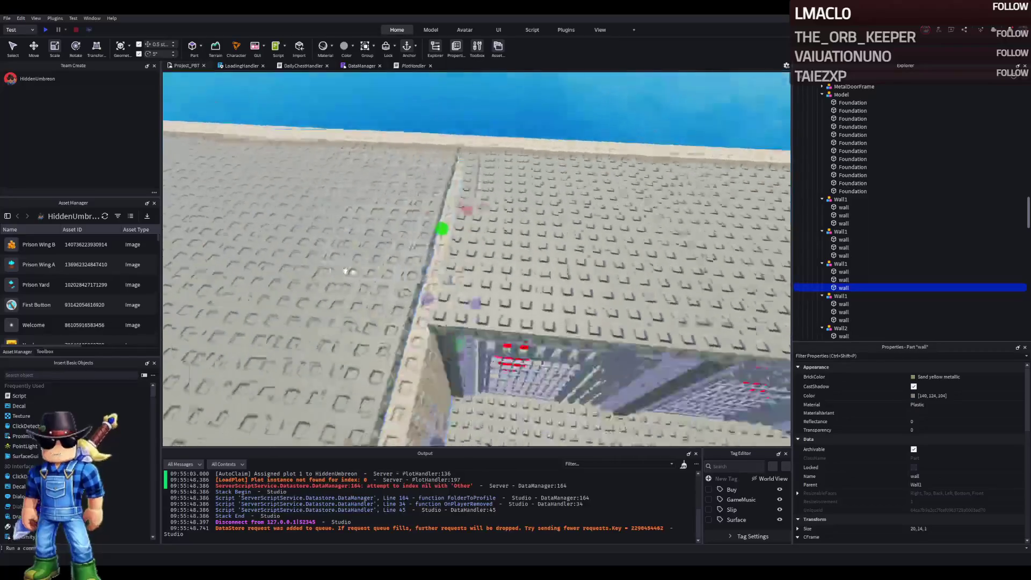
key("s")
- Select the Floor part, frame it in view, and activate the Rotate tool (Ctrl+4)
left_click(586, 243)
key("w")
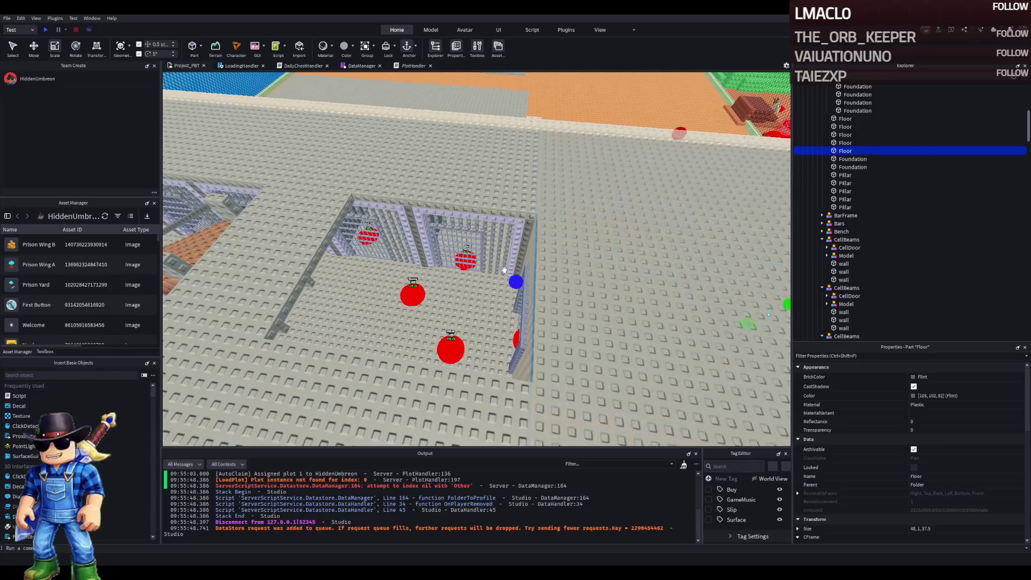
scroll("down", 3)
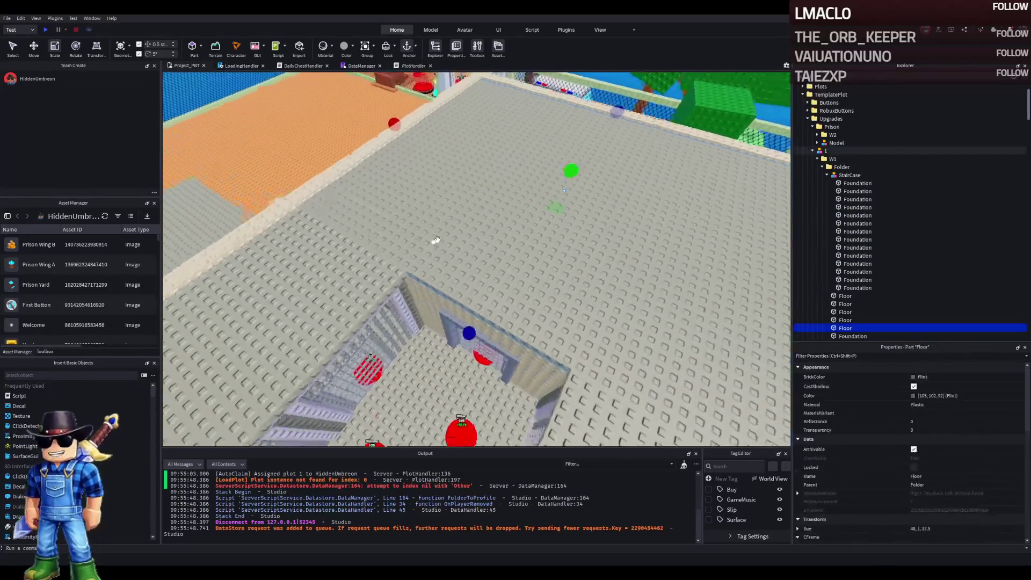
scroll("up", 3)
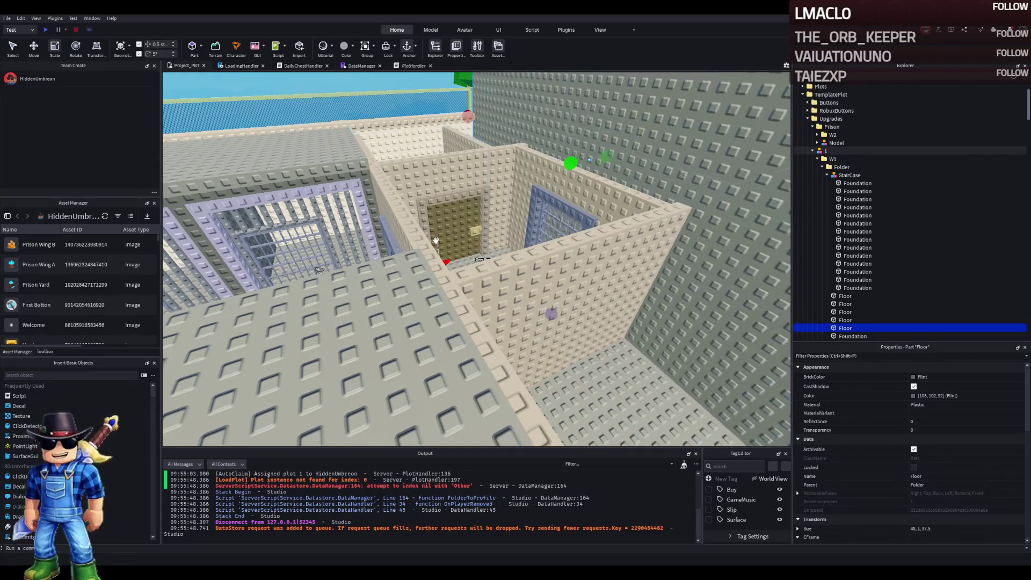
scroll("up", 3)
scroll("down", 3)
scroll("up", 3)
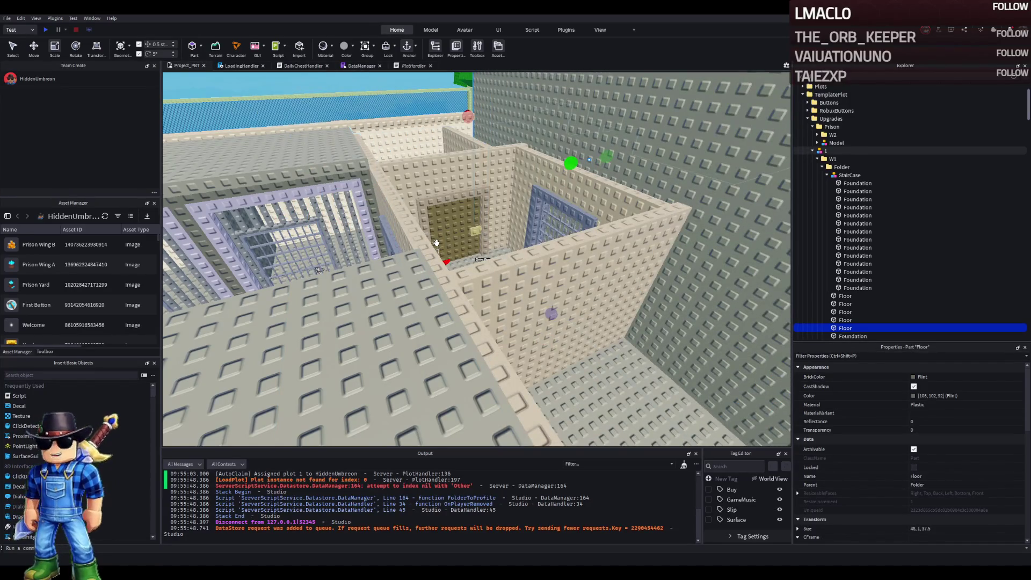
scroll("up", 3)
scroll("down", 3)
scroll("up", 3)
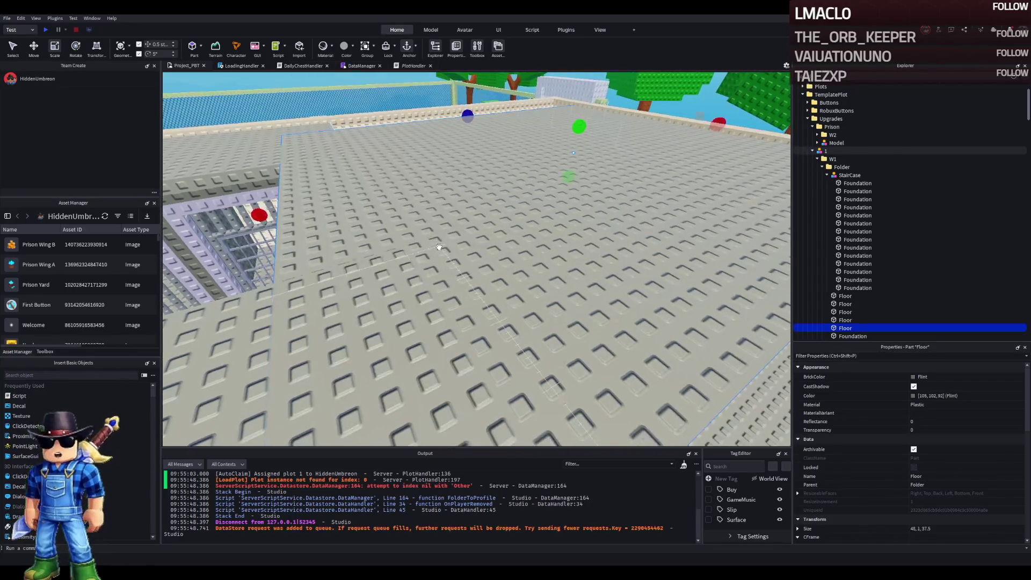
scroll("down", 3)
scroll("down", 3)
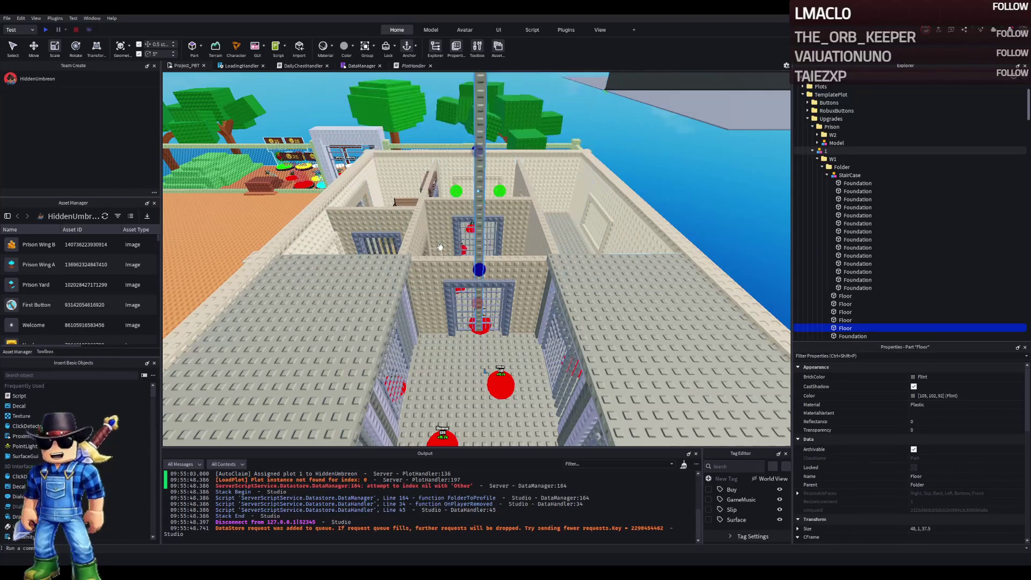
scroll("up", 3)
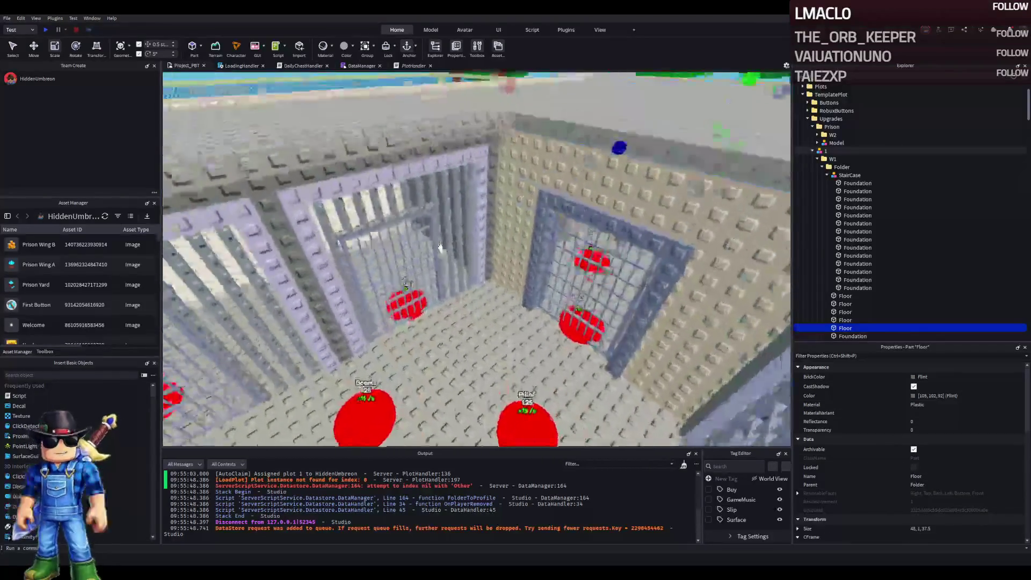
key("ctrl+4")
scroll("down", 3)
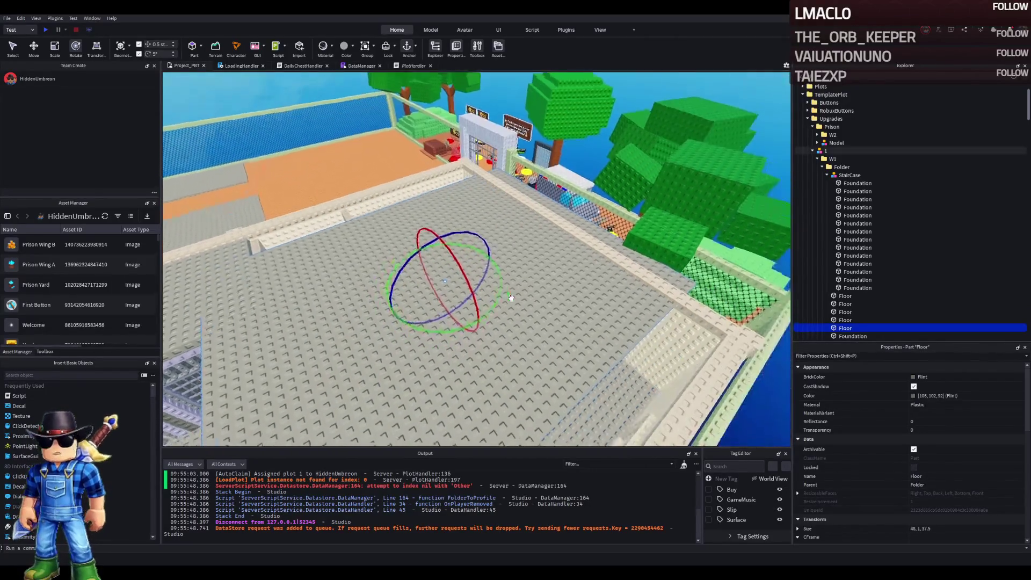
- Scale the Floor part upward until it measures 40 × 38 × 1 studs over the cell room
key("a")
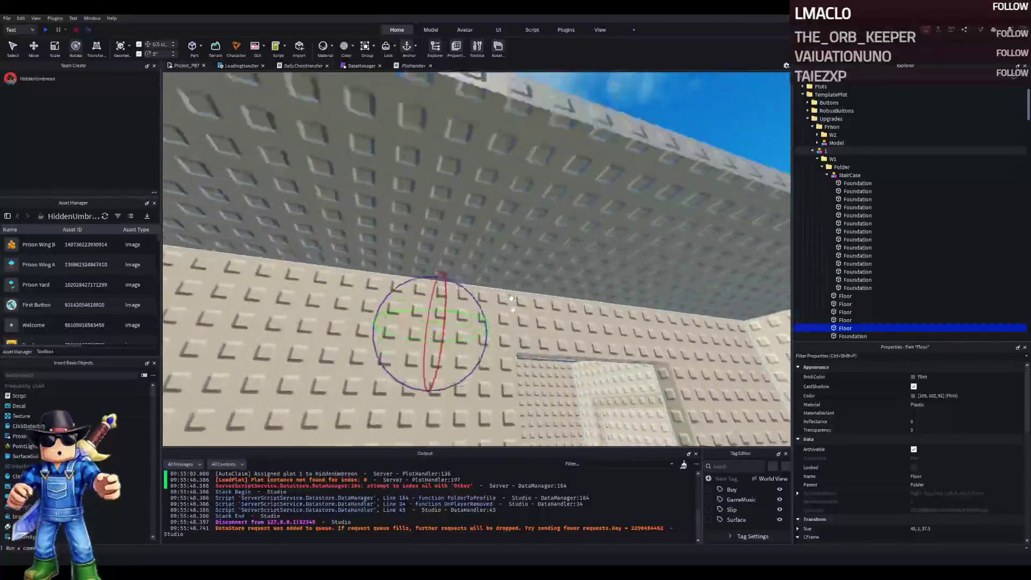
key("s")
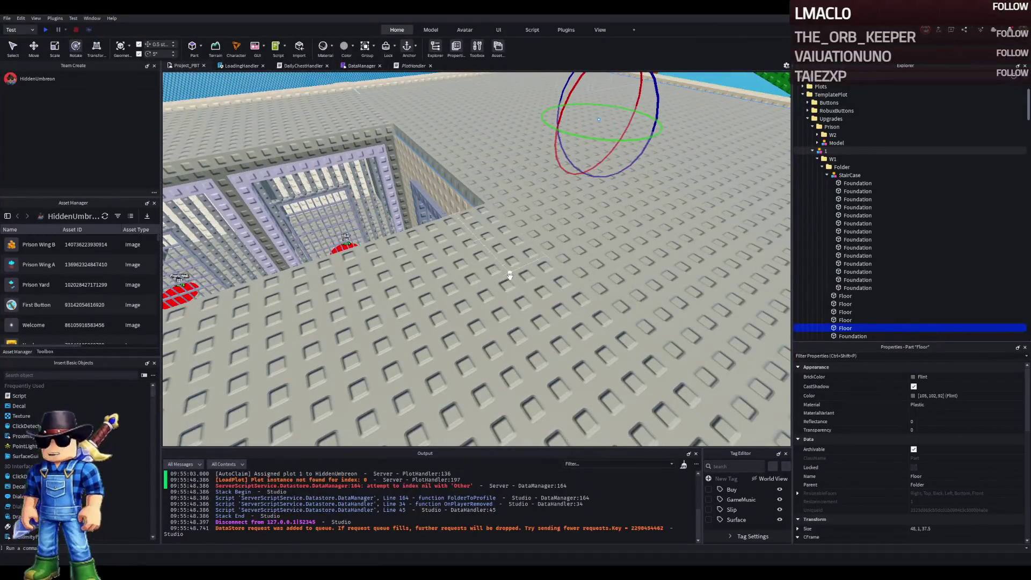
key("w")
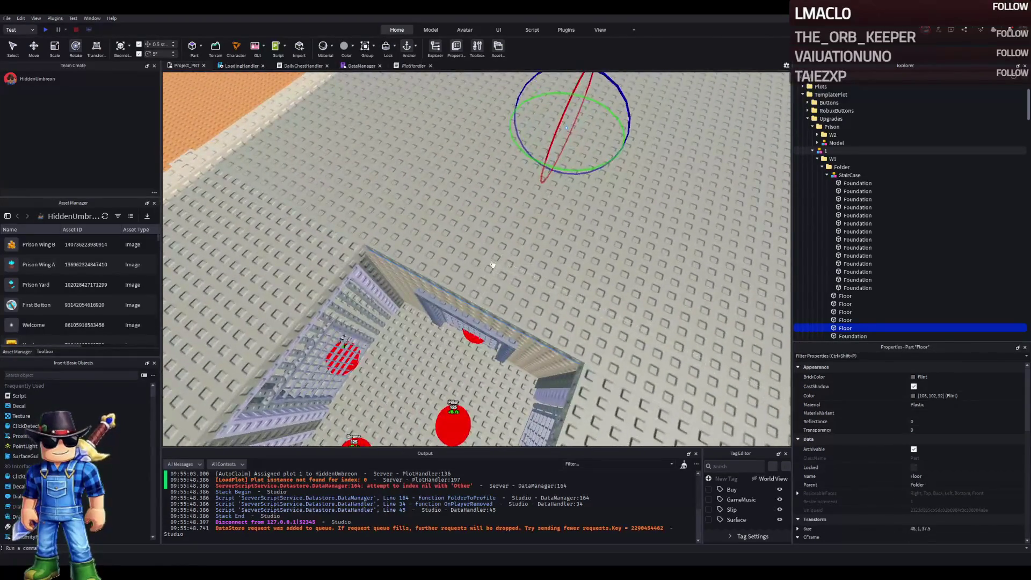
key("s")
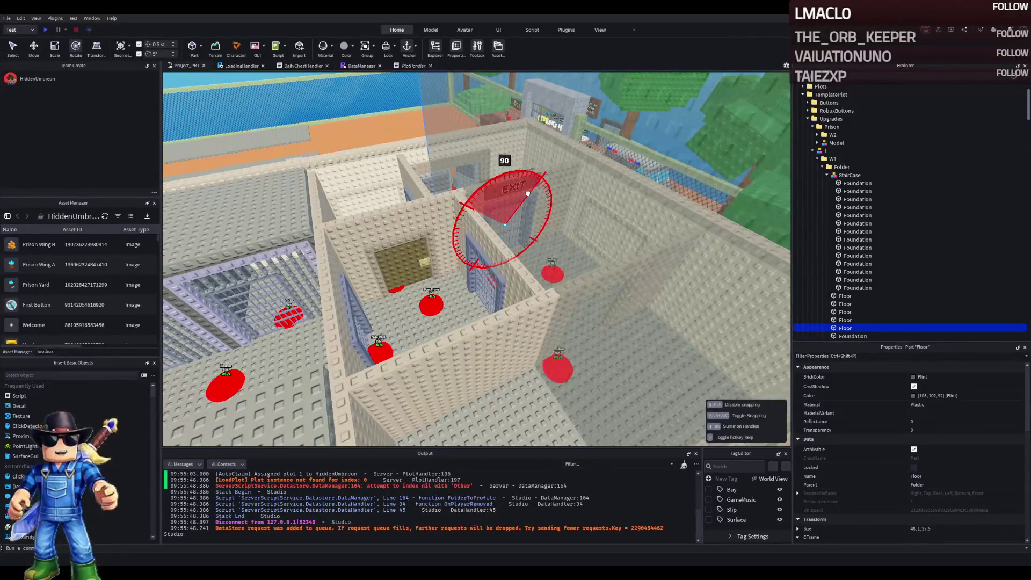
key("ctrl+3")
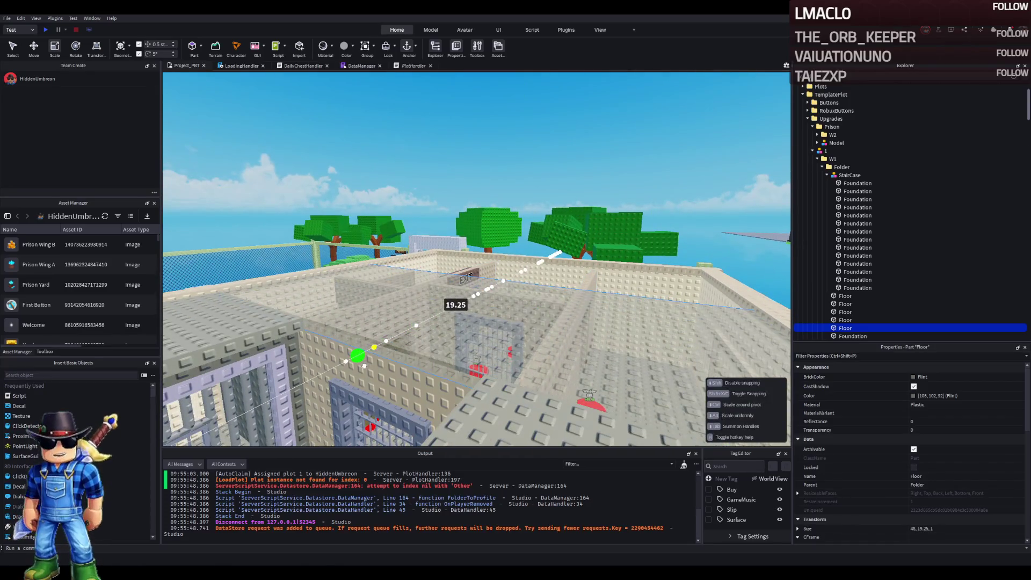
left_click_drag(363, 366, 392, 168)
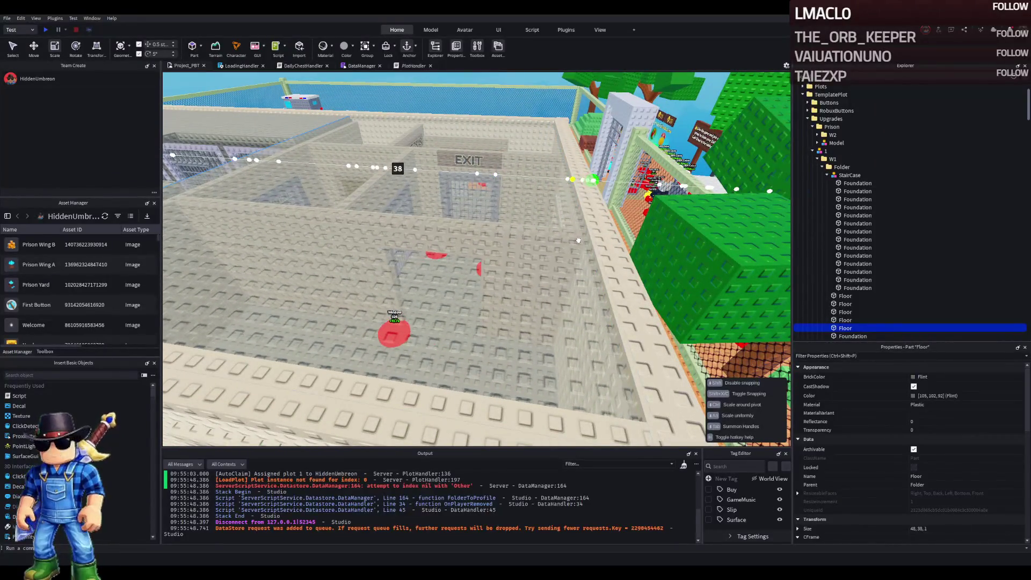
left_click_drag(579, 240, 578, 240)
key("w")
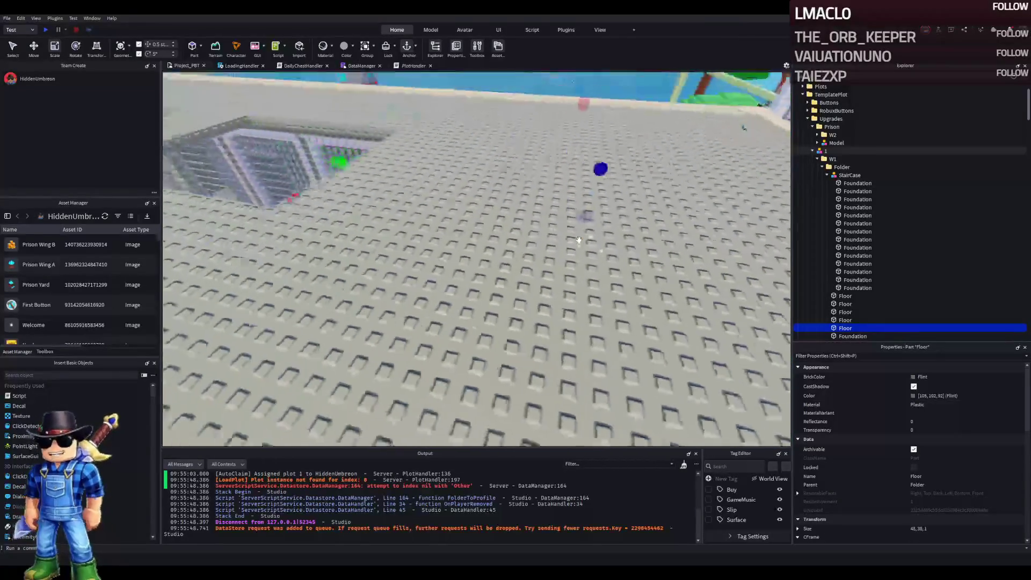
- Collapse model 24 in the Explorer and drag W1 into the Prison folder under Upgrades
left_click(579, 240)
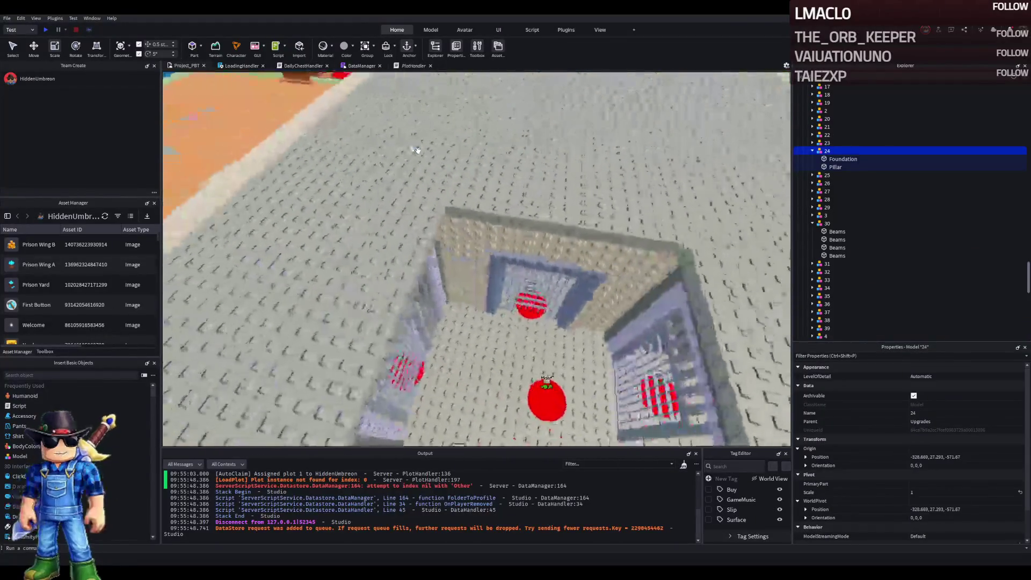
key("f")
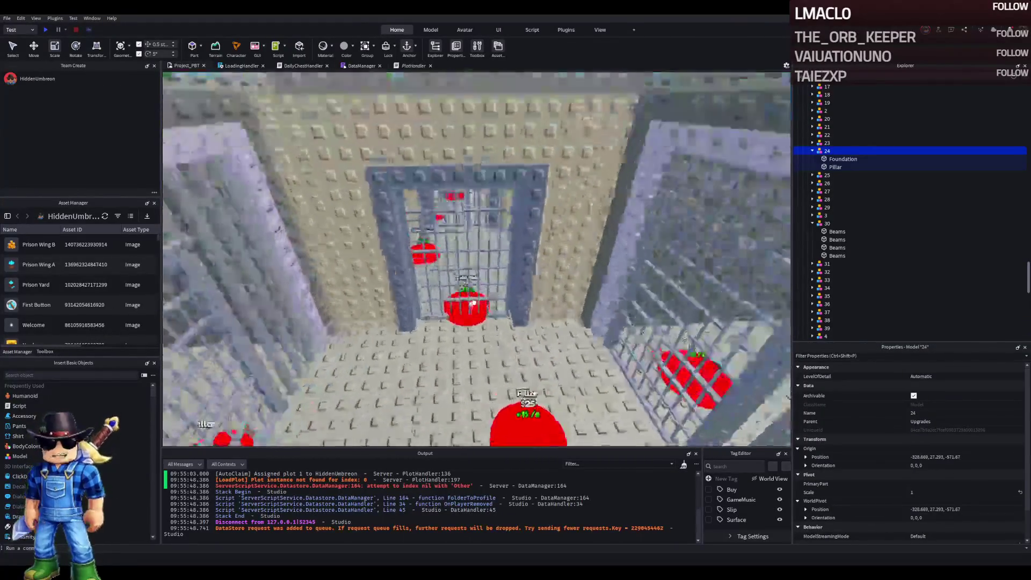
key("w")
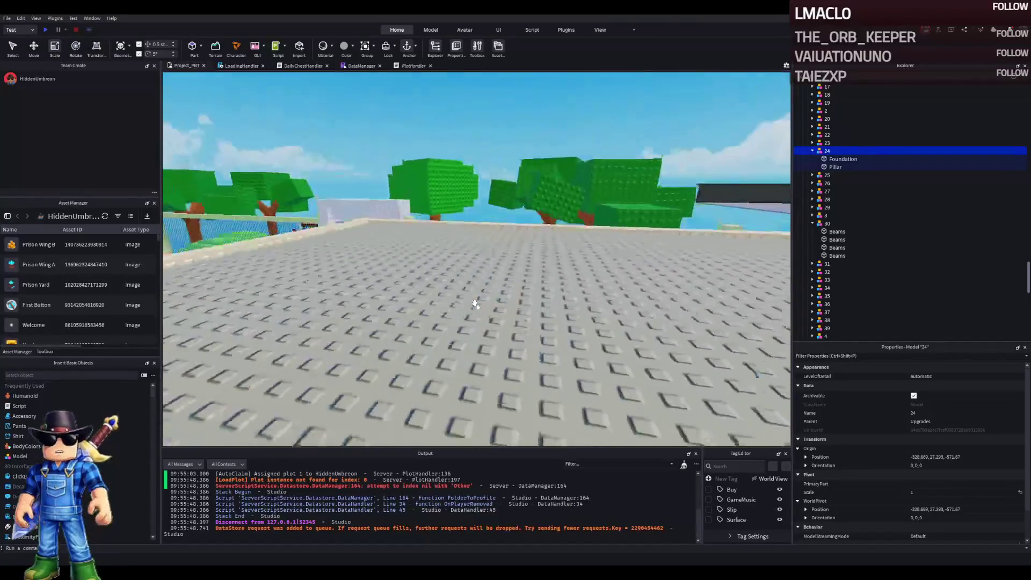
key("w")
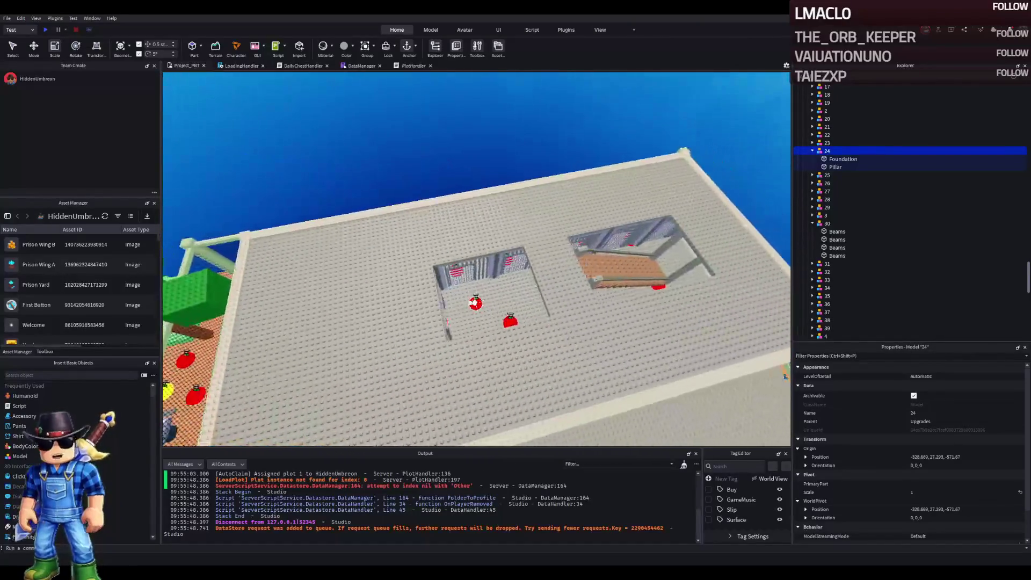
key("w")
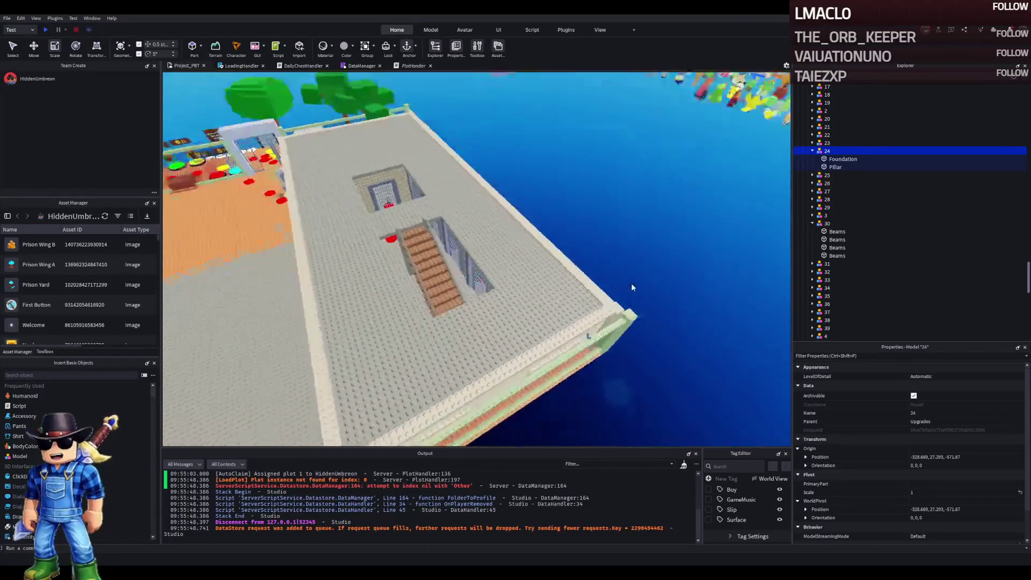
key("w")
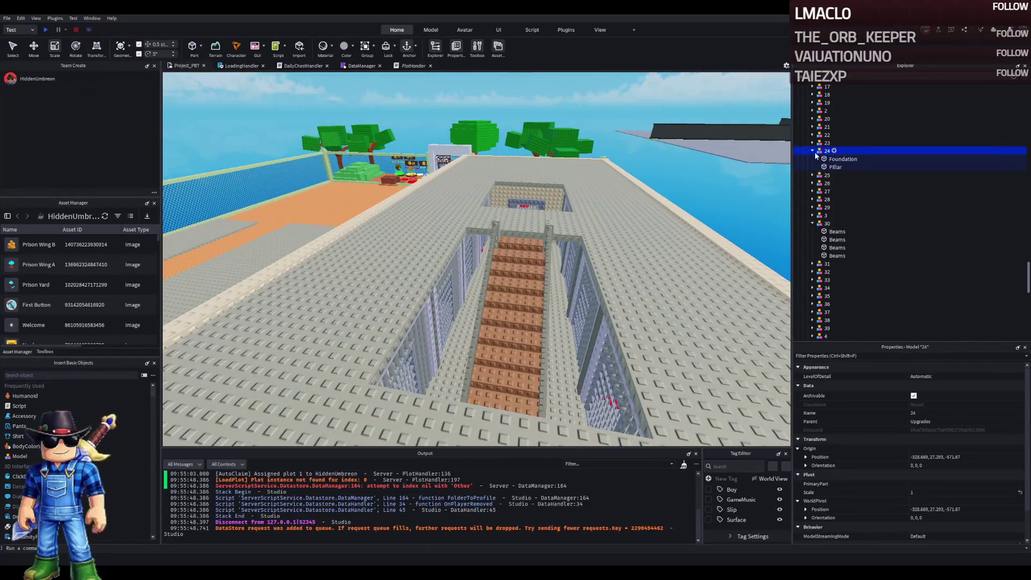
left_click(813, 151)
key("Left")
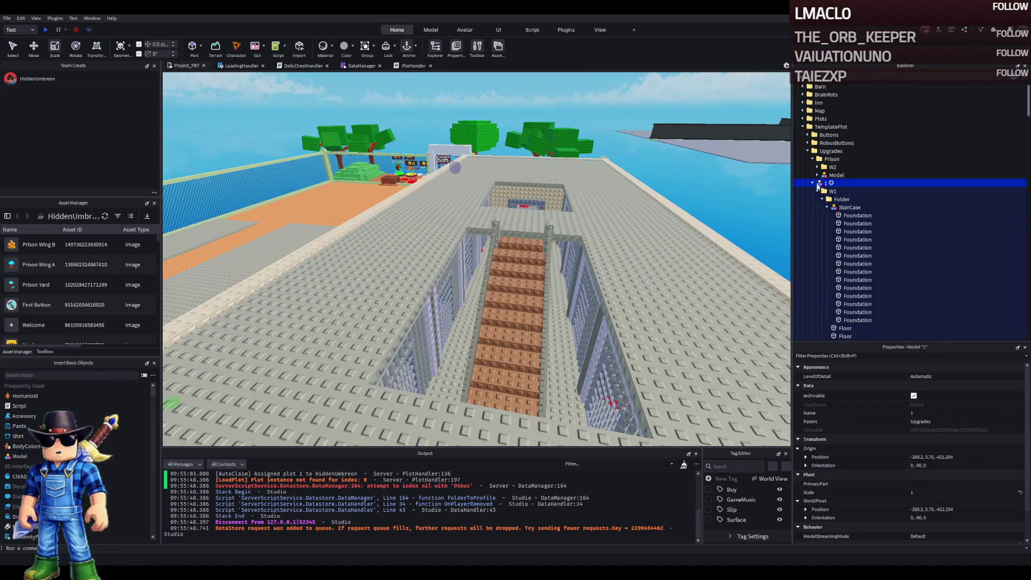
left_click_drag(833, 159, 834, 163)
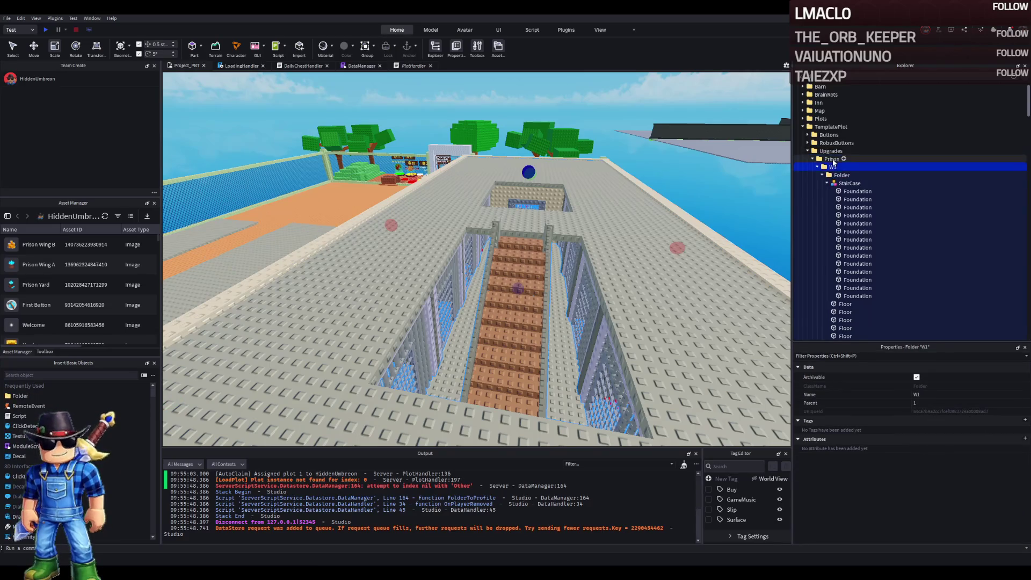
- Collapse W1 and switch to the Move tool for the group
left_click(818, 167)
key("ctrl+2")
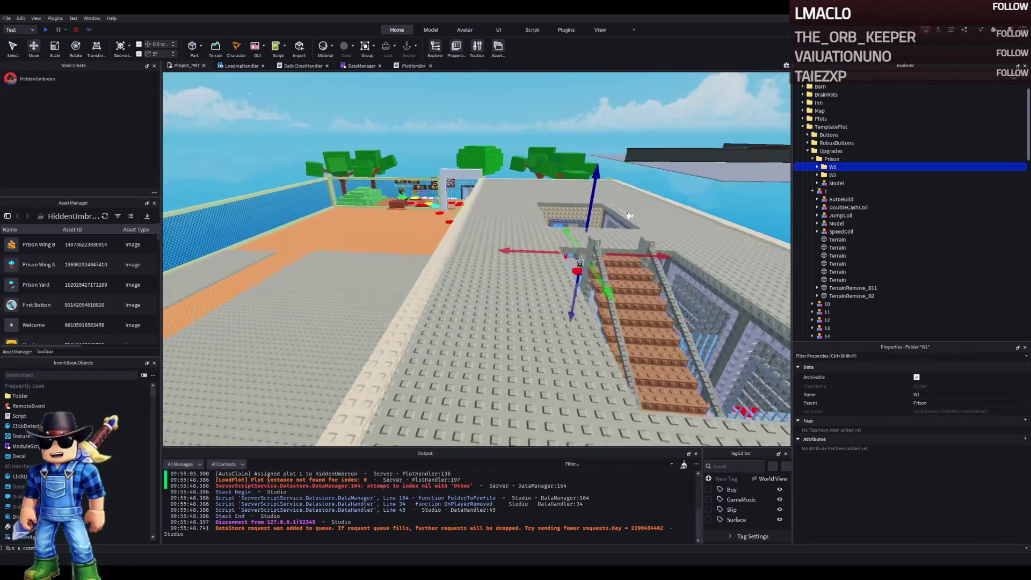
scroll("up", 3)
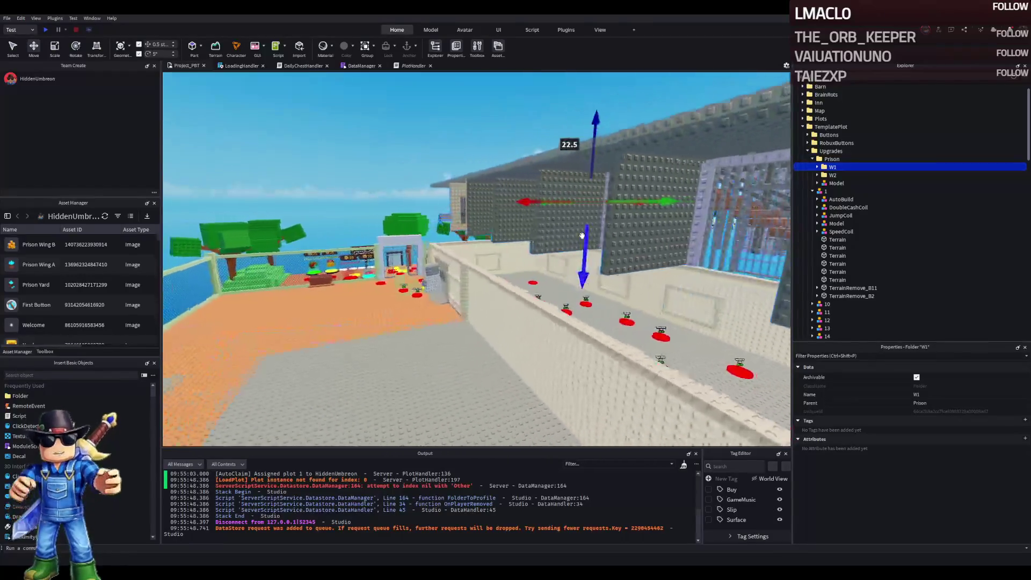
key("d")
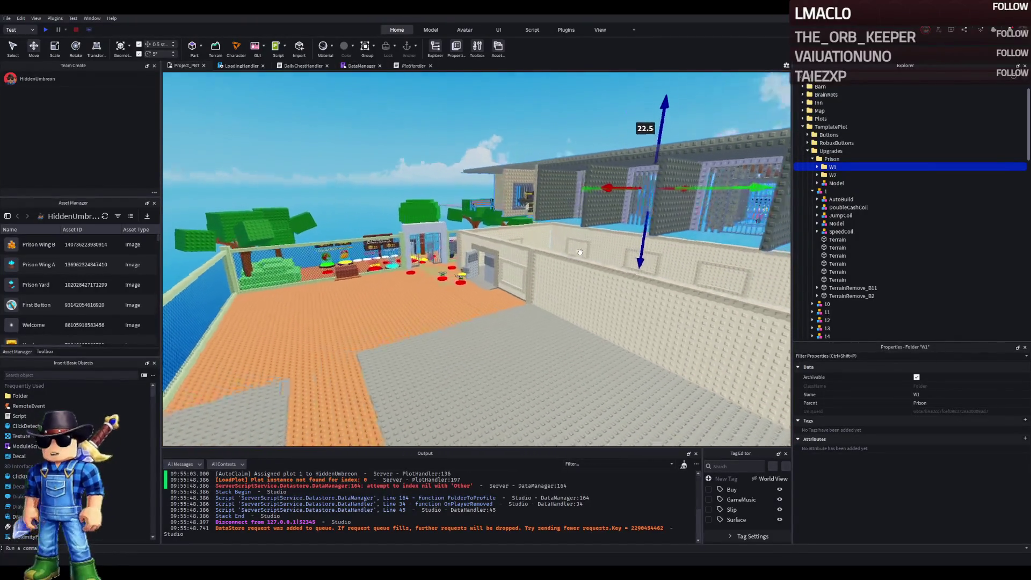
key("a")
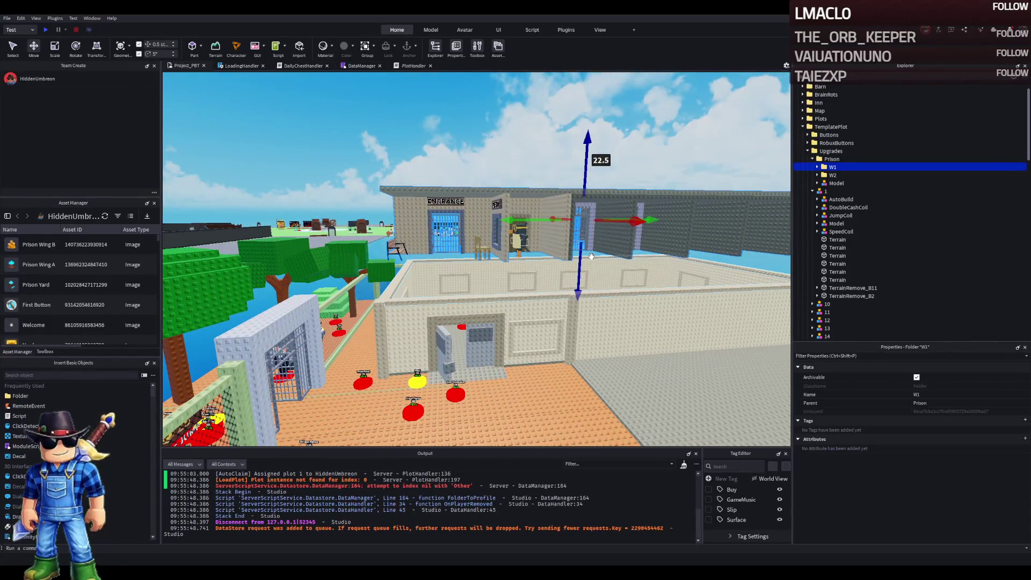
scroll("up", 3)
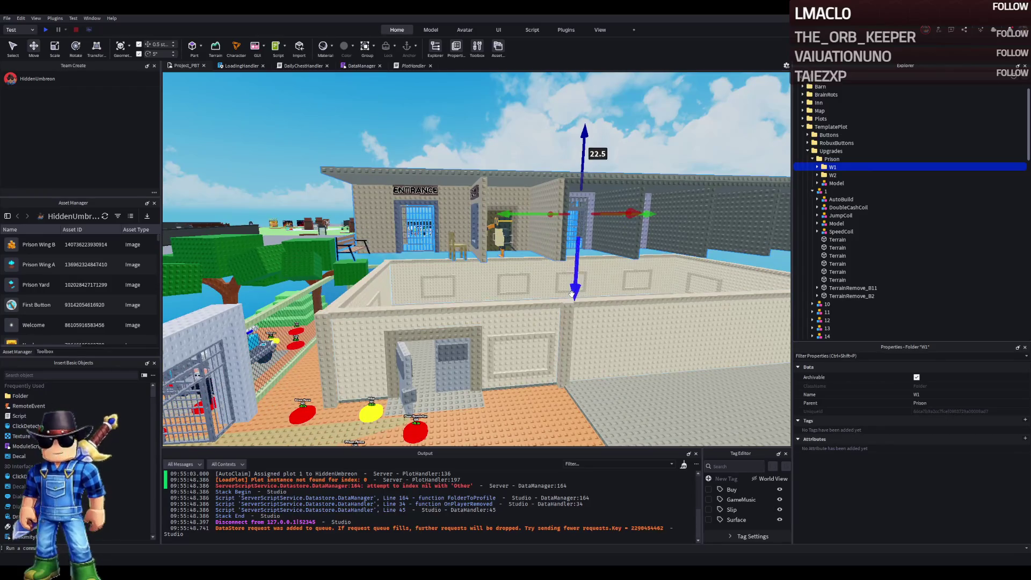
- Survey the prison plot from below and overhead, then launch a play-test with F5
key("q")
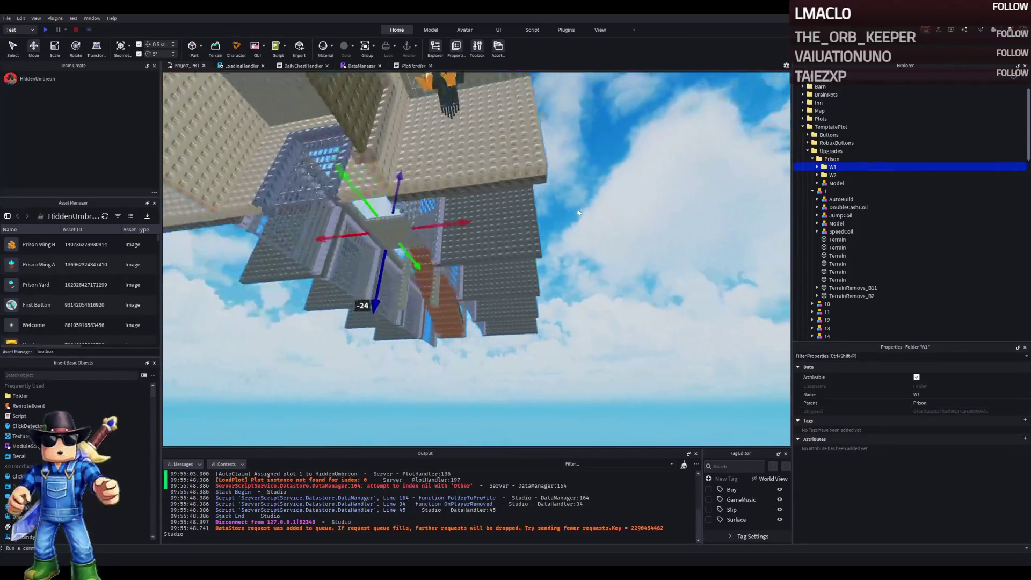
key("w")
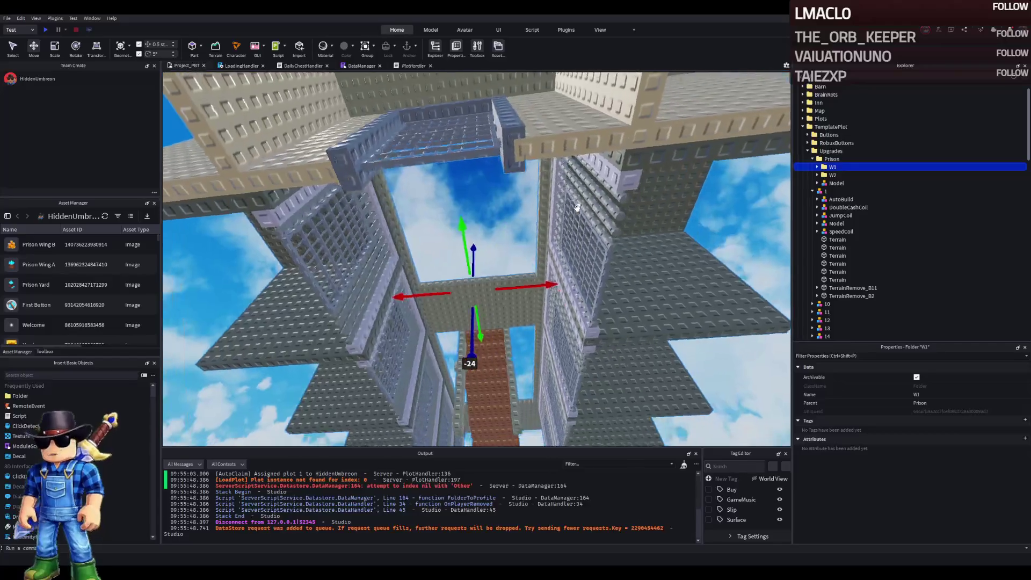
key("q")
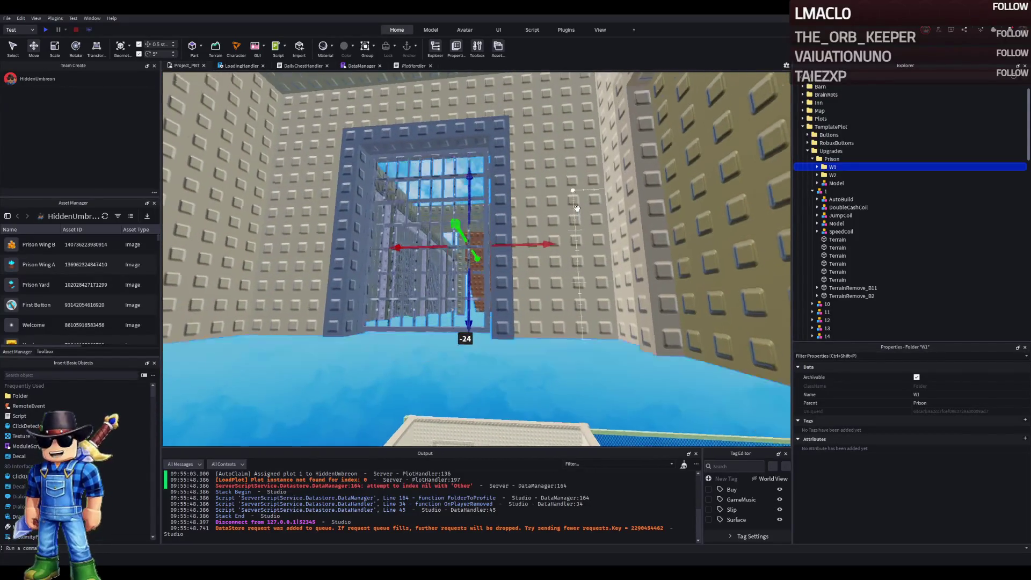
key("s")
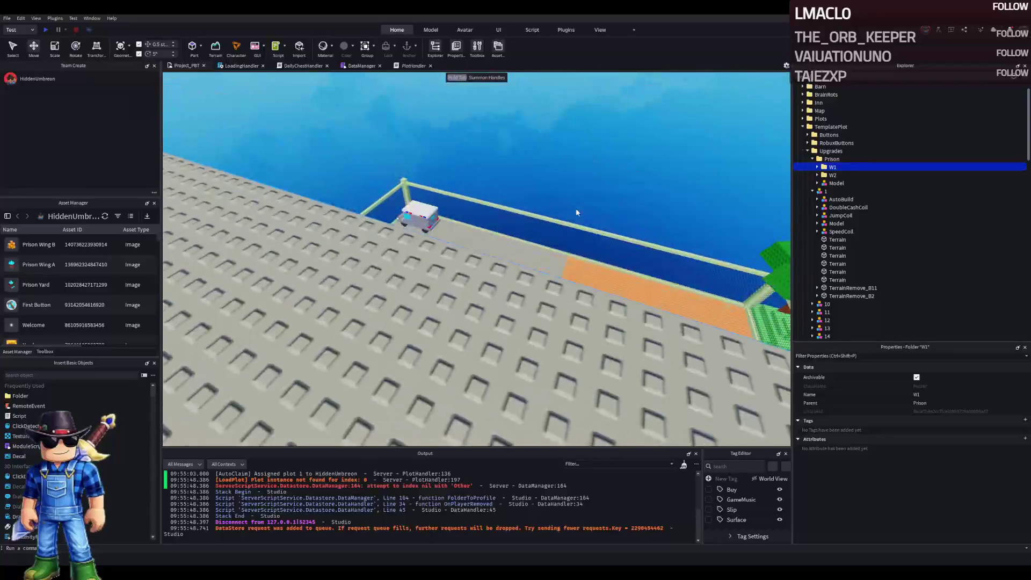
key("s")
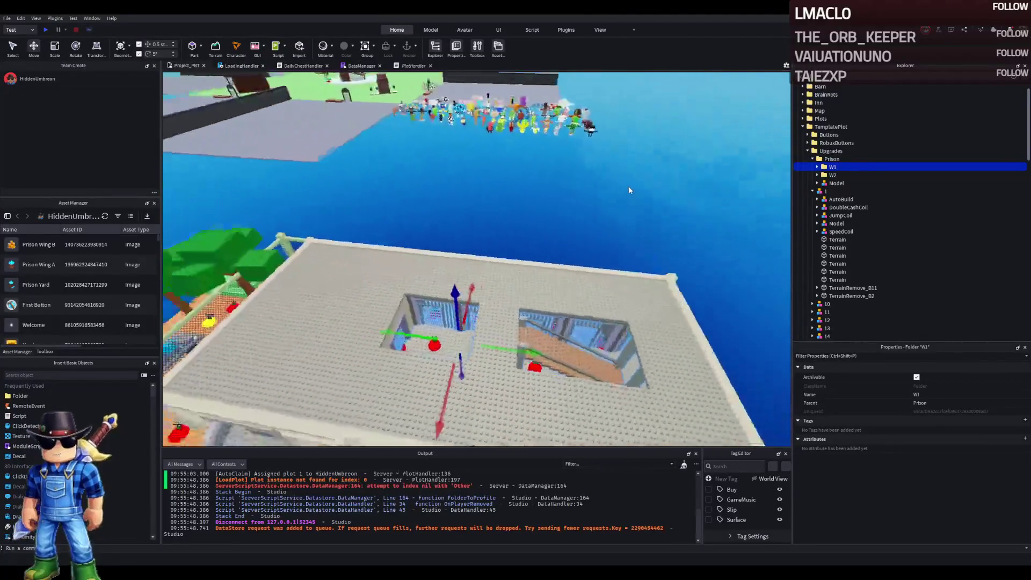
key("a")
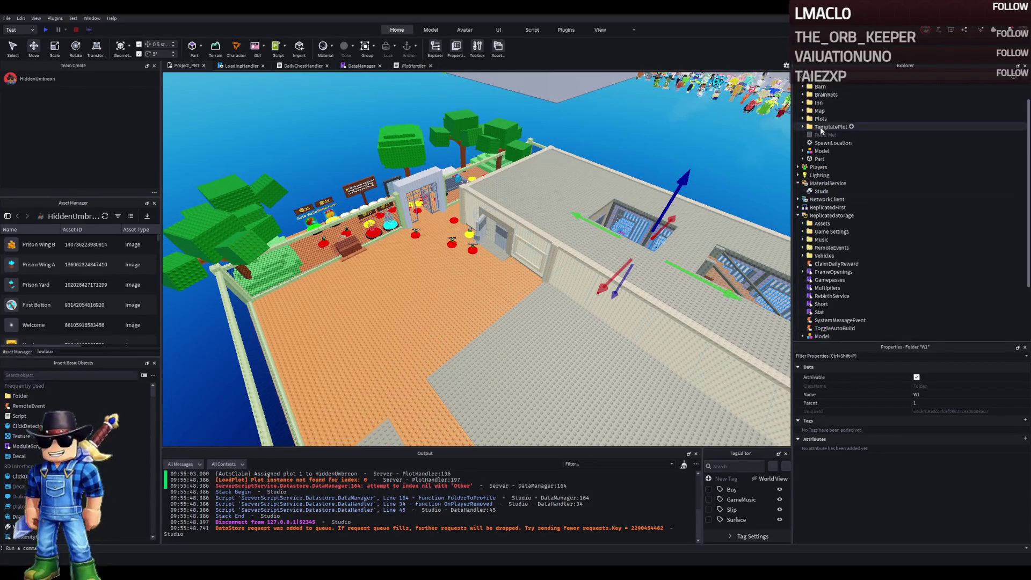
key("F5")
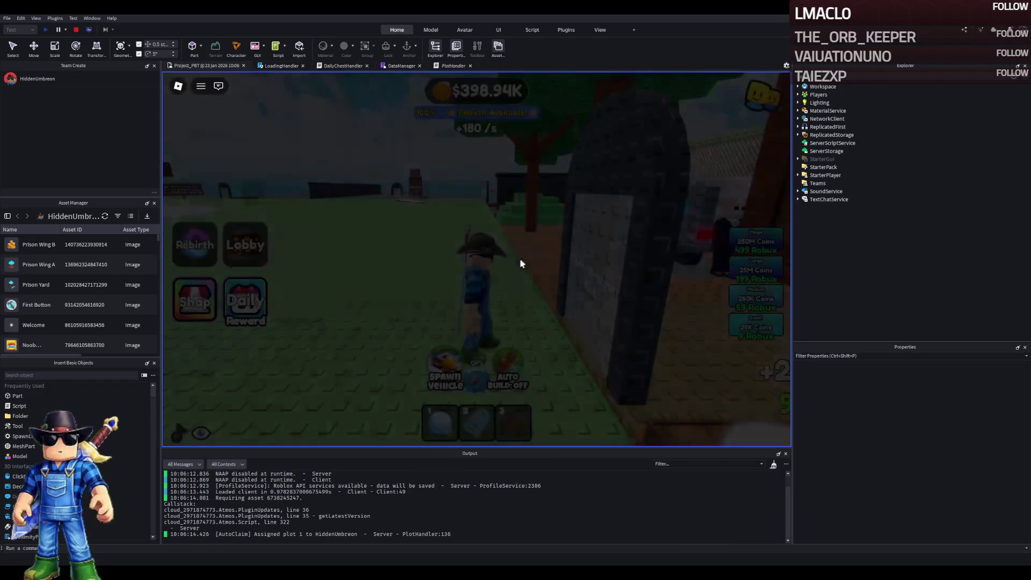
- Walk the character through the yard, past the entrance cell, across the padded room and through the barred door
key("w")
key("w")
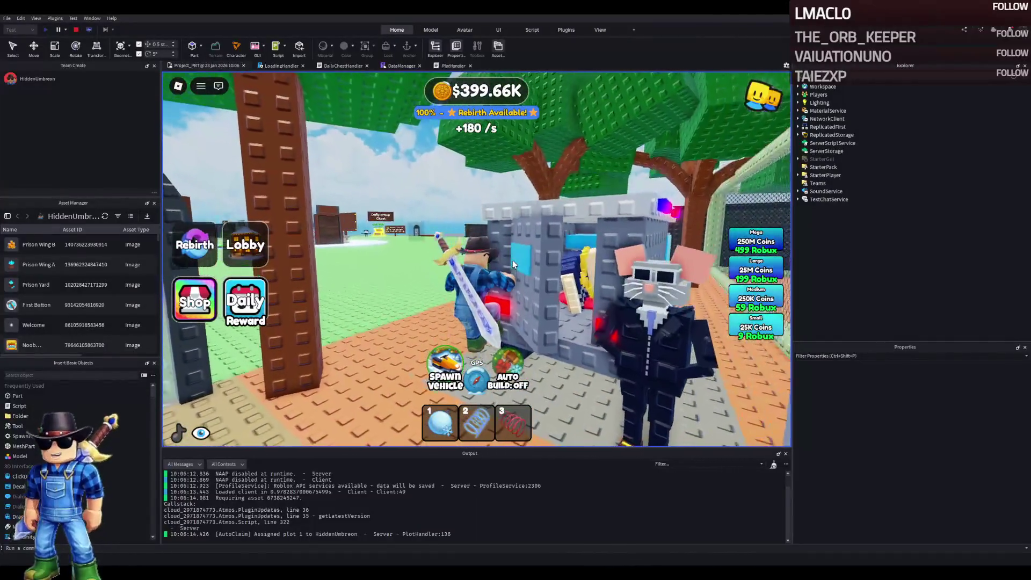
key("w")
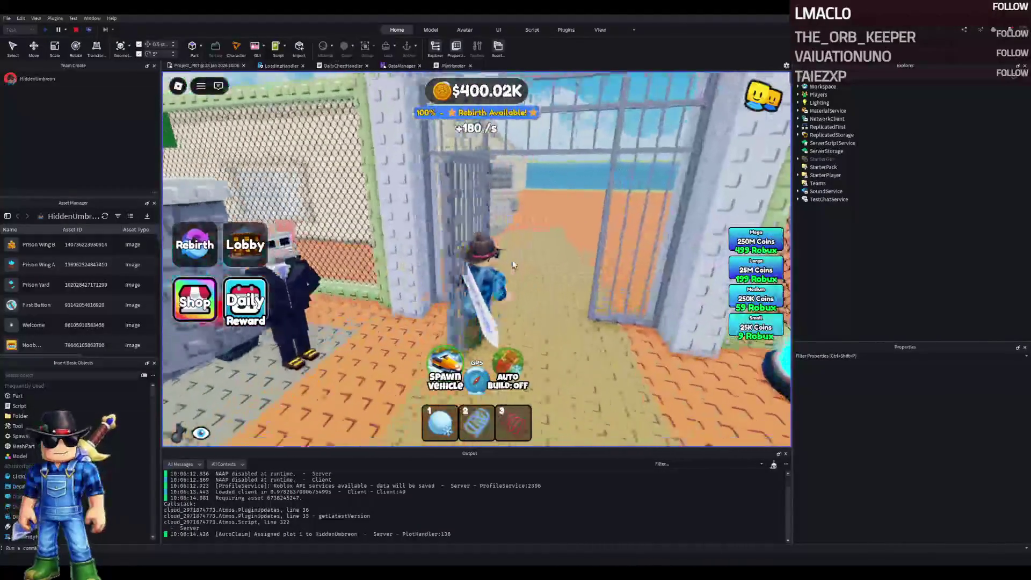
key("w")
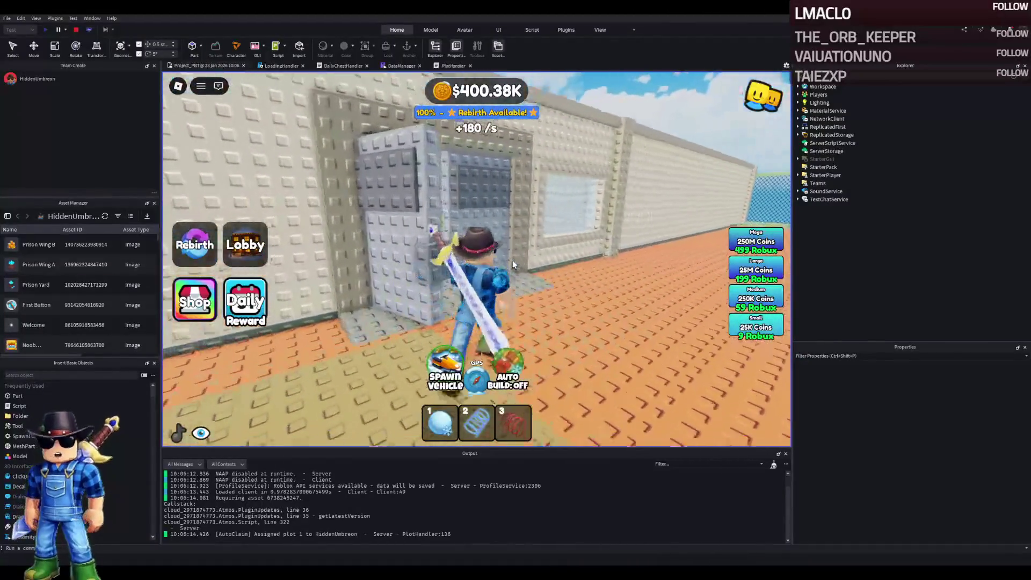
key("a")
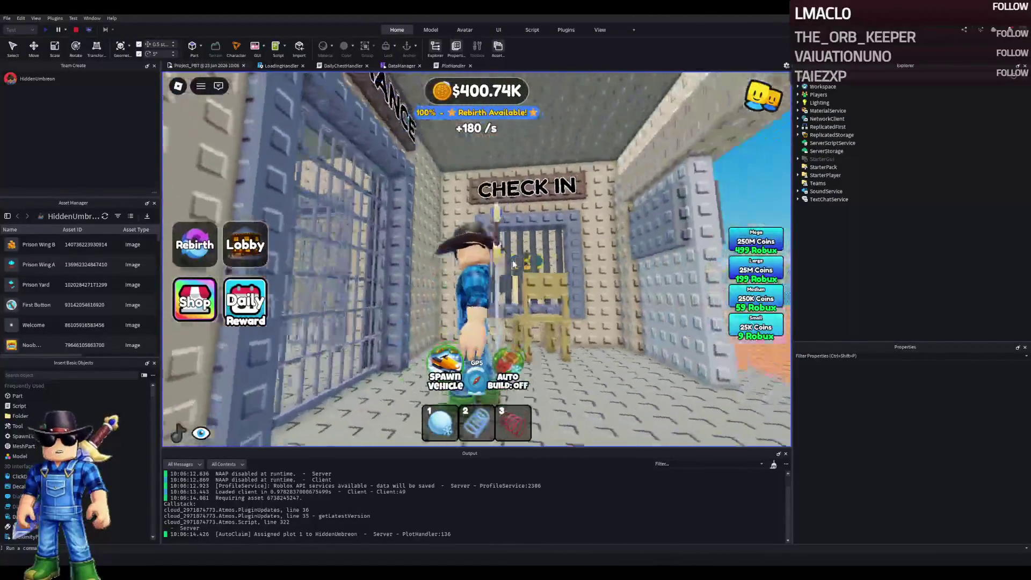
key("a")
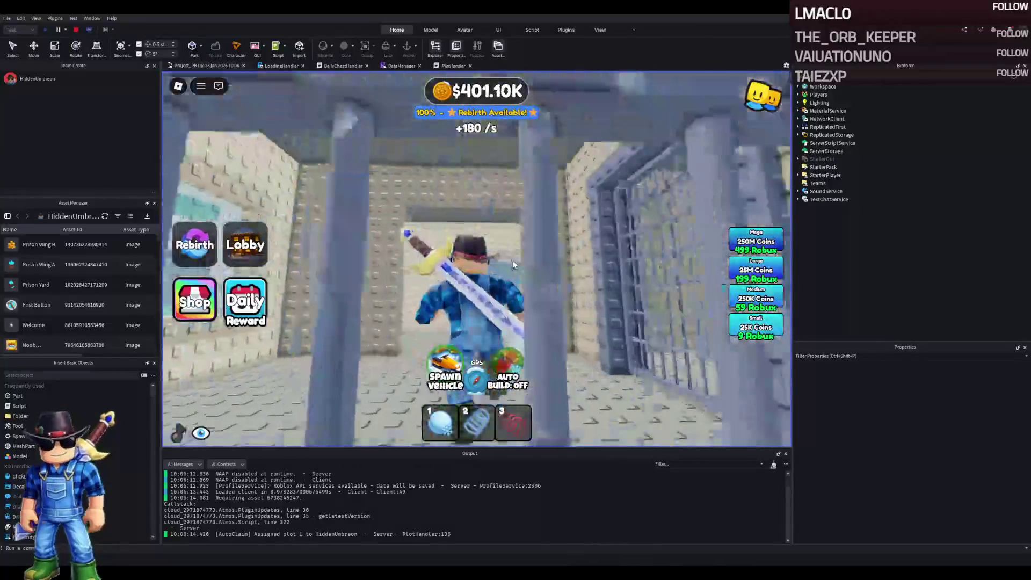
key("w")
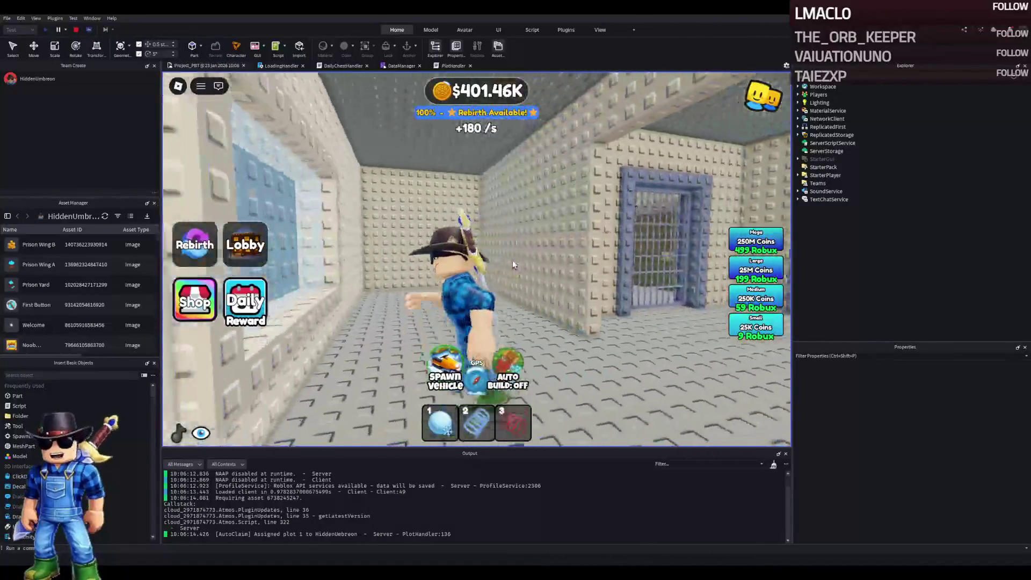
key("a")
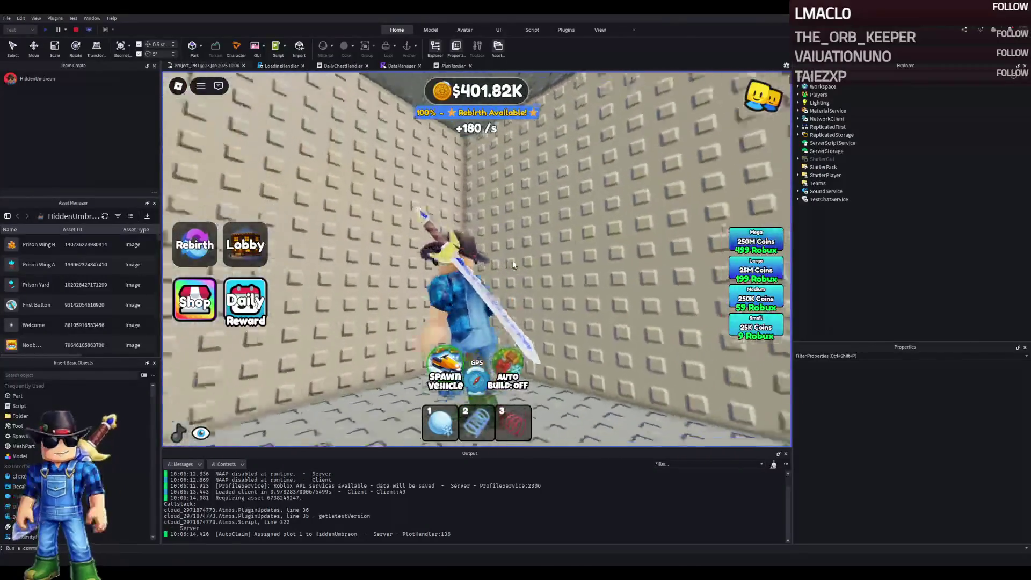
key("w")
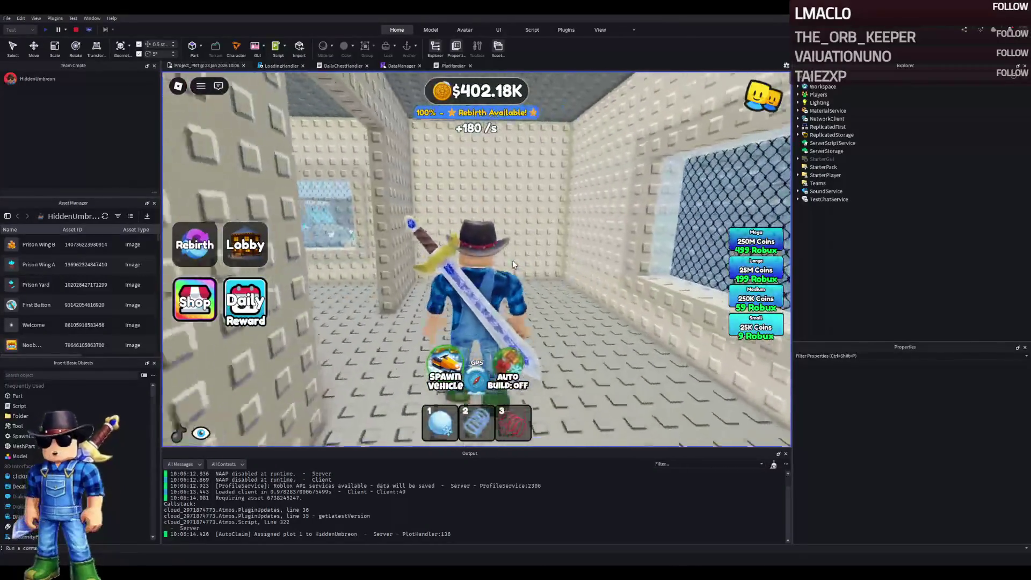
key("w")
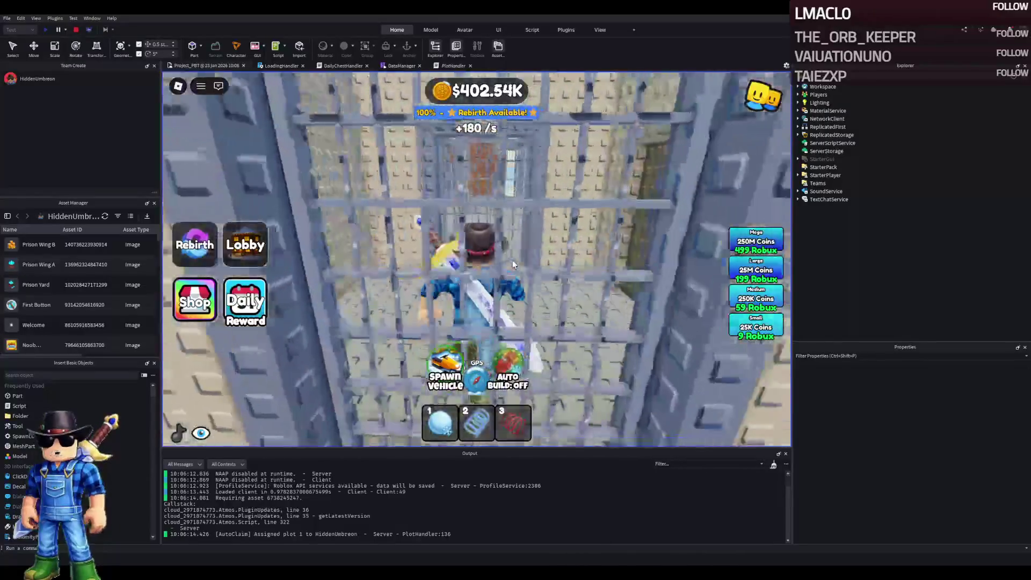
key("w")
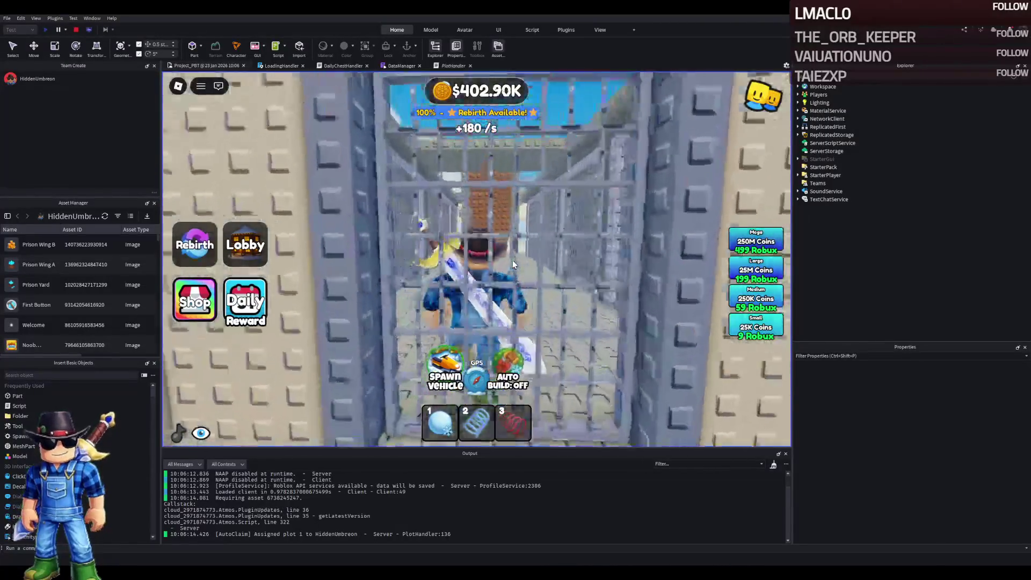
- Walk down the corridor, climb the brick stairs, and circle the rooftop around the shaft
key("w")
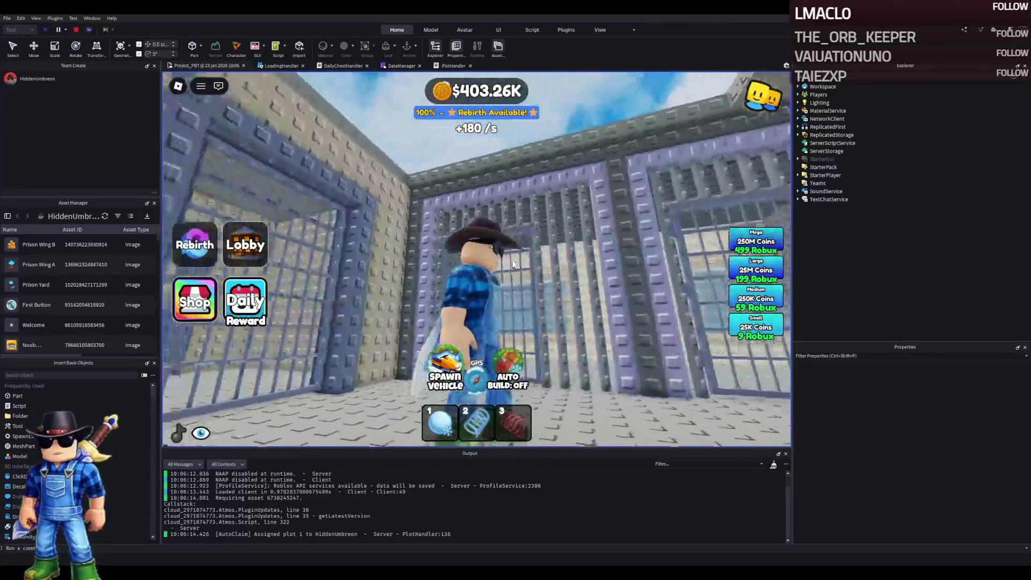
key("w")
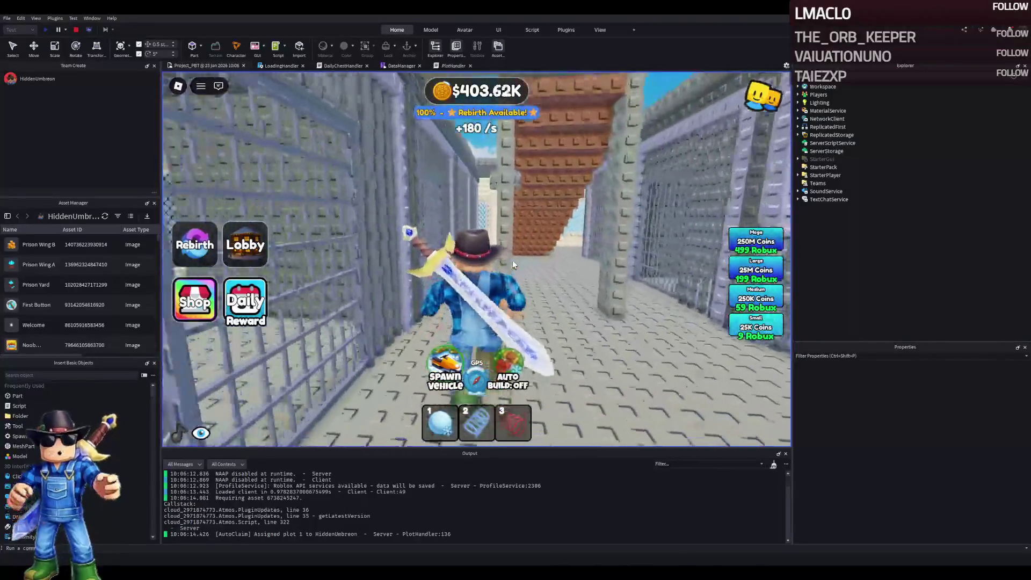
key("w")
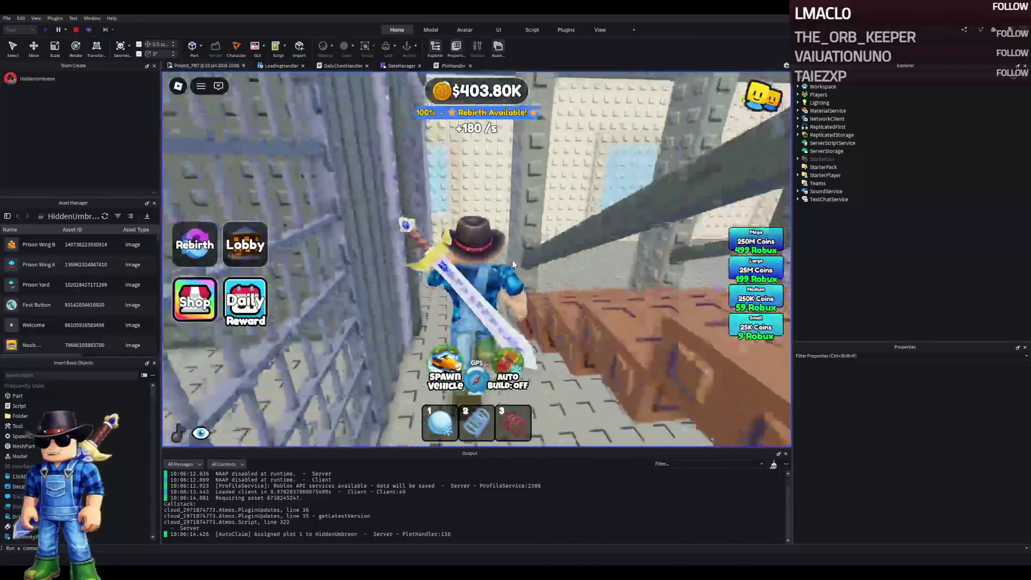
key("w")
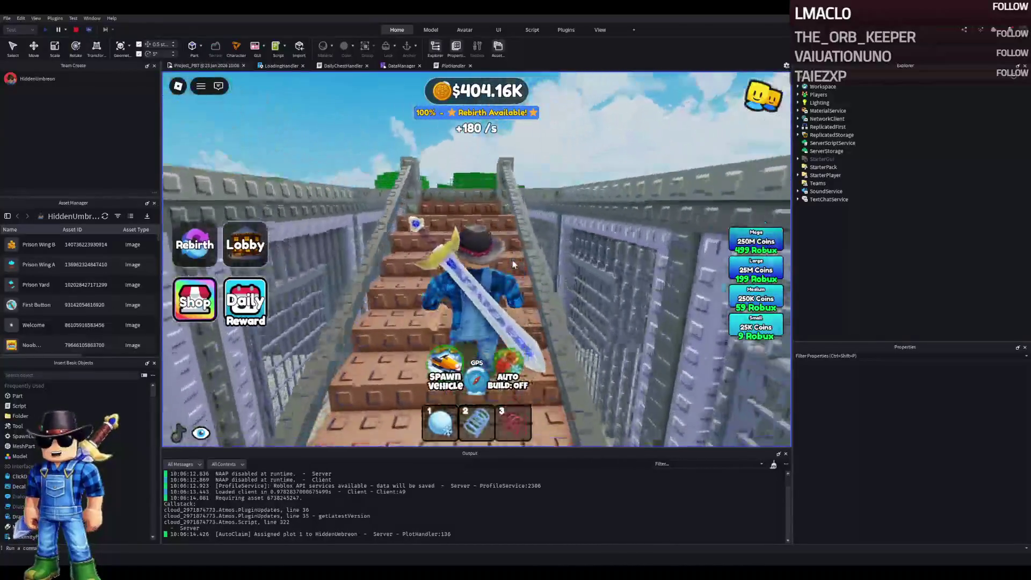
key("w")
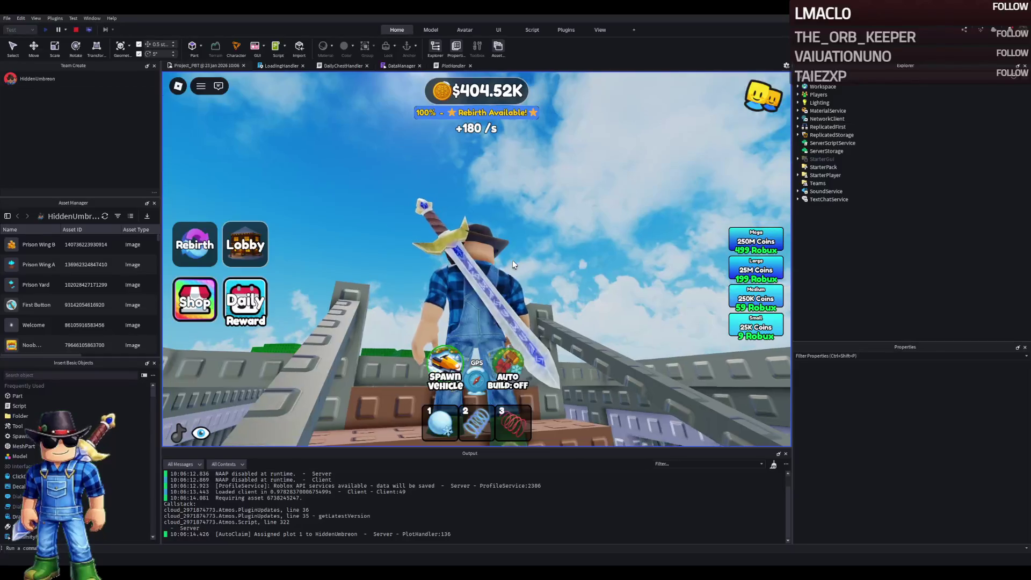
key("w")
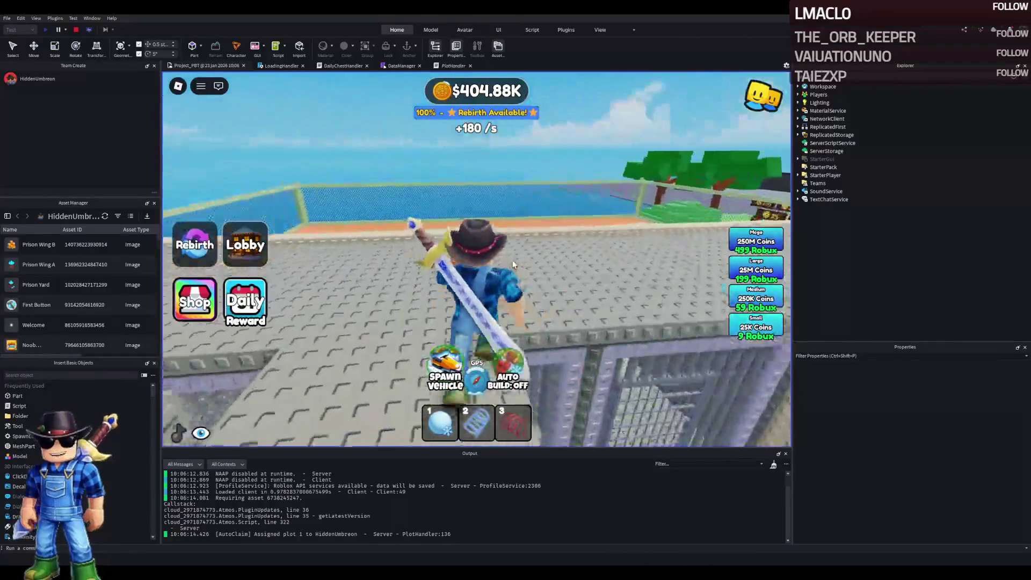
key("w")
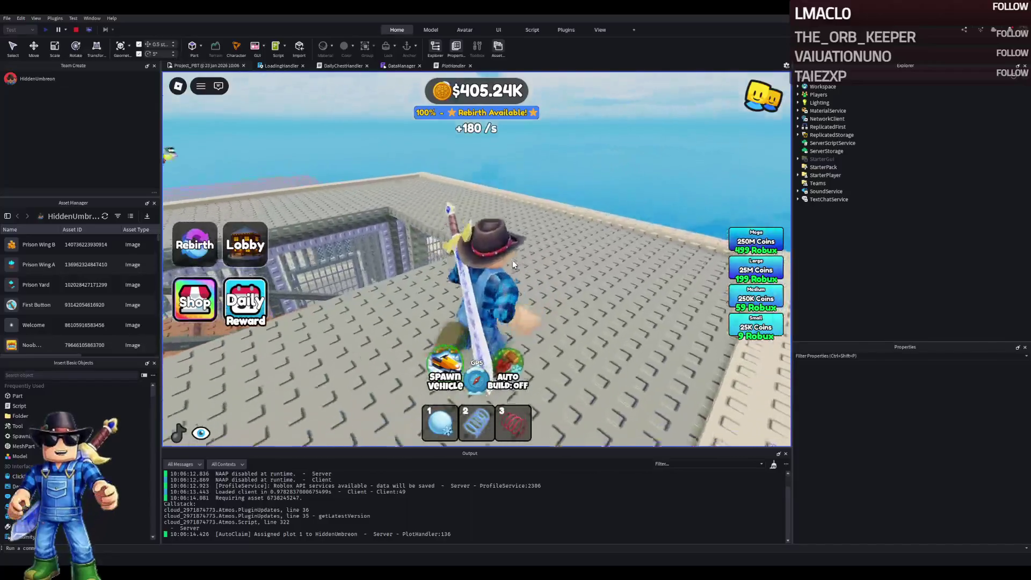
key("w")
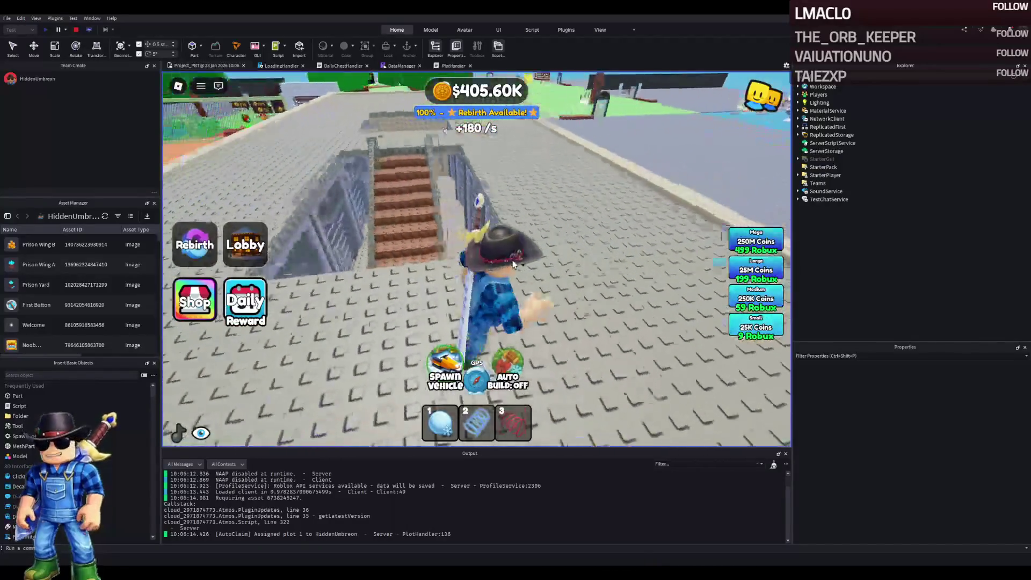
key("w")
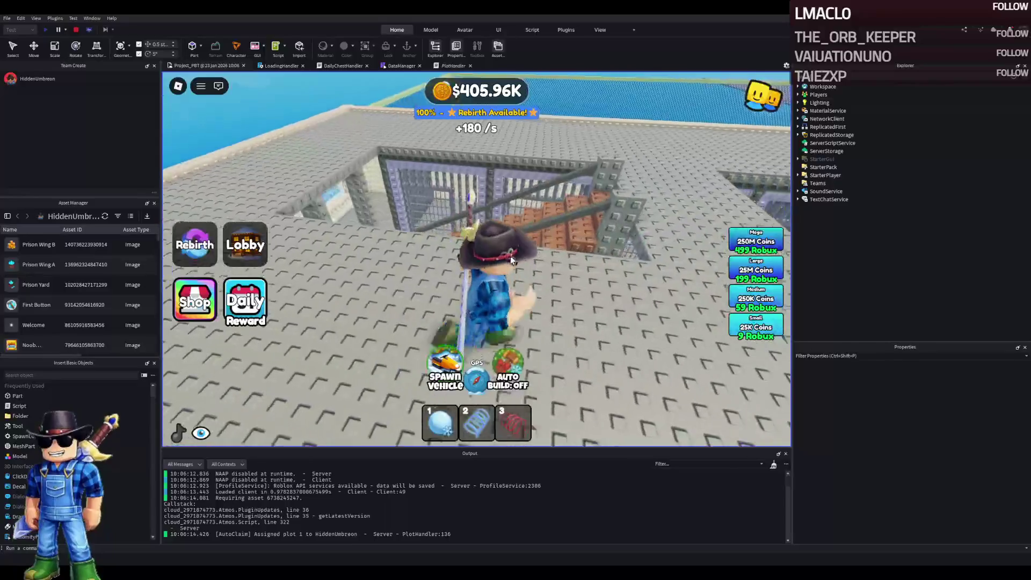
key("w")
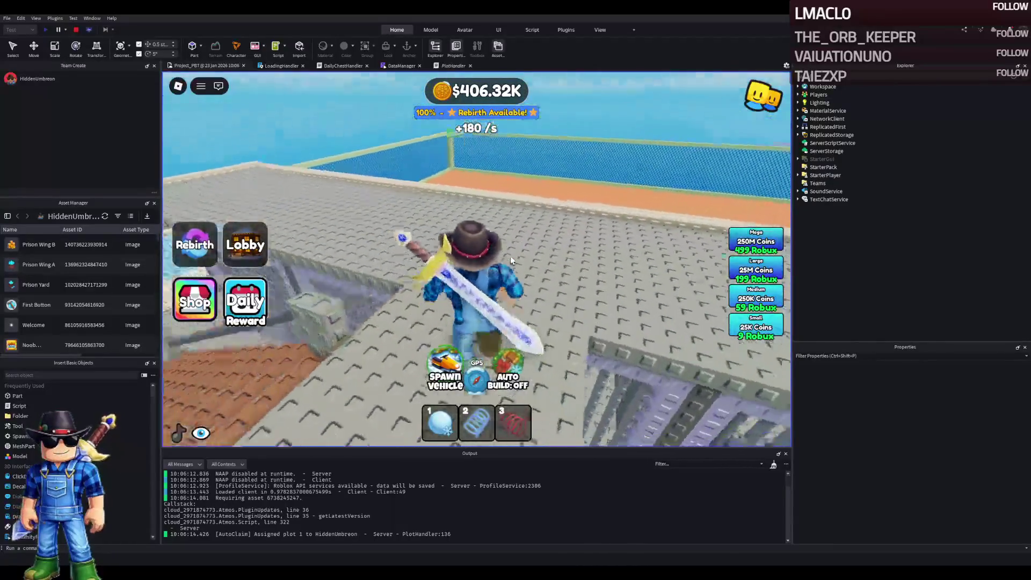
key("w")
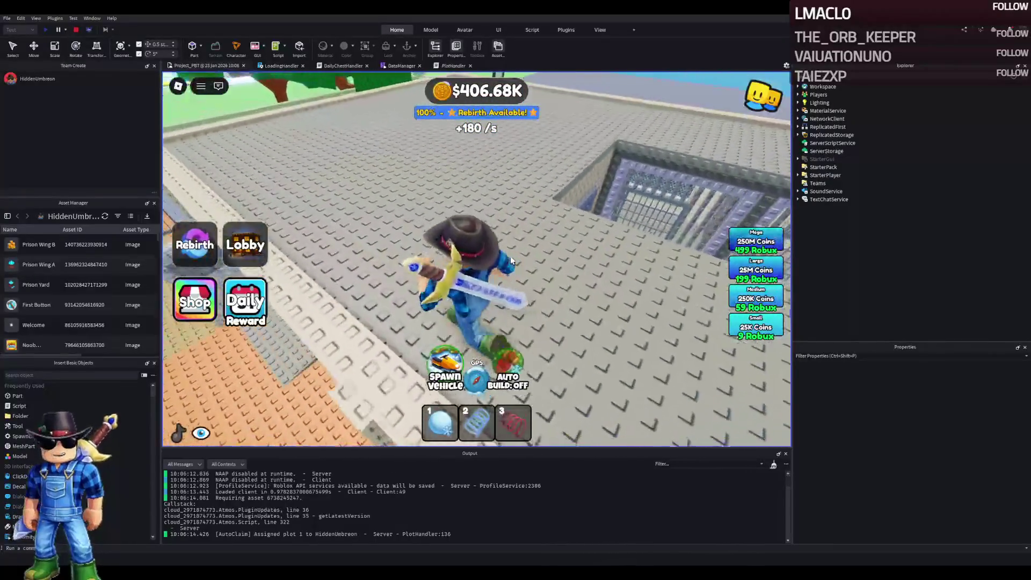
key("w")
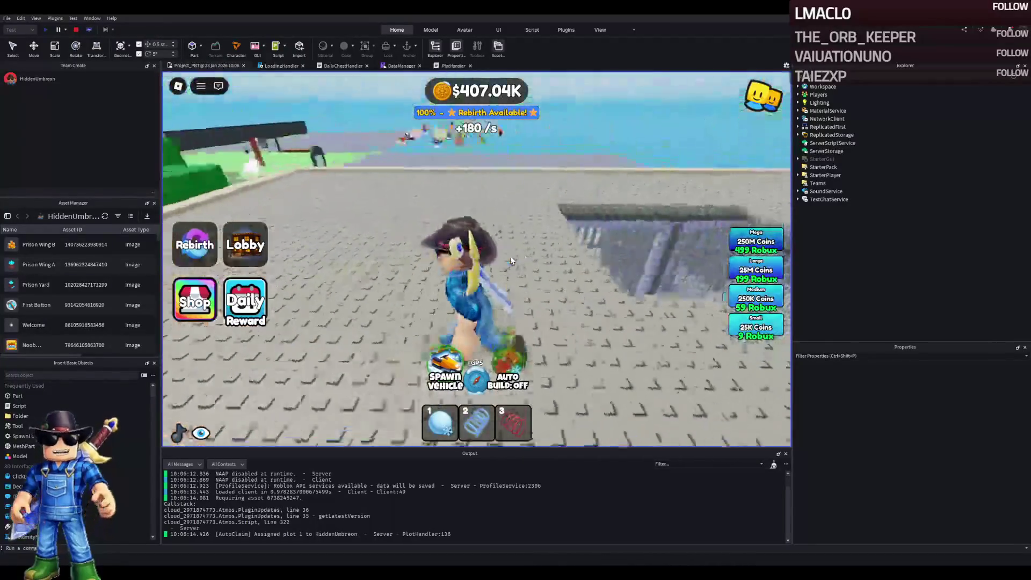
key("w")
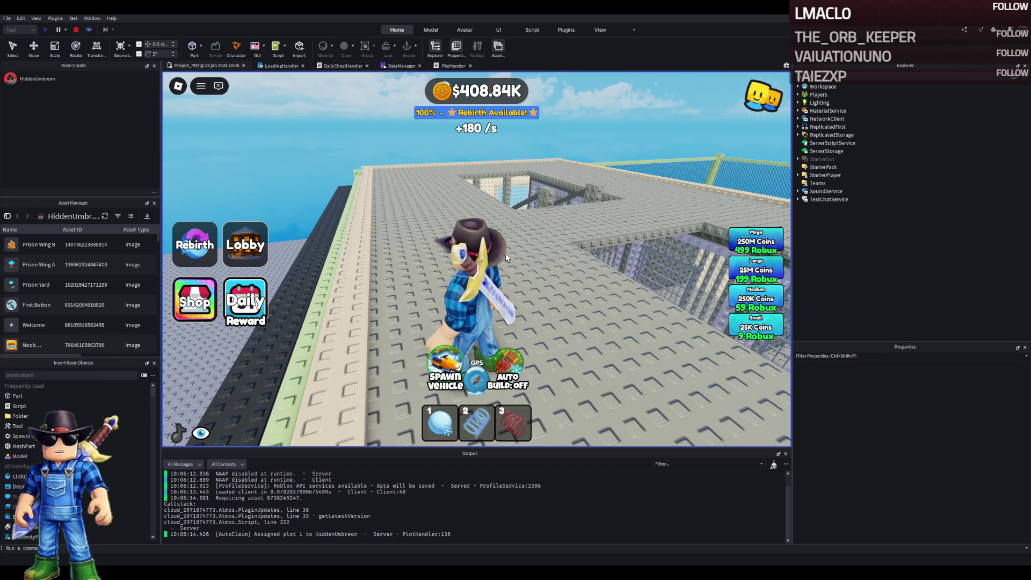
- Walk around the plot between the ocean-side fence and the fenced pit
key("s")
key("w")
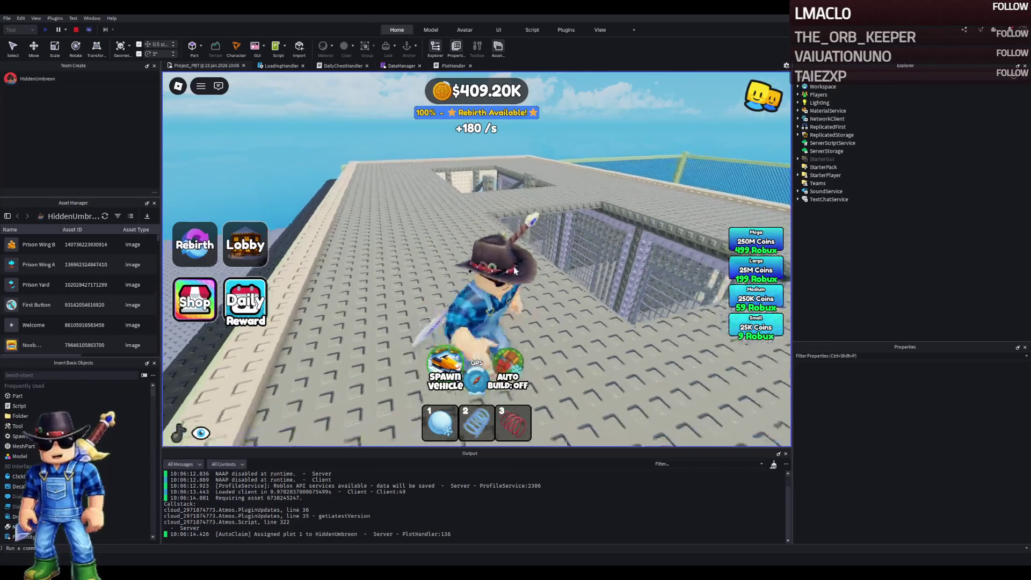
key("w")
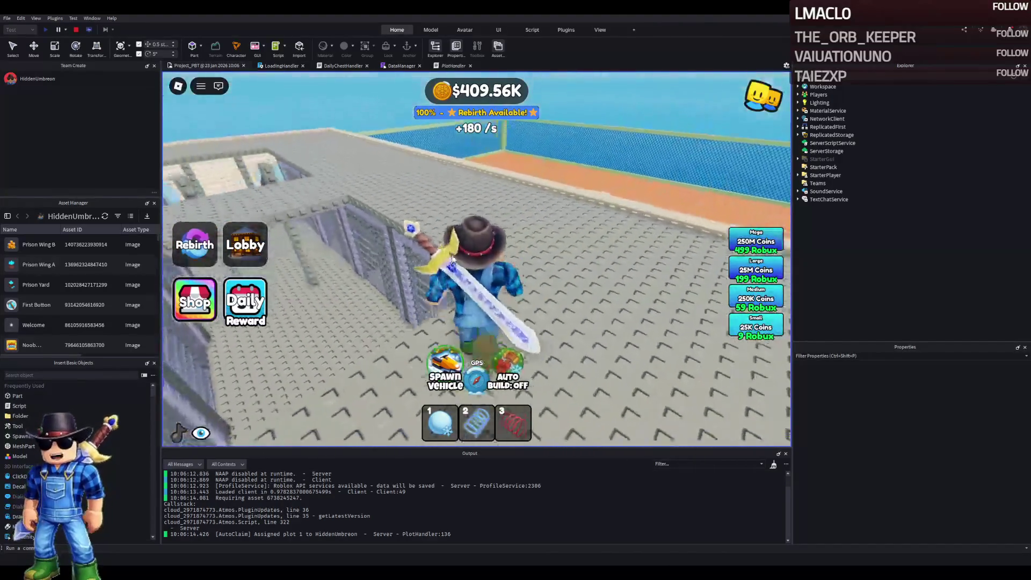
key("w")
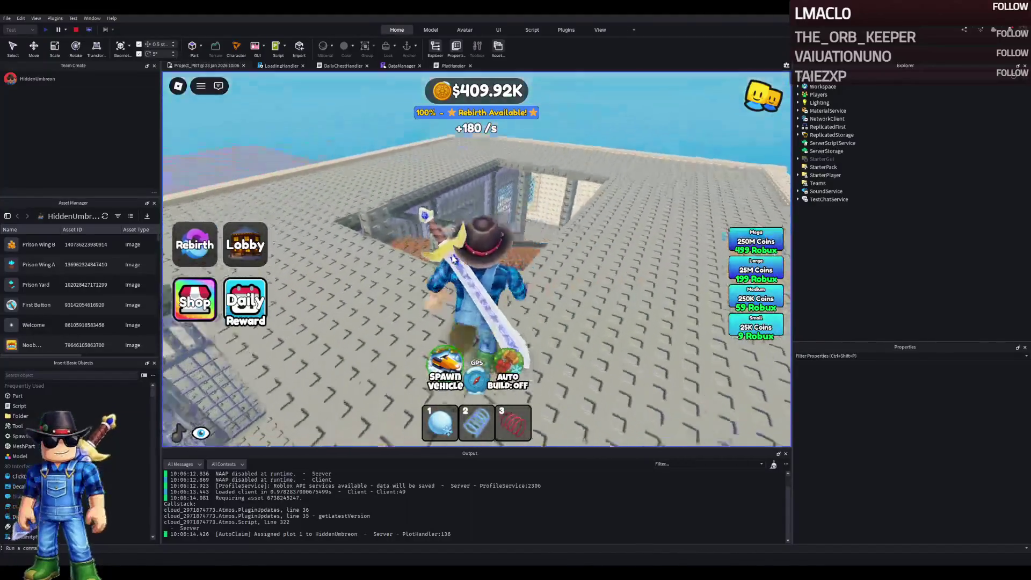
key("w")
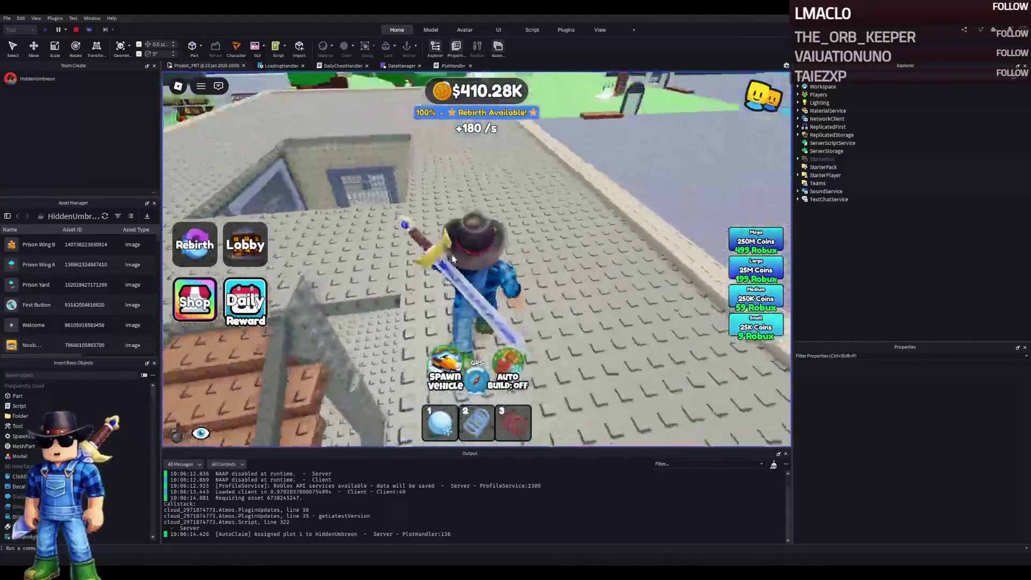
key("w")
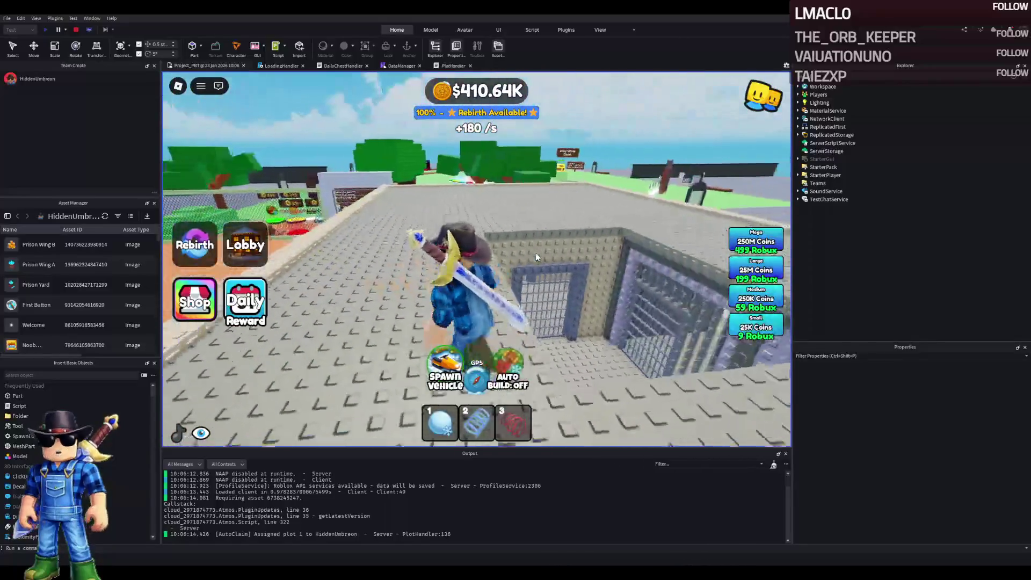
key("w")
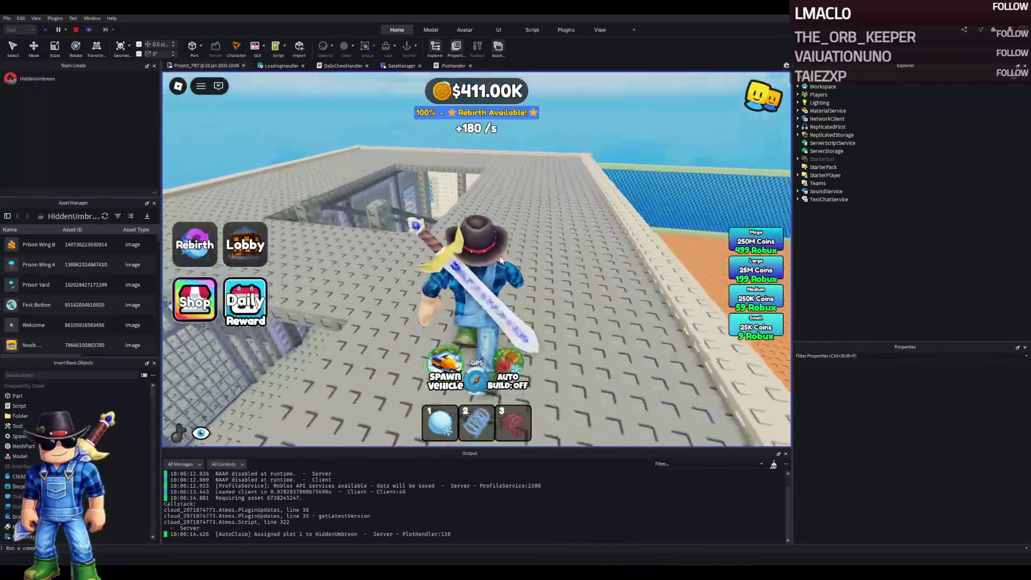
key("w")
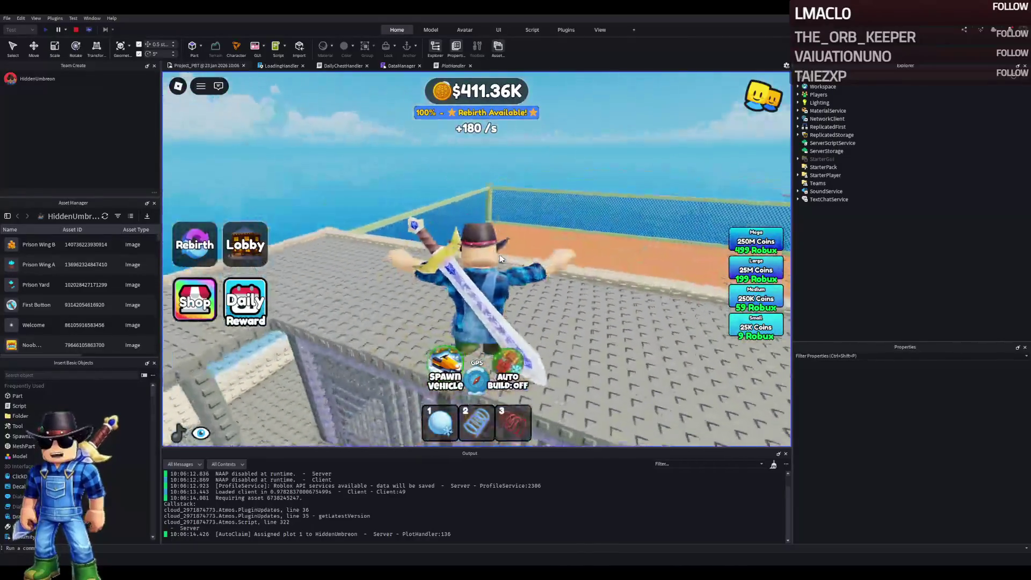
key("w")
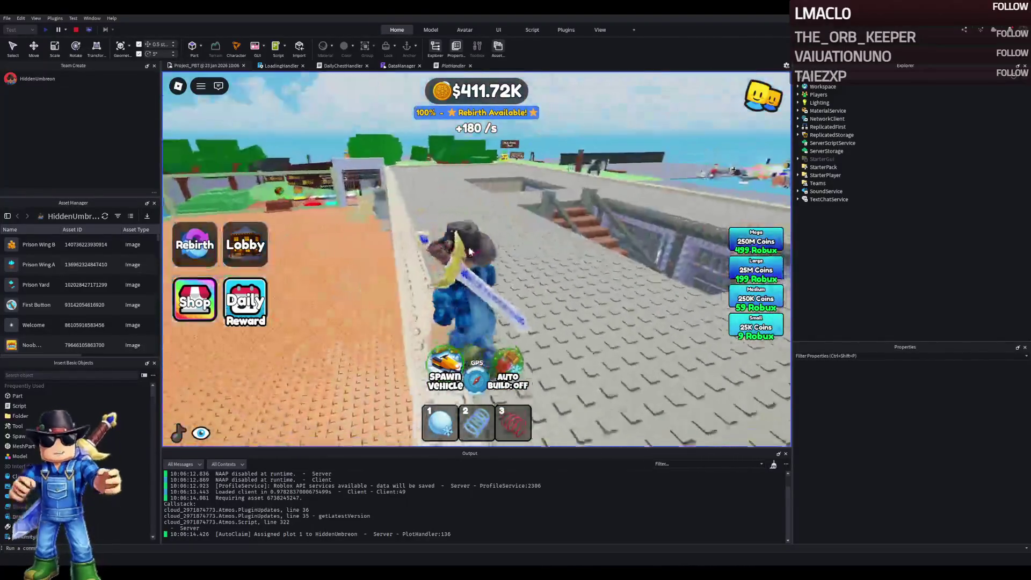
key("w")
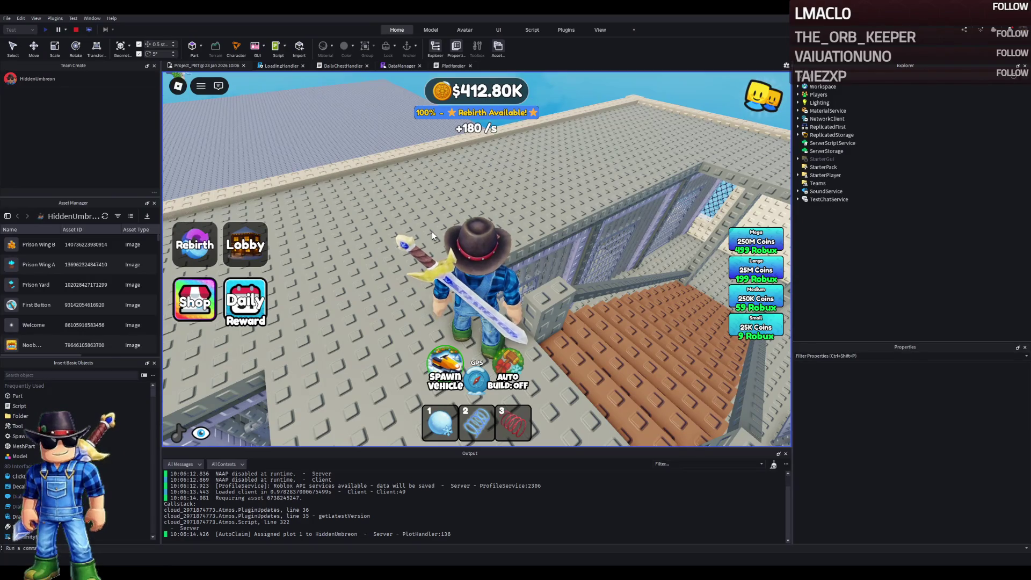
- Run along the plot edge, then descend the brown stairs into the fenced pit and back out
key("w")
key("w")
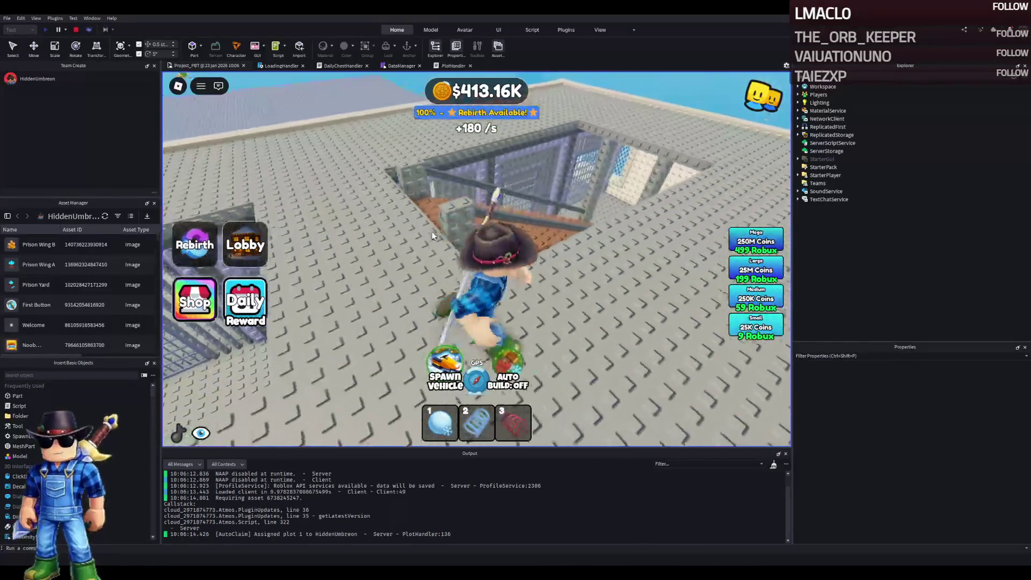
key("w")
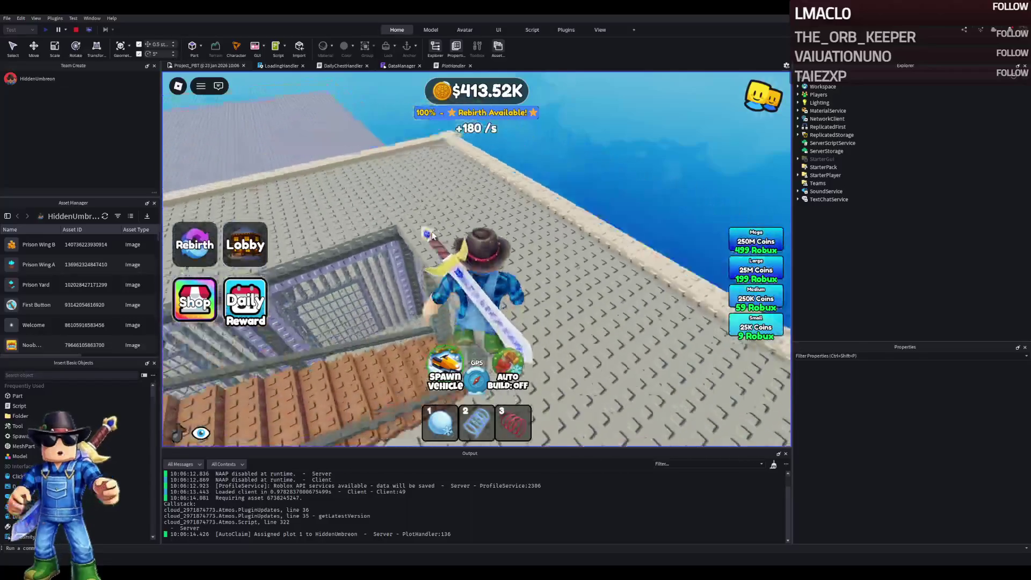
key("w")
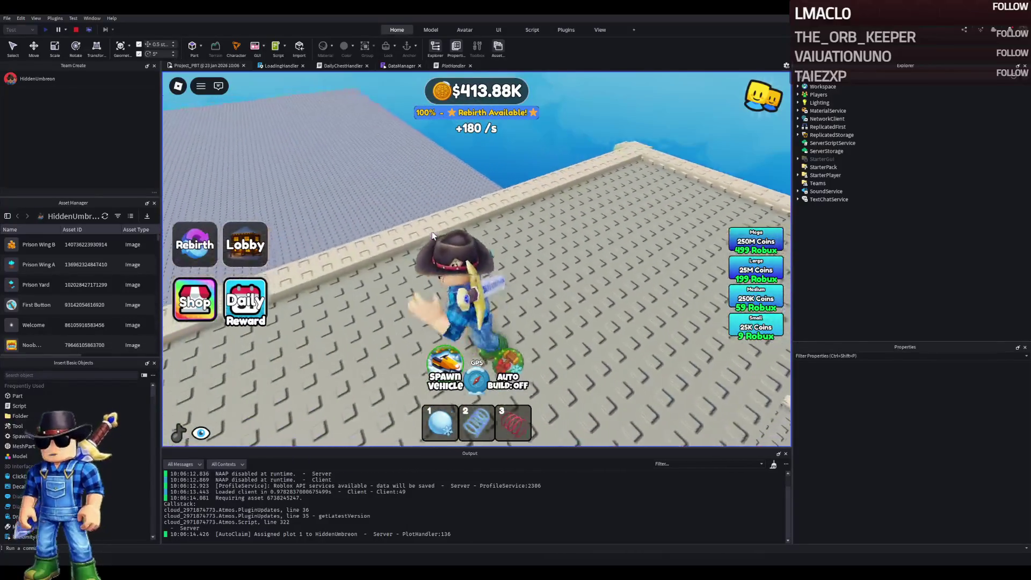
key("w")
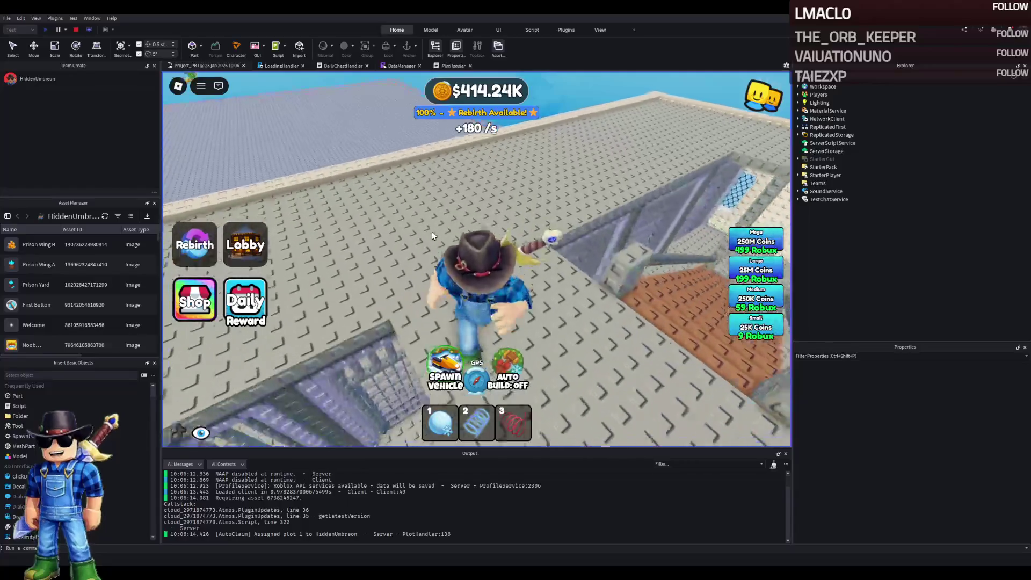
key("w")
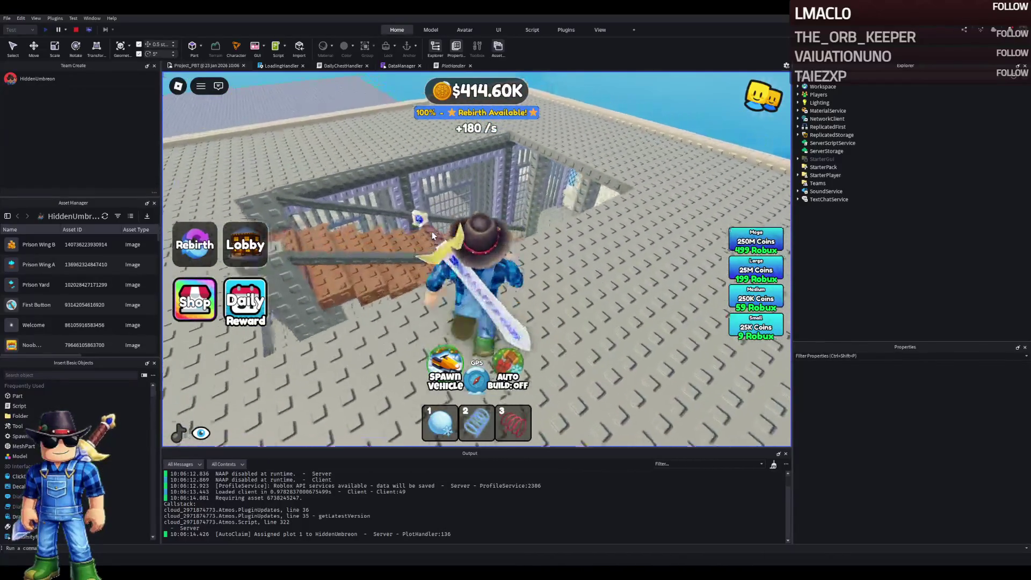
key("w")
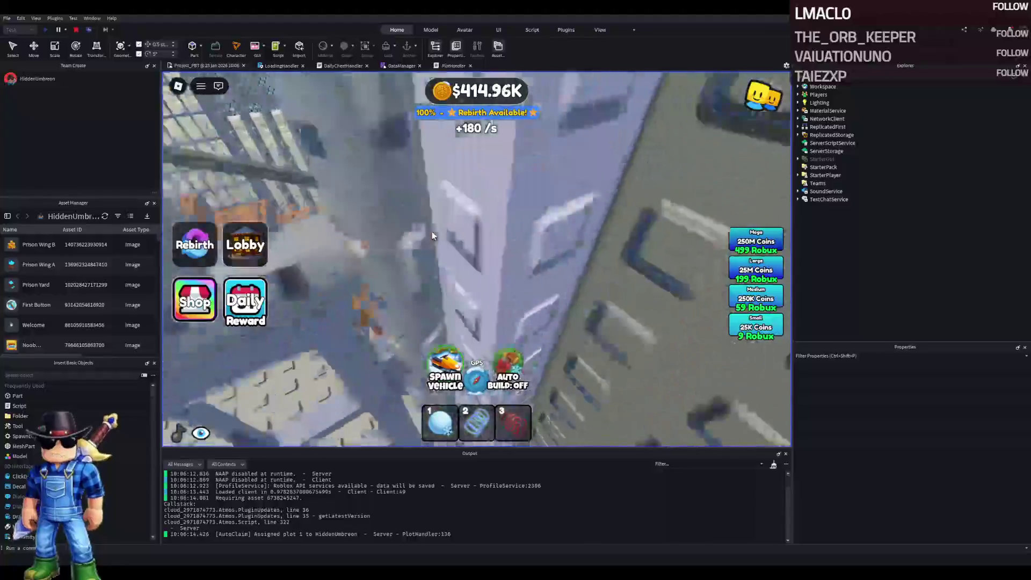
key("w")
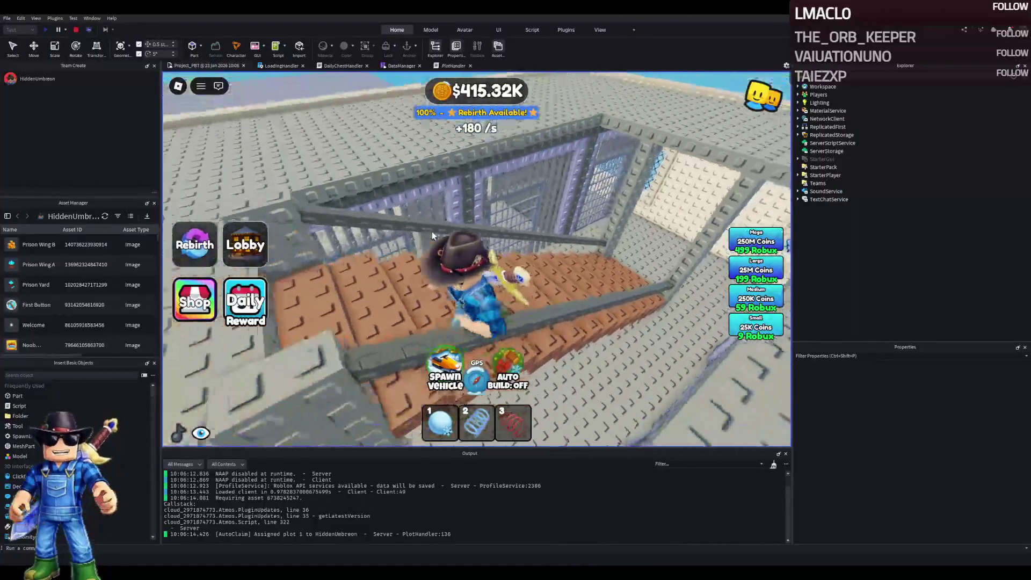
key("s")
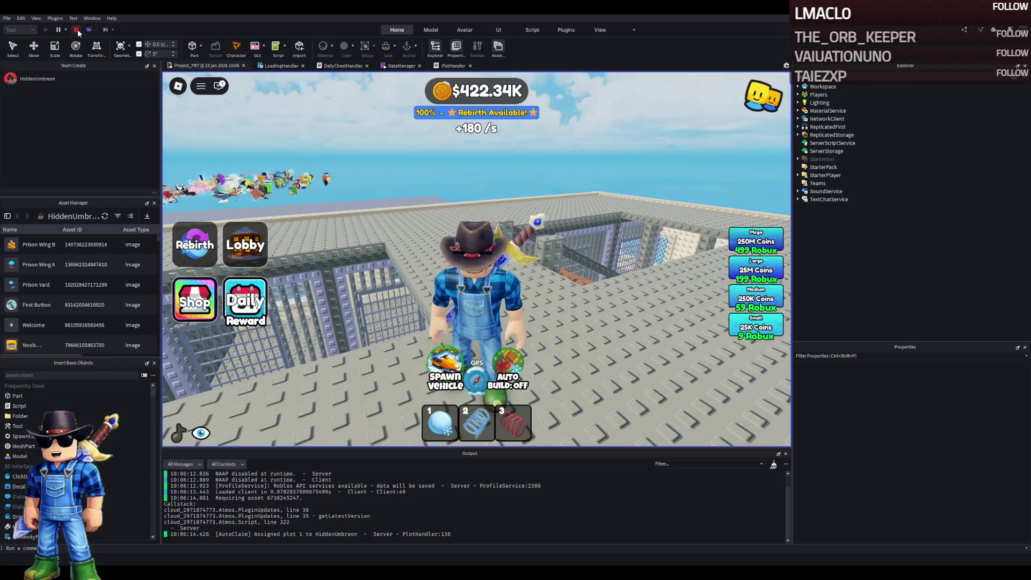
- Press Stop in the toolbar to end the playtest and return to editing
left_click(76, 30)
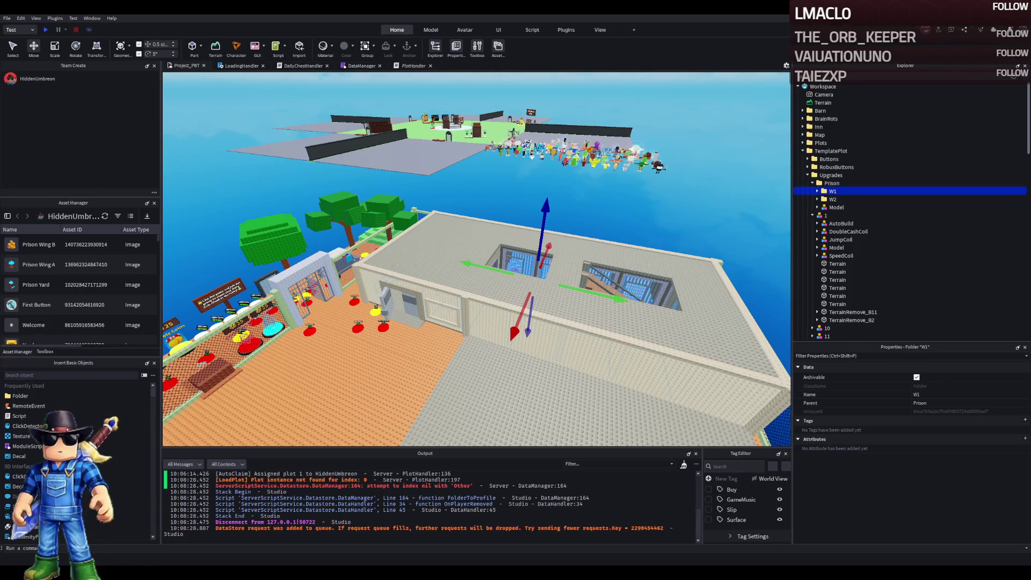
- Zoom the camera through the barred window into the cell room to check the Window $25 and Pillar pads
scroll("up", 3)
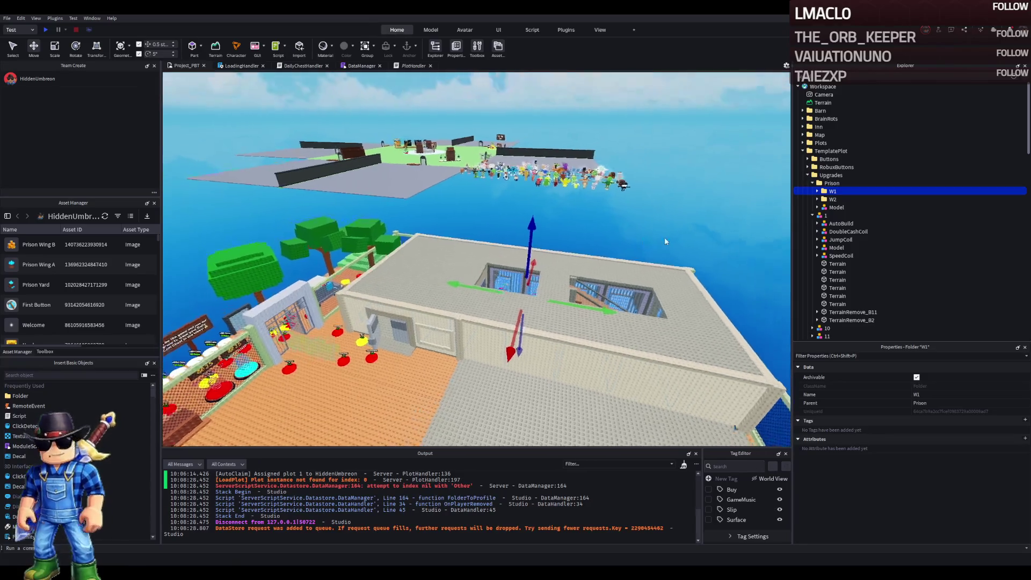
scroll("up", 3)
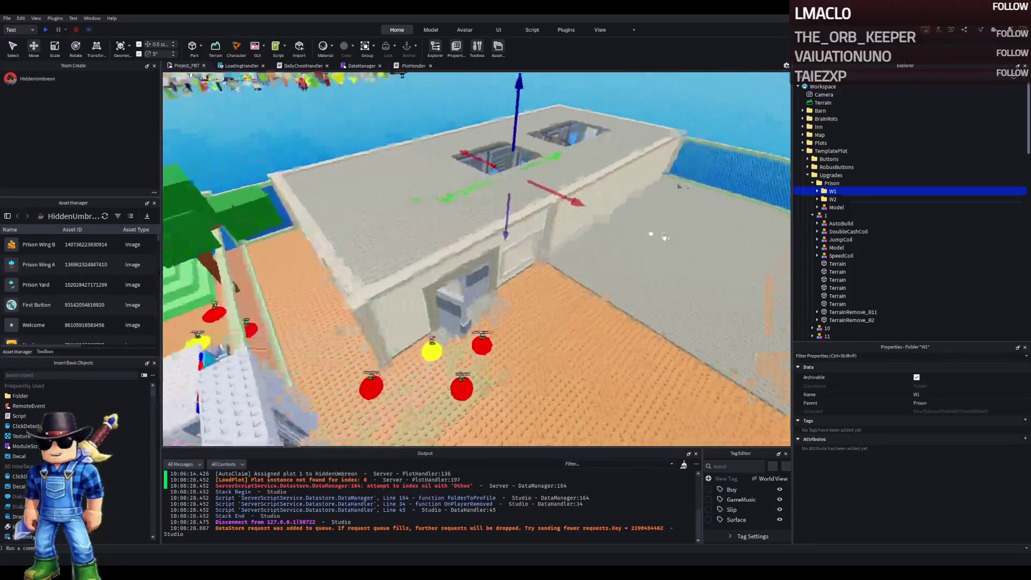
scroll("down", 3)
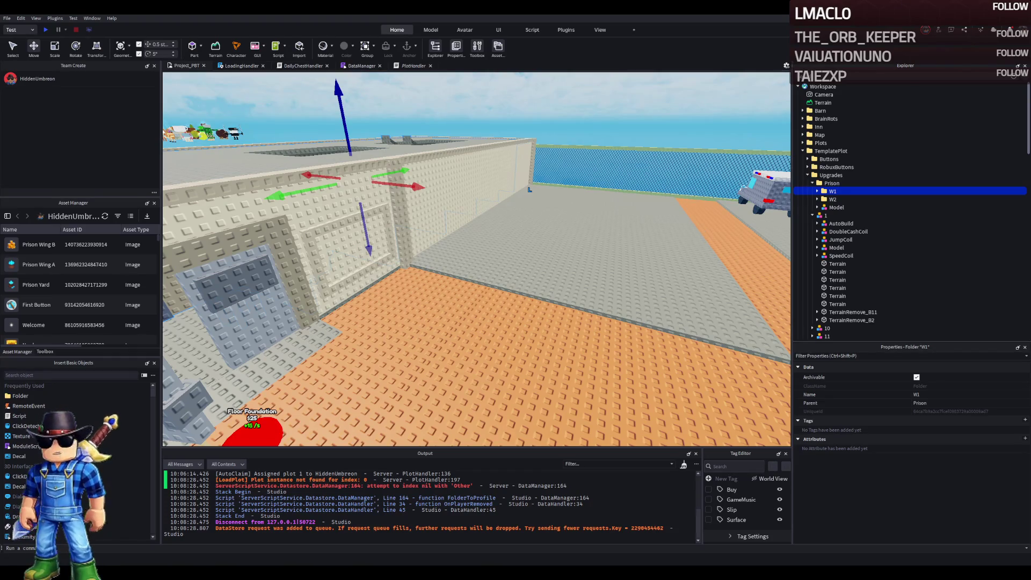
scroll("down", 3)
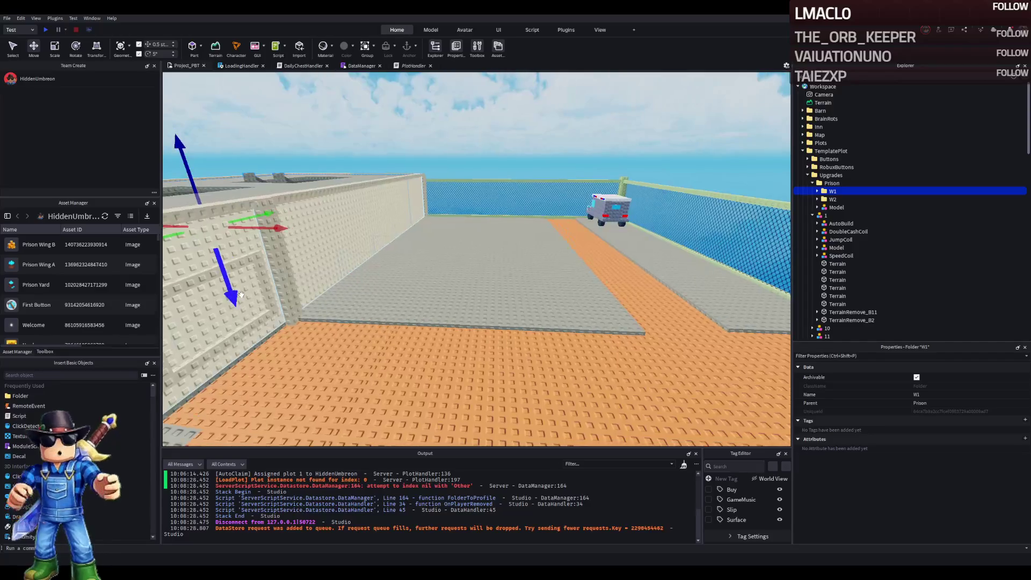
scroll("up", 3)
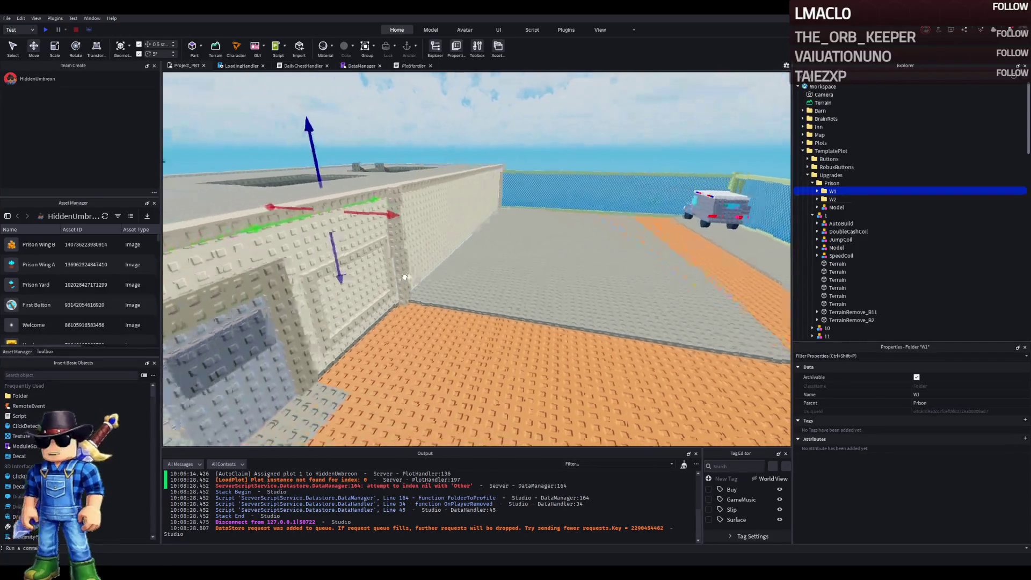
scroll("down", 3)
scroll("up", 3)
- Clear the selection, keep inspecting the cell room, then select the W1 wing folder
left_click(413, 187)
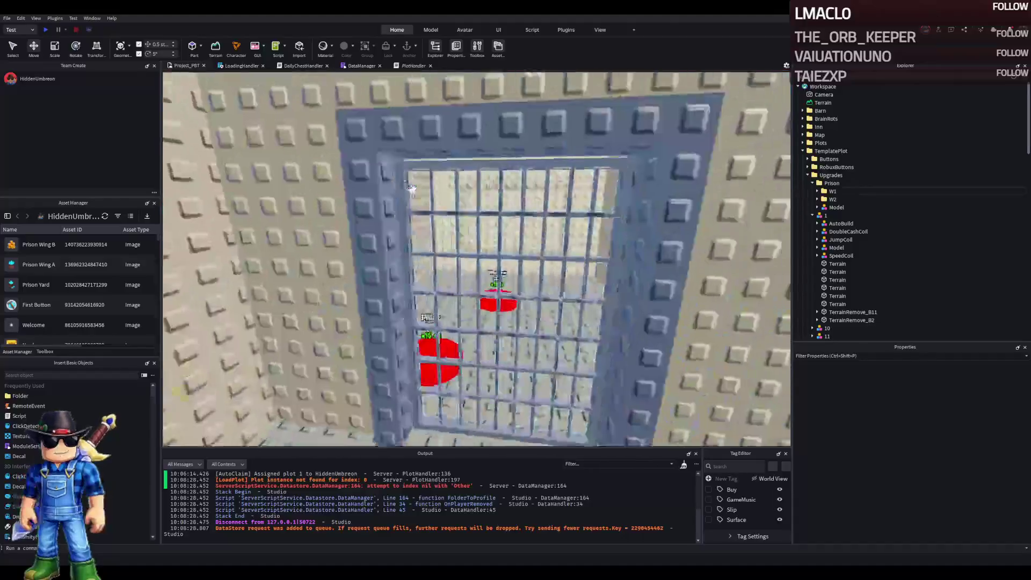
scroll("up", 3)
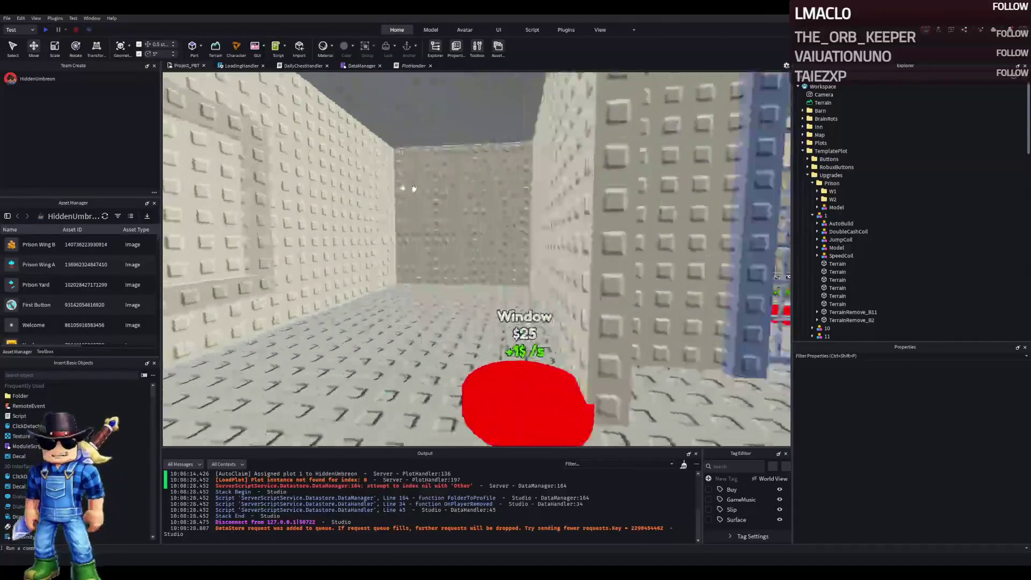
scroll("down", 3)
scroll("up", 3)
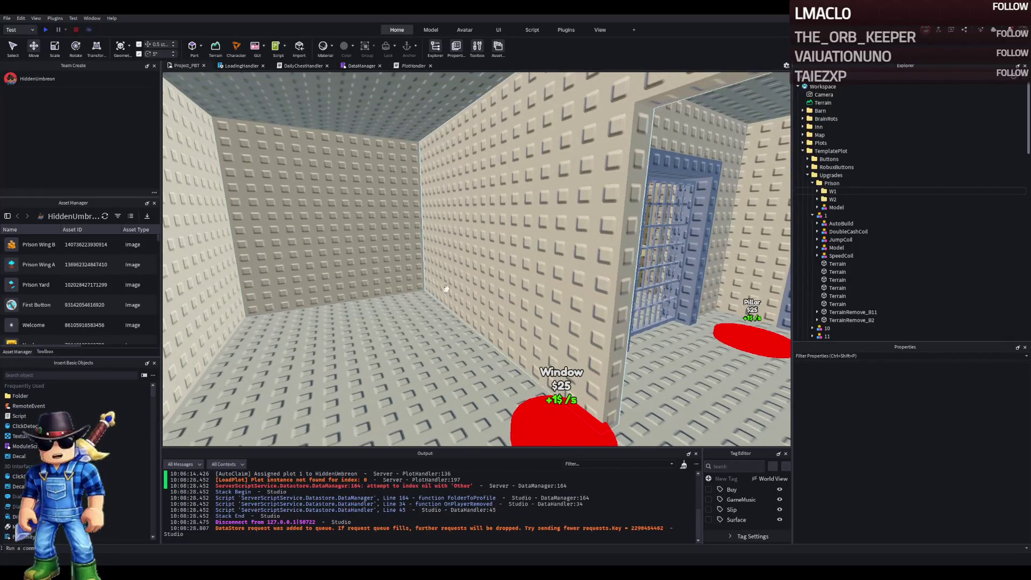
left_click(833, 191)
- Move the W1 folder out of Prison into Upgrades and inspect its Folder and Floor part
left_click_drag(836, 181, 832, 176)
left_click(817, 215)
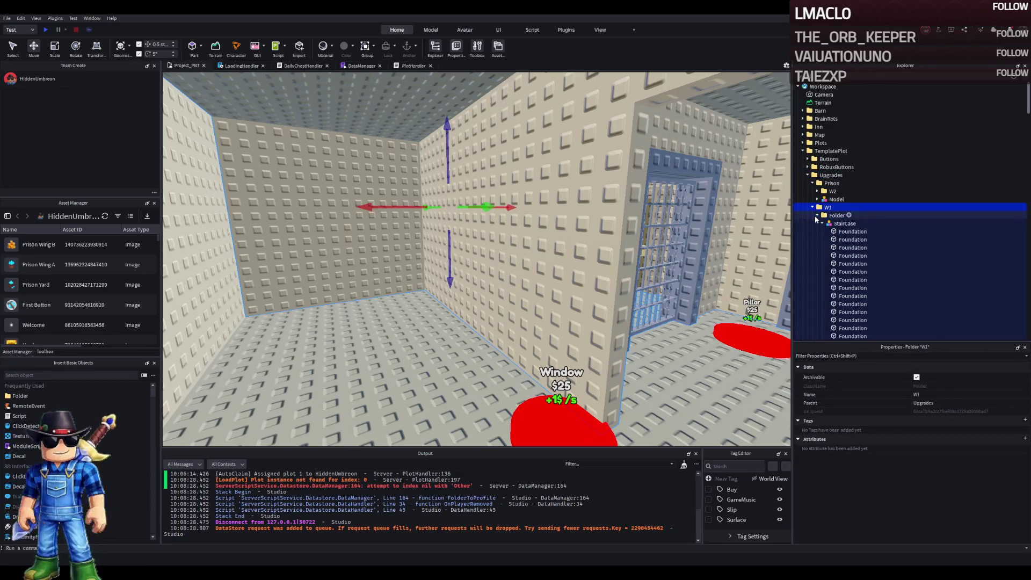
left_click(817, 216)
left_click(836, 215)
key("f")
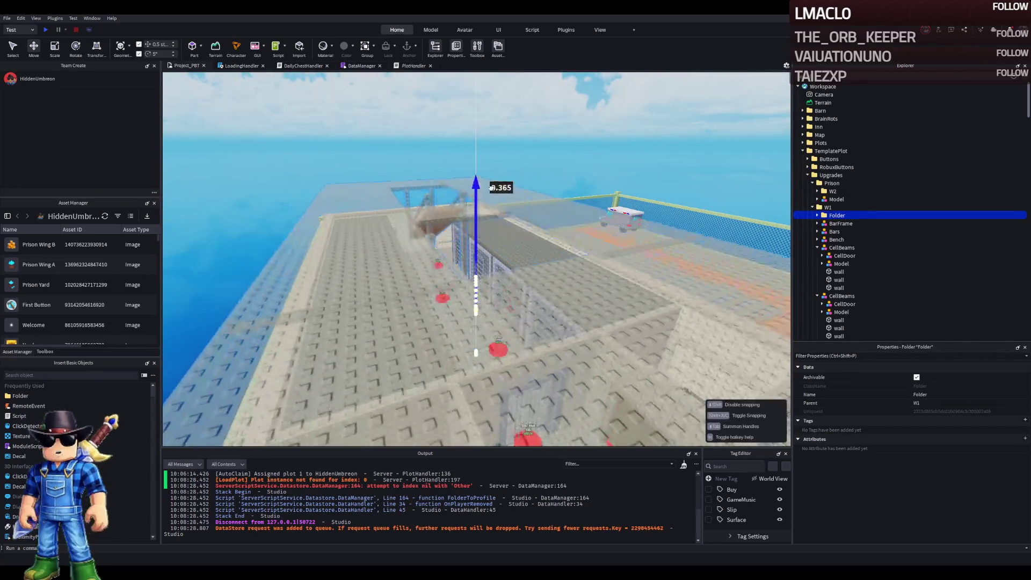
left_click(815, 215)
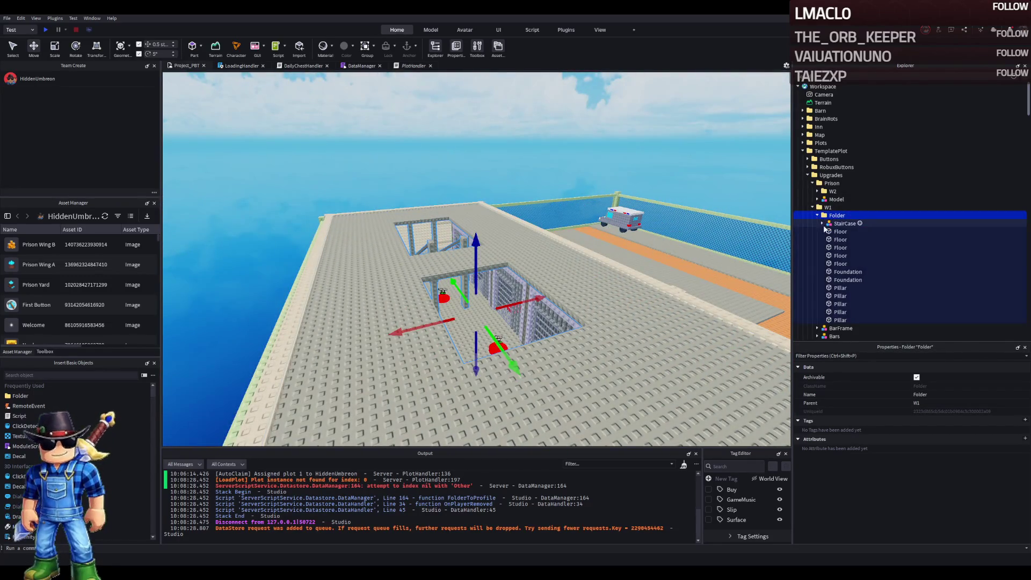
left_click(837, 231)
key("f")
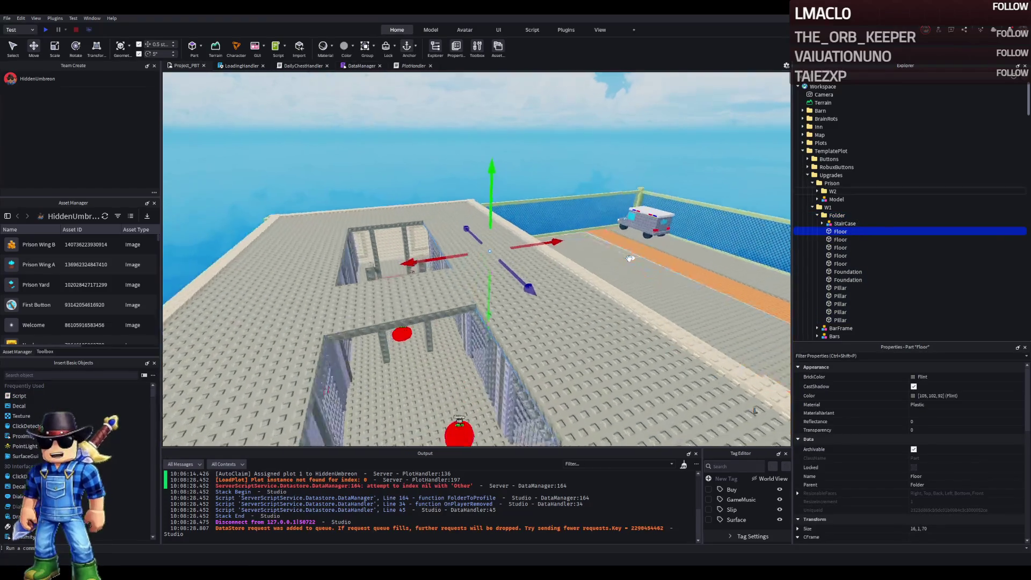
- Raise W1's Folder about 10.5 studs upward with the Move tool
scroll("up", 3)
left_click(829, 215)
left_click(817, 215)
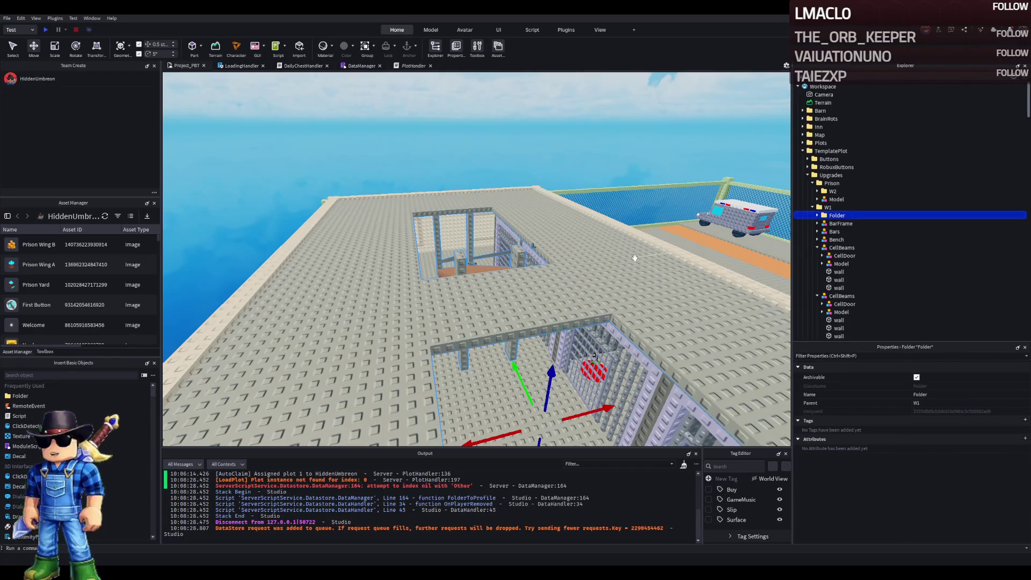
key("f")
left_click_drag(544, 220, 535, 169)
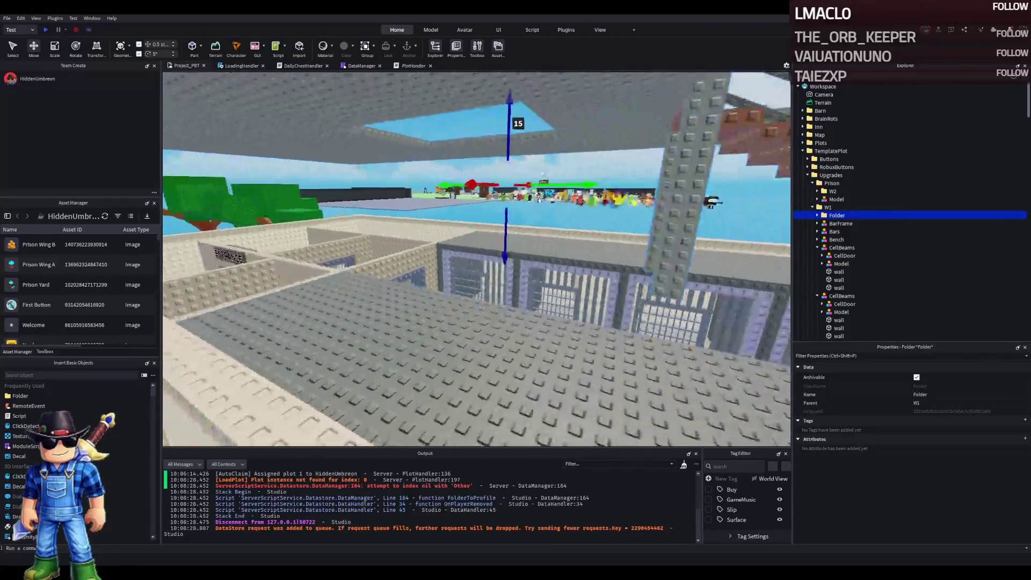
key("f")
- Rename W1's Folder to 'SecondLevel'
key("F2")
type("SecondLevel")
left_click(882, 225)
key("f")
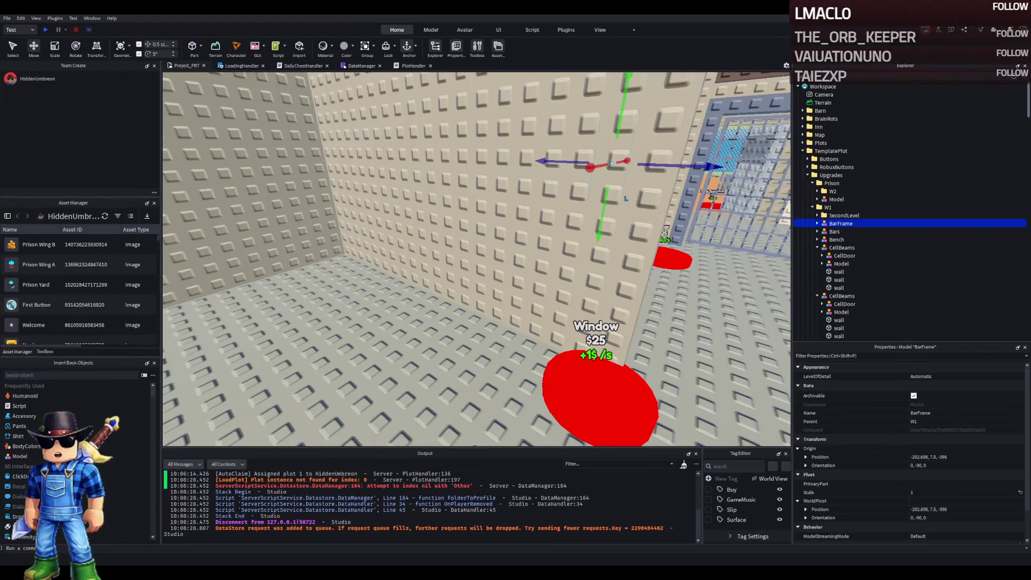
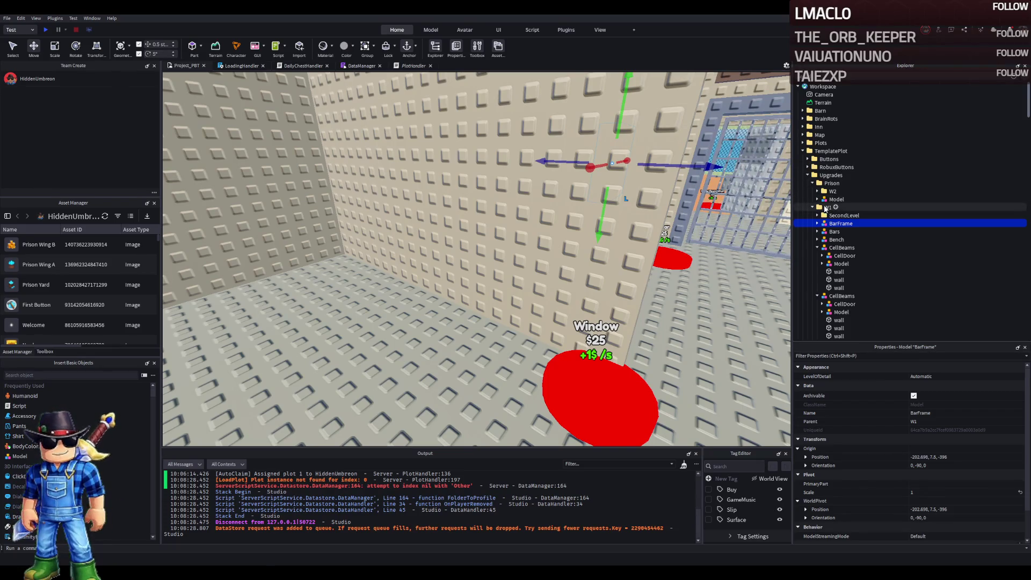
- Pull the Table model out of the wall and set it down on the room floor
left_click(826, 208)
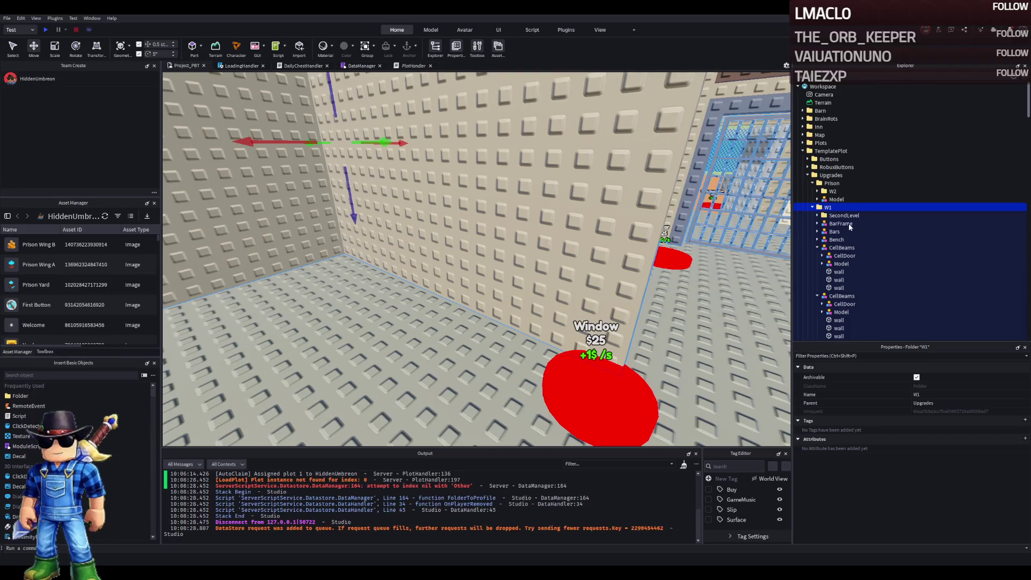
left_click(666, 239)
key("f")
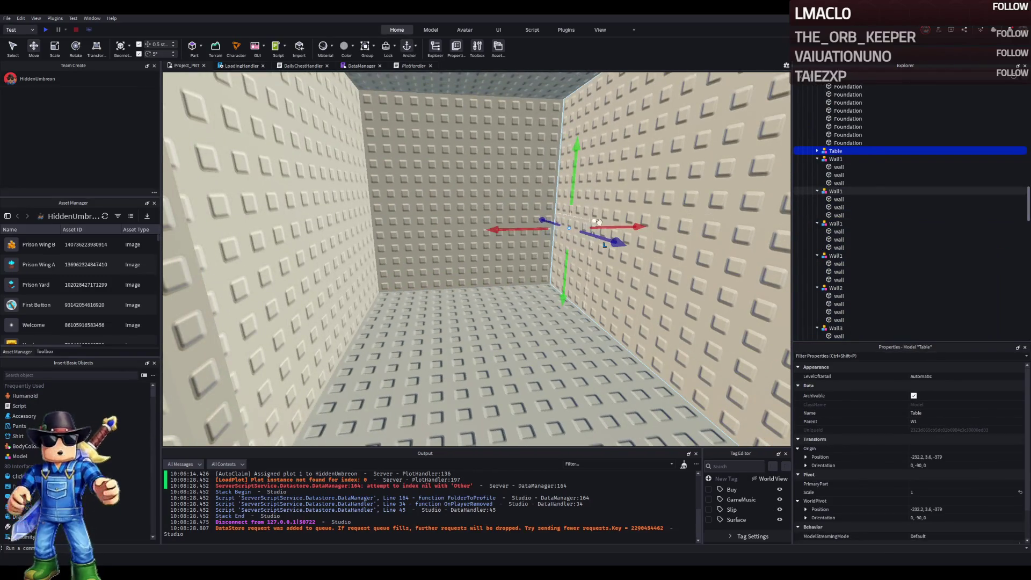
left_click_drag(595, 218, 484, 274)
left_click_drag(435, 323, 451, 338)
left_click(530, 295)
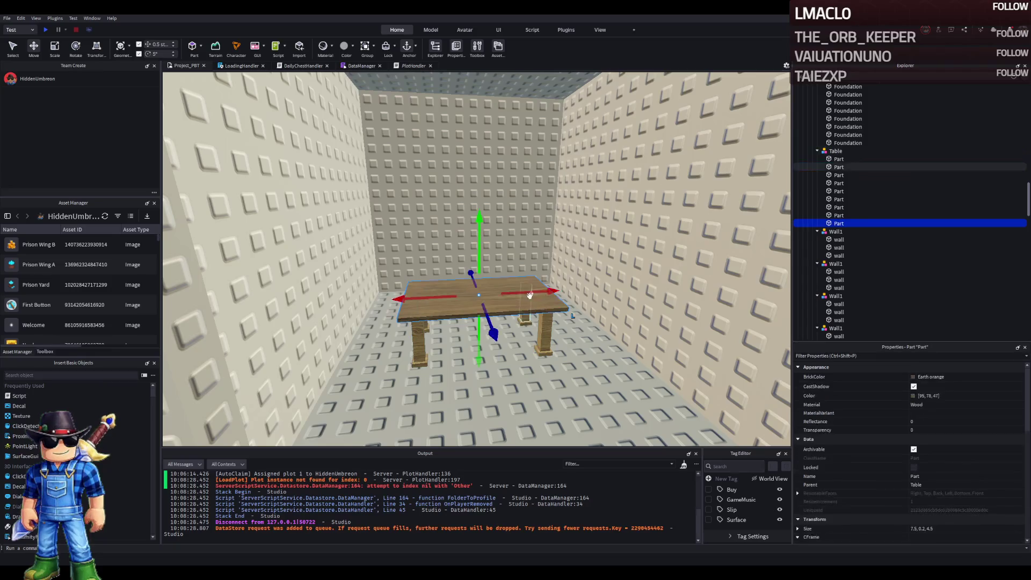
- Change the material of all nine table parts from Wood to Plastic
left_click(839, 159)
left_click(942, 402)
type("Plaster")
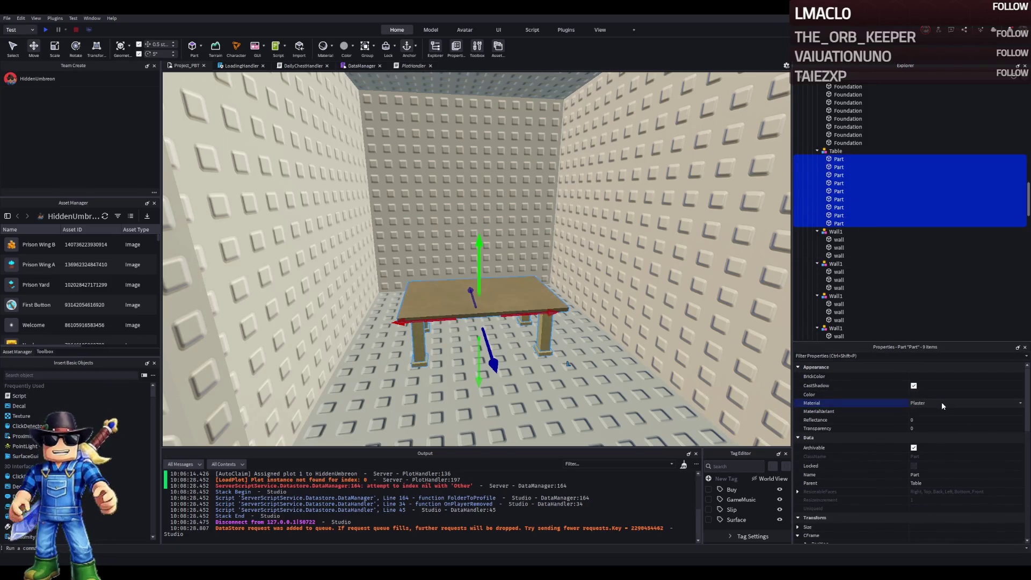
key("Down")
scroll("up", 3)
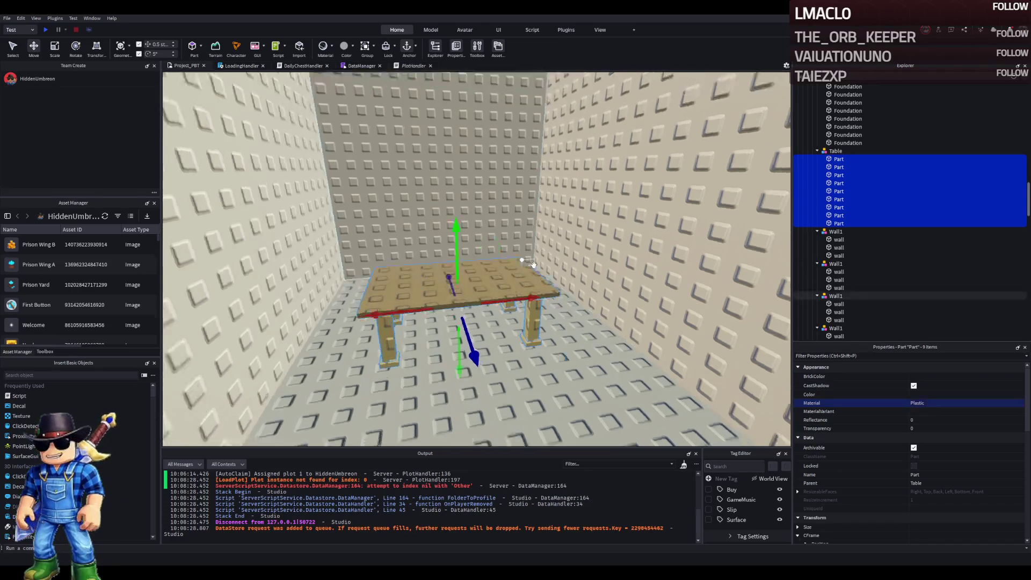
- Scale the tabletop's depth down to 4 studs
left_click(533, 264)
key("ctrl+3")
left_click_drag(652, 204, 633, 209)
scroll("up", 3)
scroll("up", 3)
left_click(562, 242)
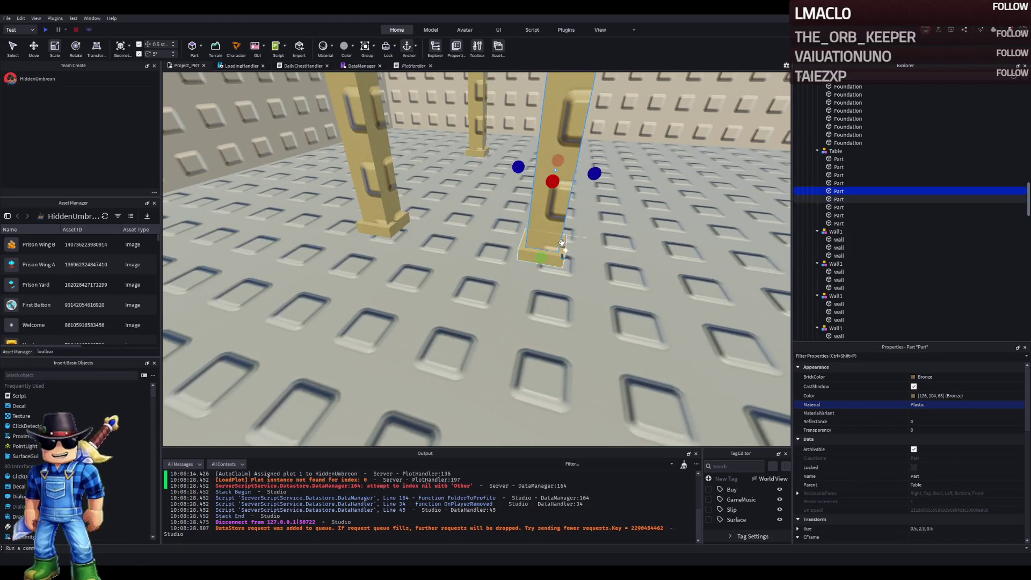
- Select the pillar legs and their bases and bring them into view under the table
left_click_drag(594, 173, 596, 175)
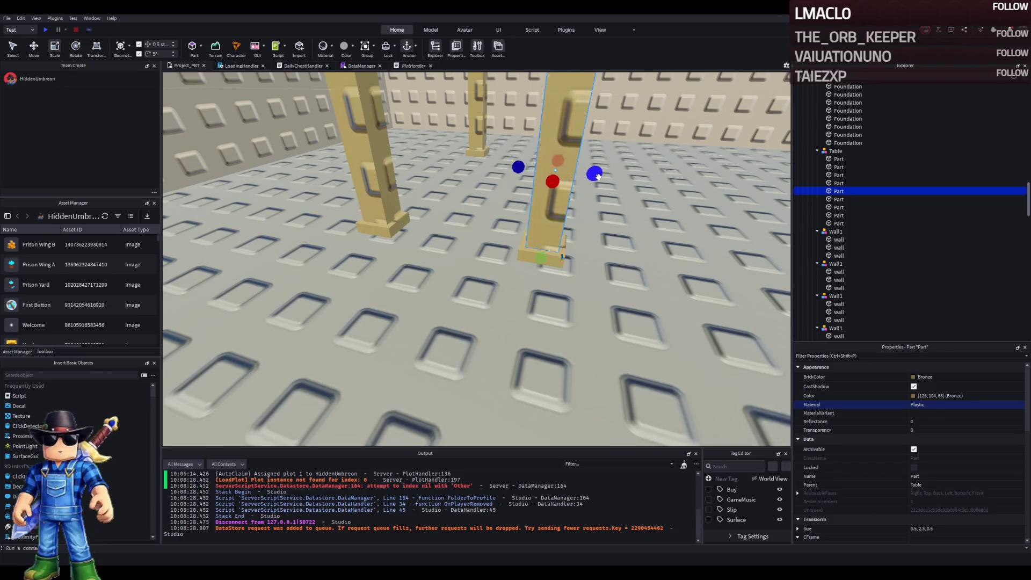
key("f")
left_click(591, 171)
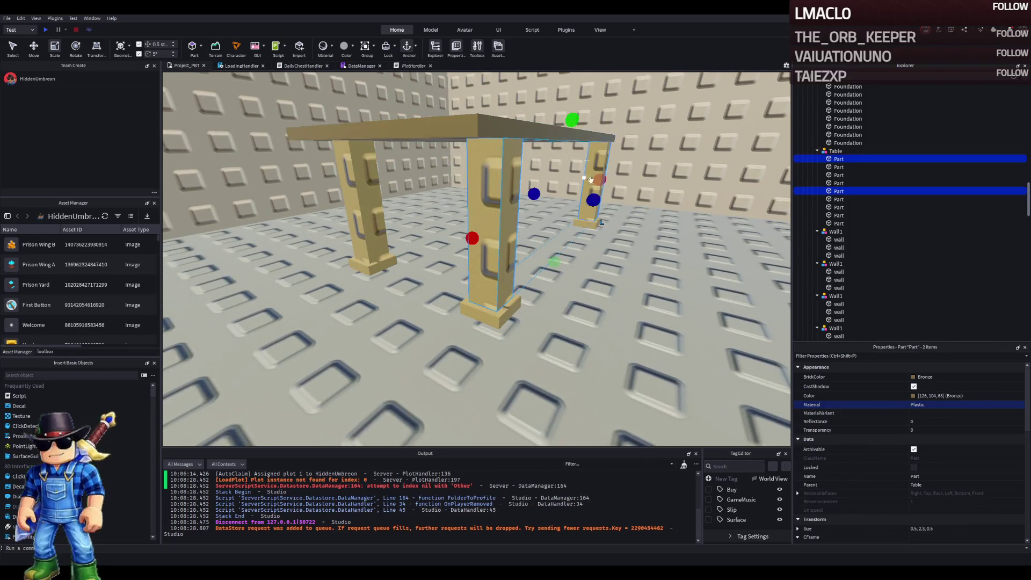
left_click(524, 295)
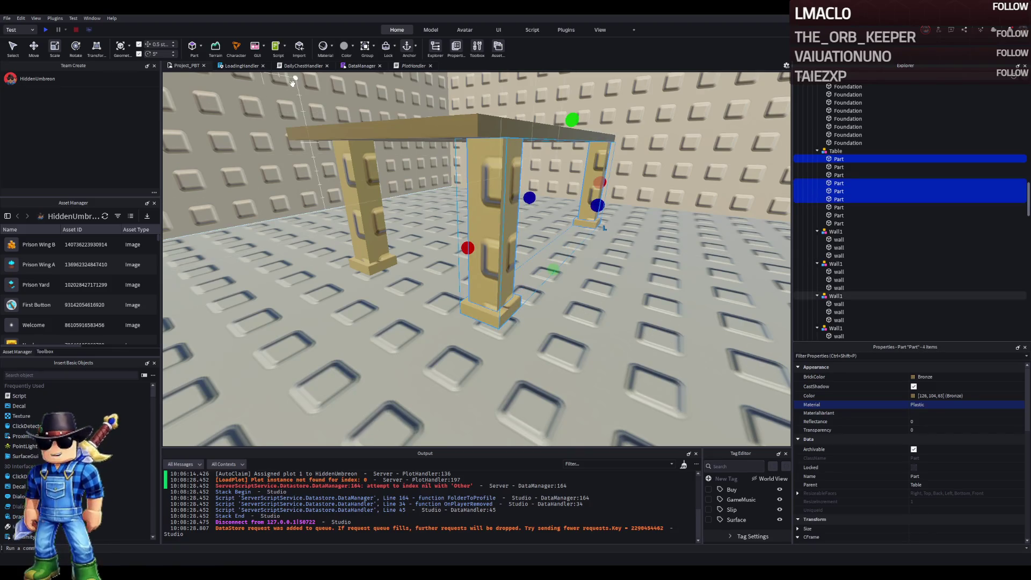
key("q")
key("w")
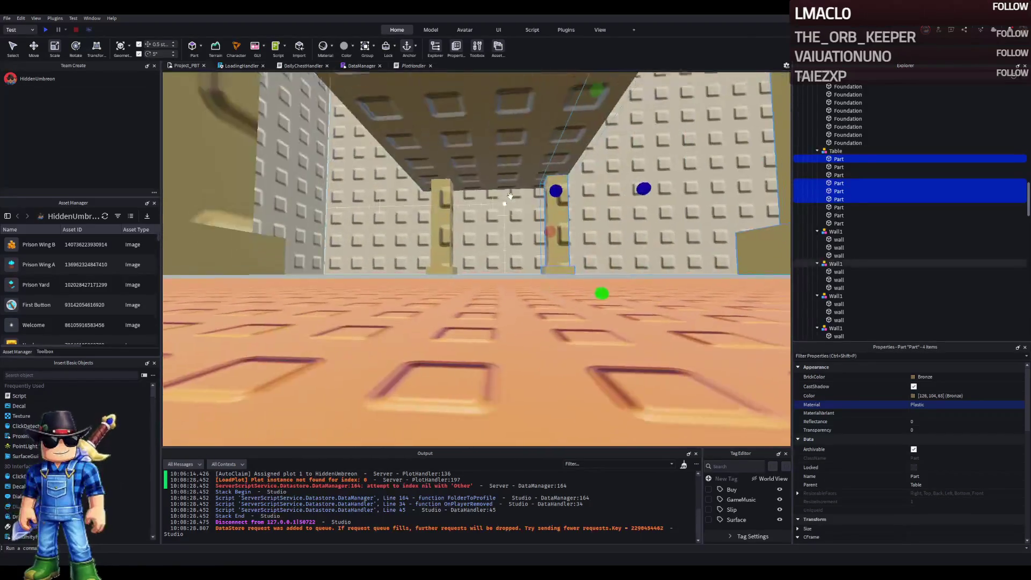
key("e")
key("s")
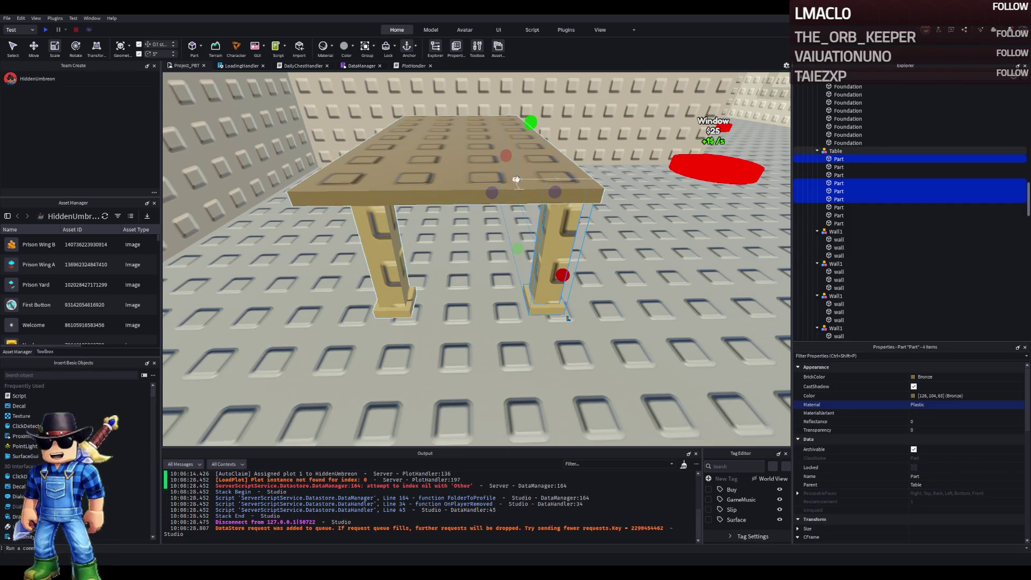
key("f")
key("ctrl+2")
left_click_drag(517, 179, 535, 282)
scroll("down", 3)
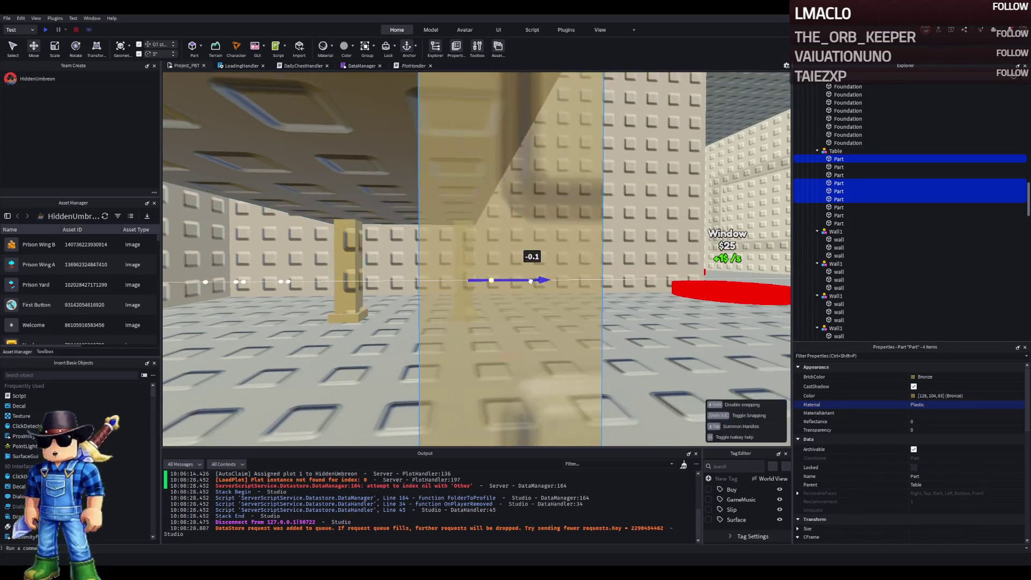
- Slide the front-left and back-left legs with their bases inward under the tabletop
left_click(544, 323)
left_click(522, 368)
left_click(492, 258)
left_click(492, 297)
left_click_drag(467, 275, 466, 269)
key("d")
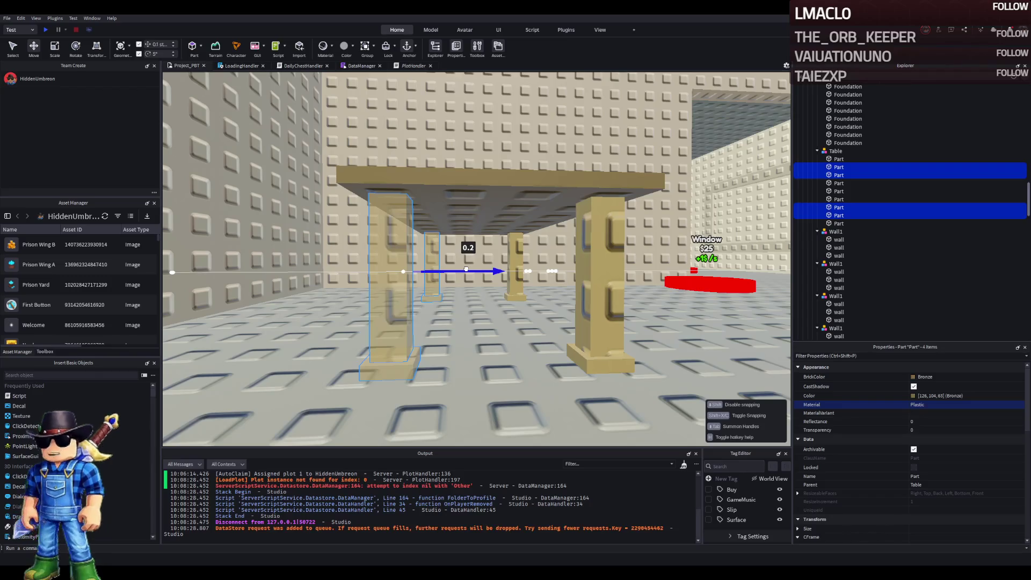
left_click_drag(466, 269, 475, 269)
- Slide the right-side legs and bases left so they sit beneath the tabletop
left_click(599, 279)
left_click(613, 365)
left_click(520, 300)
left_click_drag(513, 292, 497, 278)
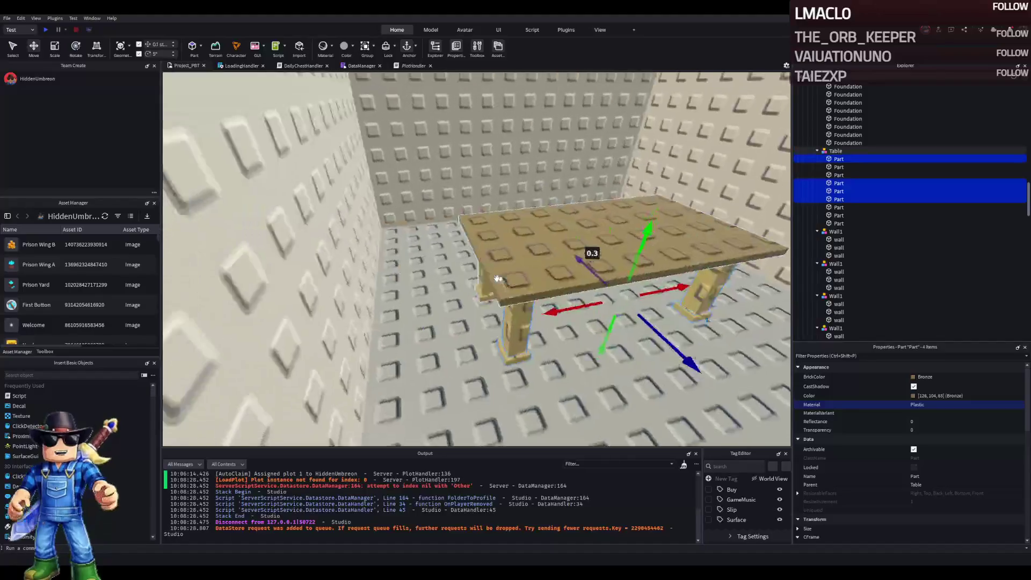
left_click(495, 278)
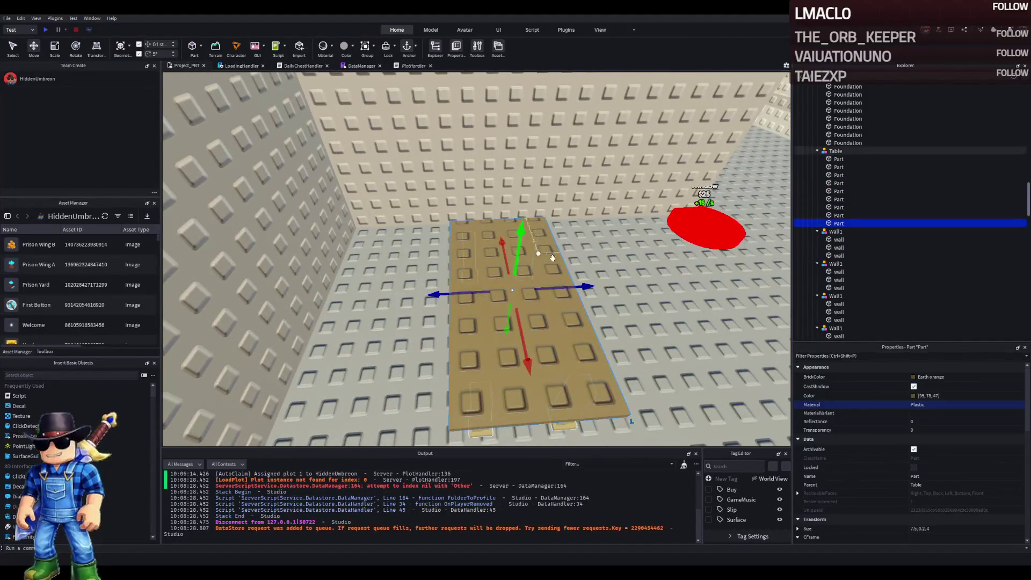
- Make the tabletop Smoky grey and give all table parts the colour 91, 93, 105
key("ctrl+z")
key("ctrl+z")
key("ctrl+z")
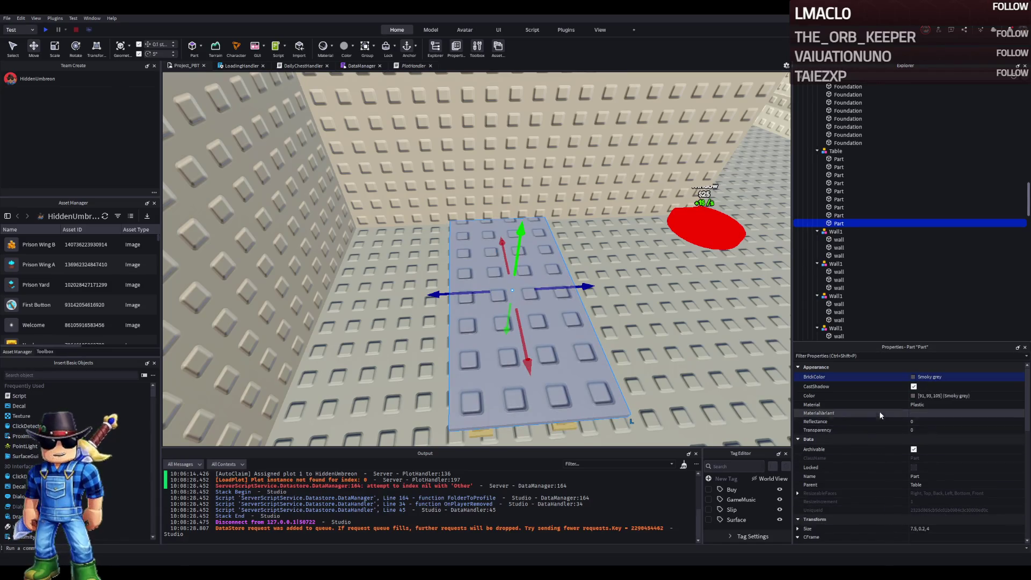
key("f")
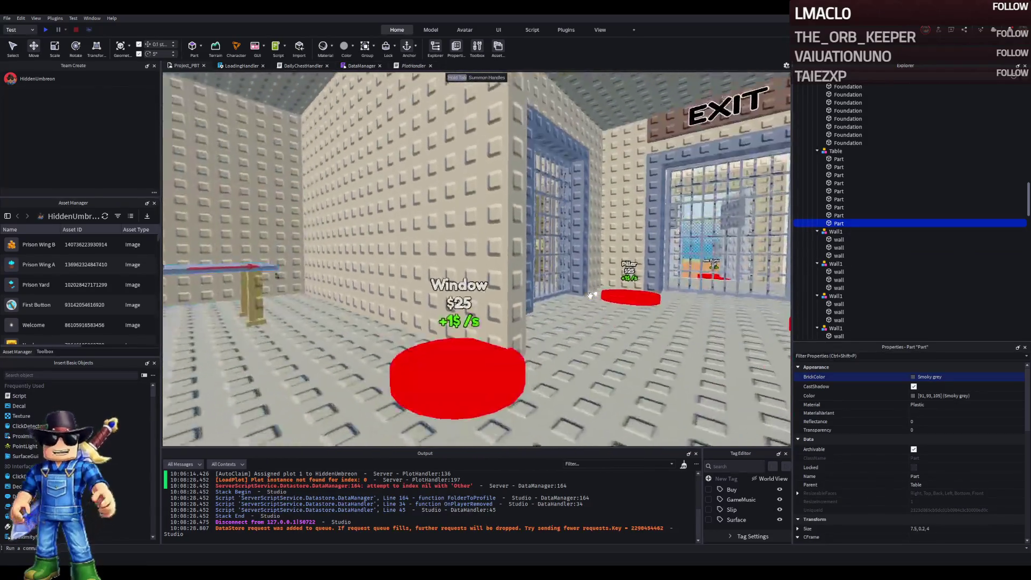
left_click(969, 395)
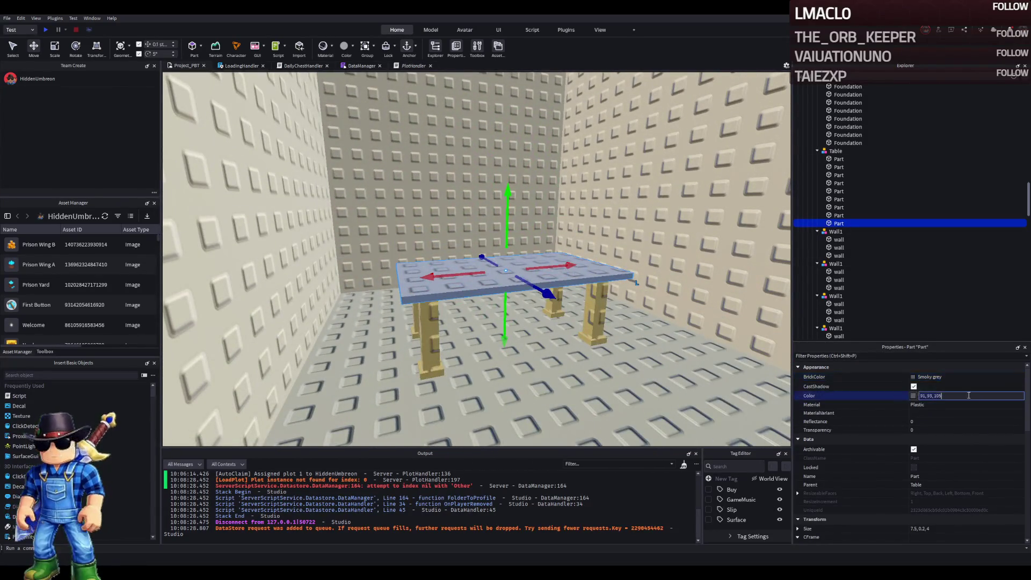
left_click(839, 159)
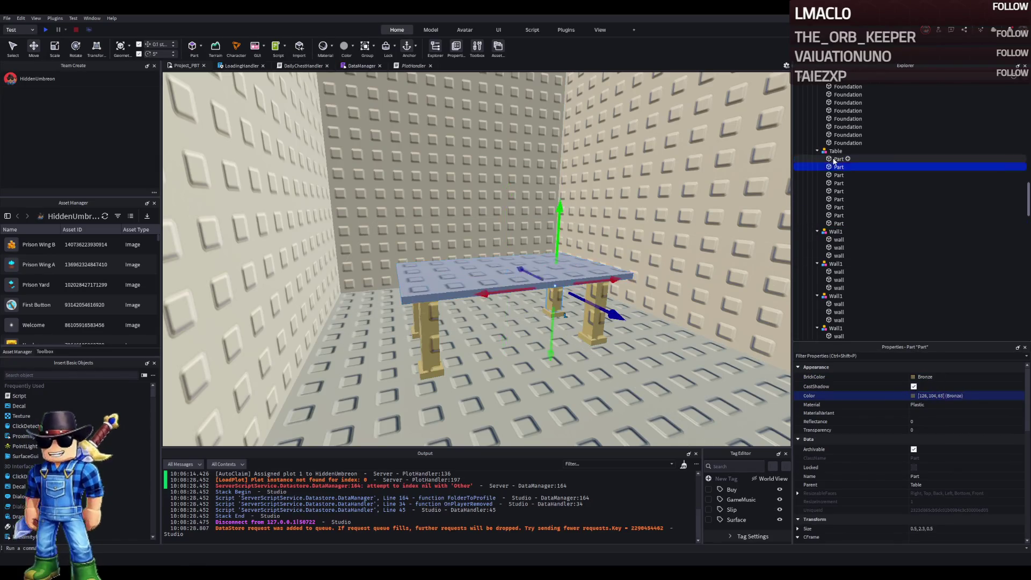
left_click(839, 223)
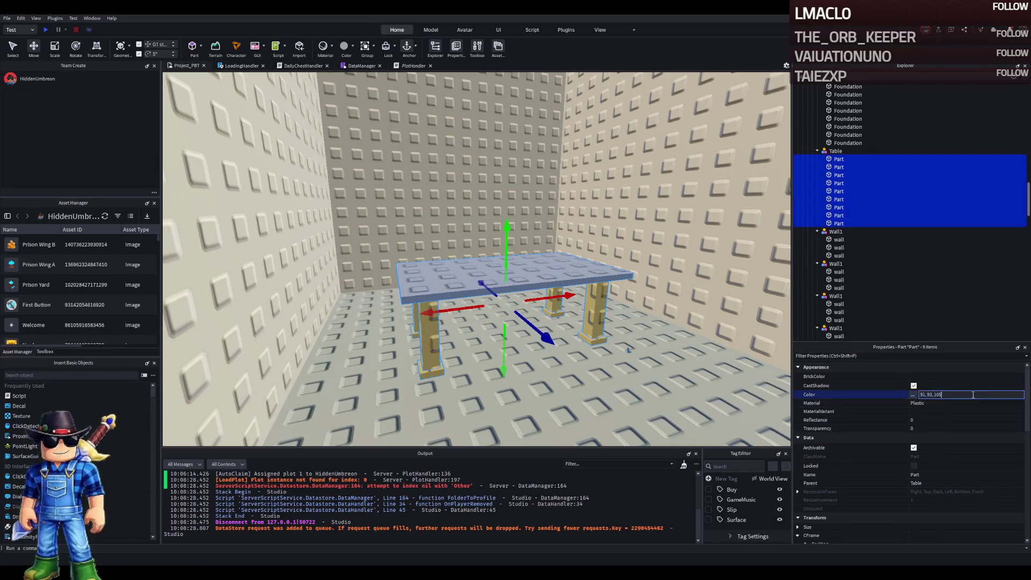
key("Return")
left_click(838, 223)
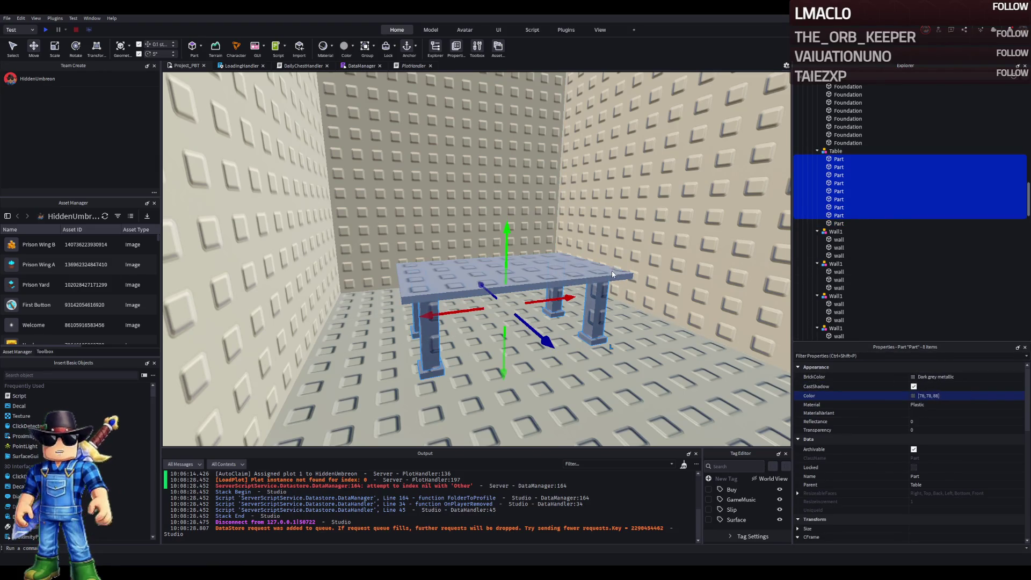
scroll("up", 3)
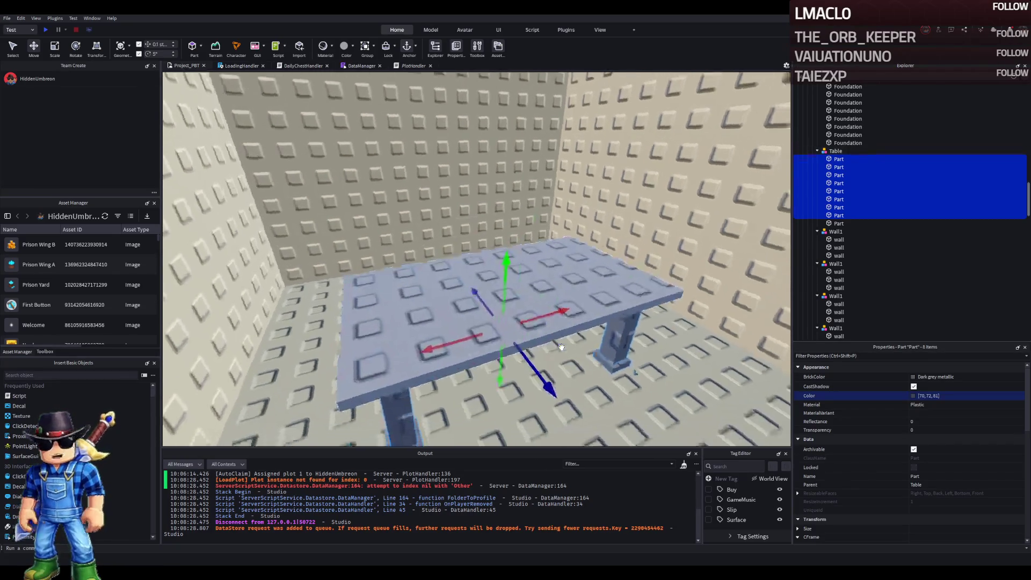
left_click(535, 330)
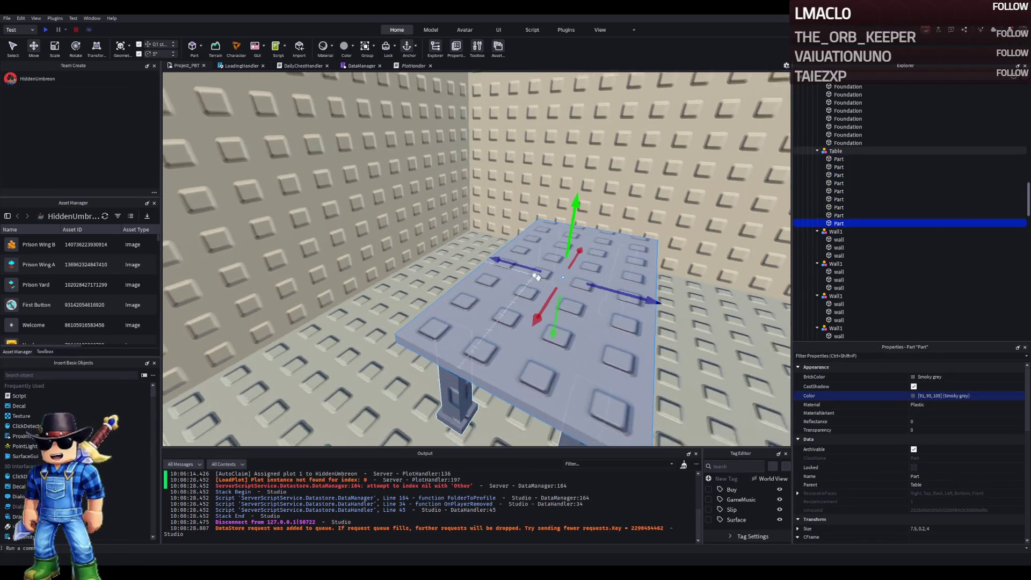
- Duplicate the tabletop and shrink the copy into a small 1 × 0.2 × 1 plate
key("ctrl+d")
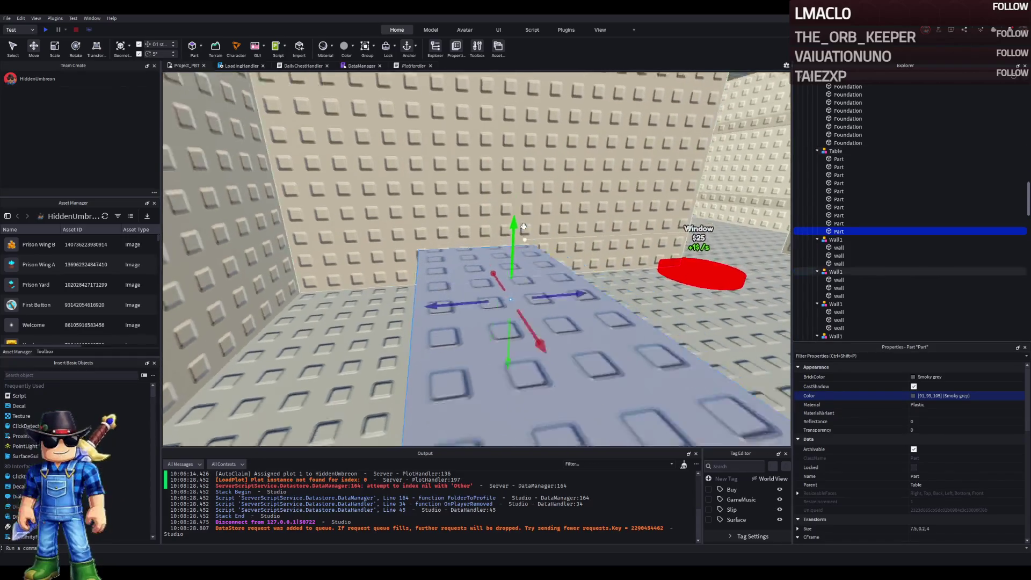
scroll("down", 3)
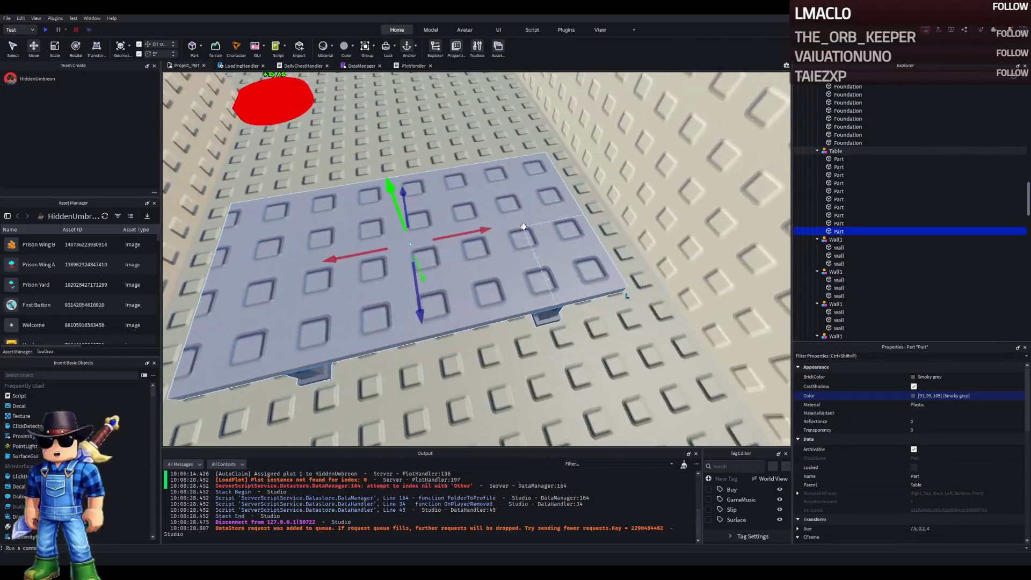
key("ctrl+3")
left_click_drag(417, 170, 419, 193)
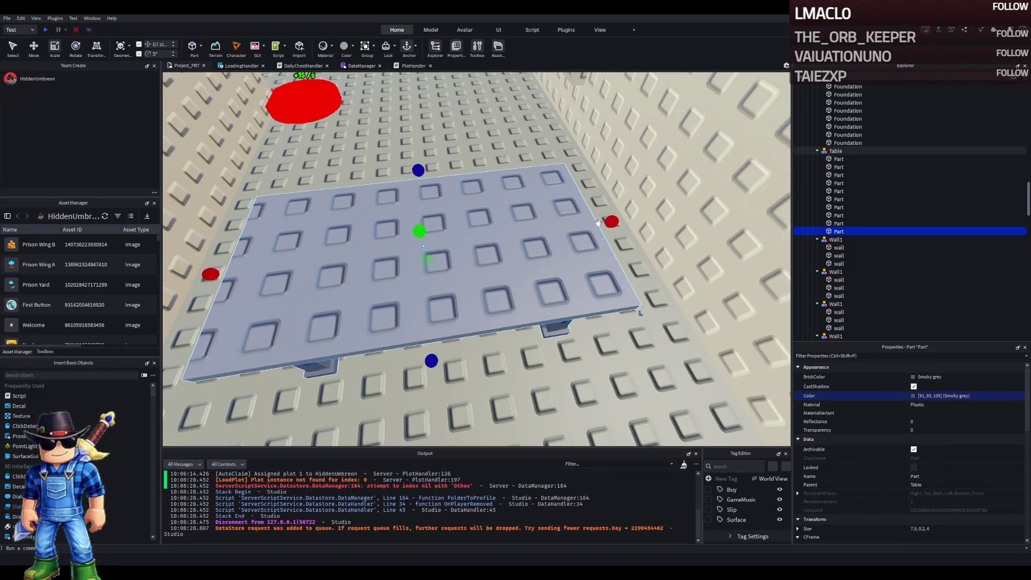
left_click_drag(613, 221, 606, 220)
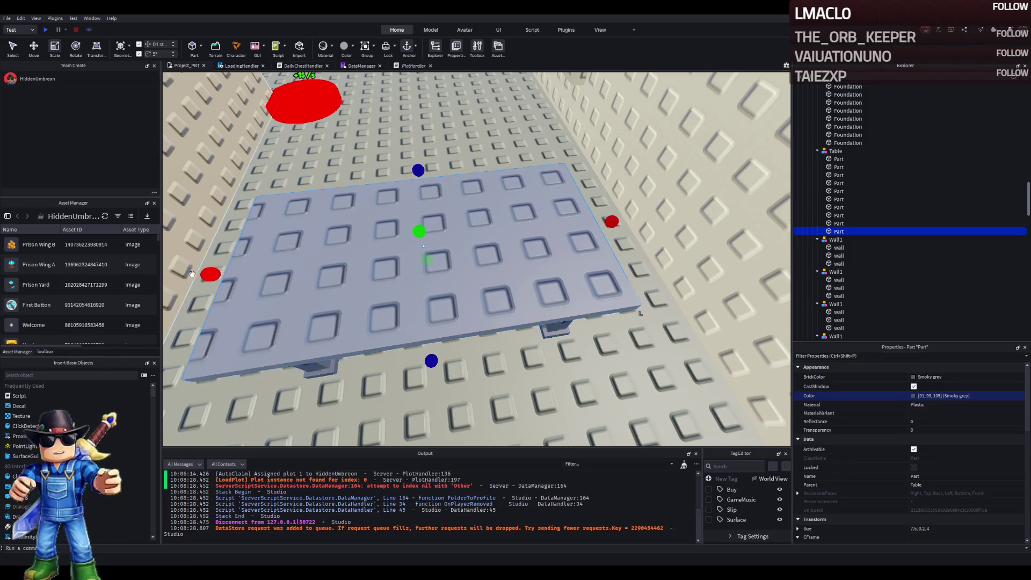
left_click_drag(211, 276, 212, 278)
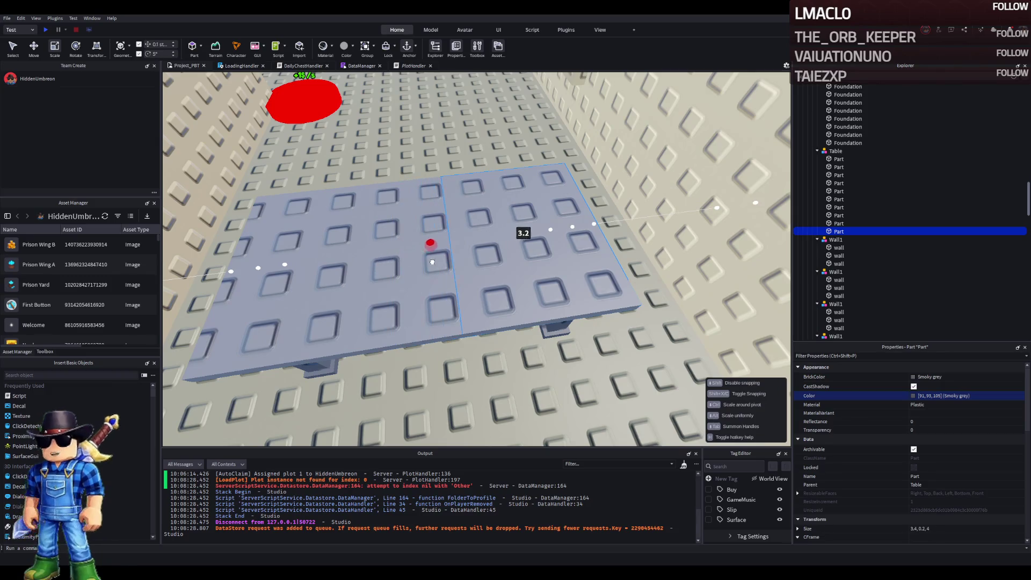
left_click_drag(440, 263, 440, 262)
left_click_drag(610, 221, 525, 230)
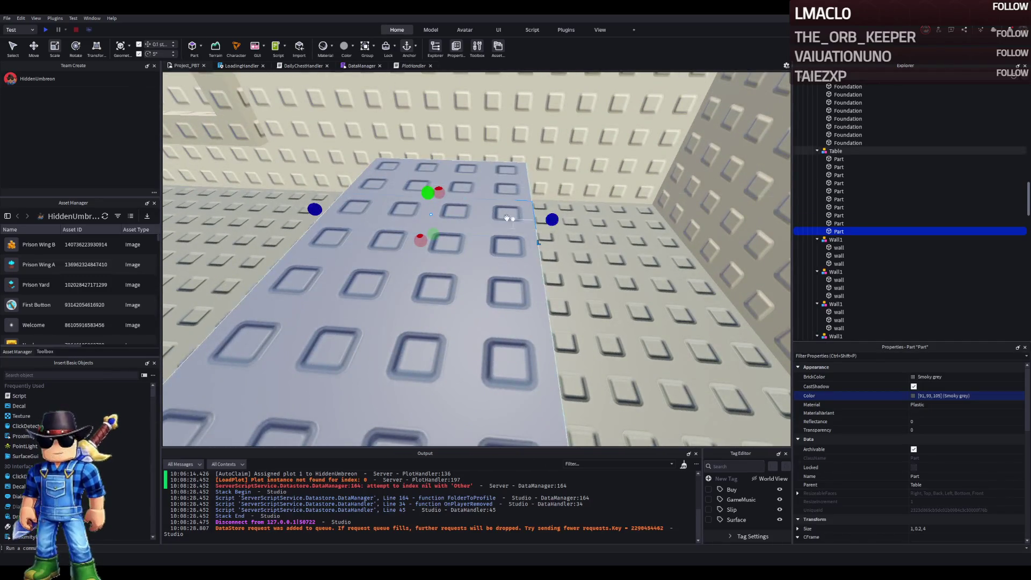
left_click_drag(315, 208, 363, 210)
left_click_drag(547, 219, 499, 183)
- Duplicate the small plate and slide the copy sideways along the X axis
key("ctrl+2")
key("s")
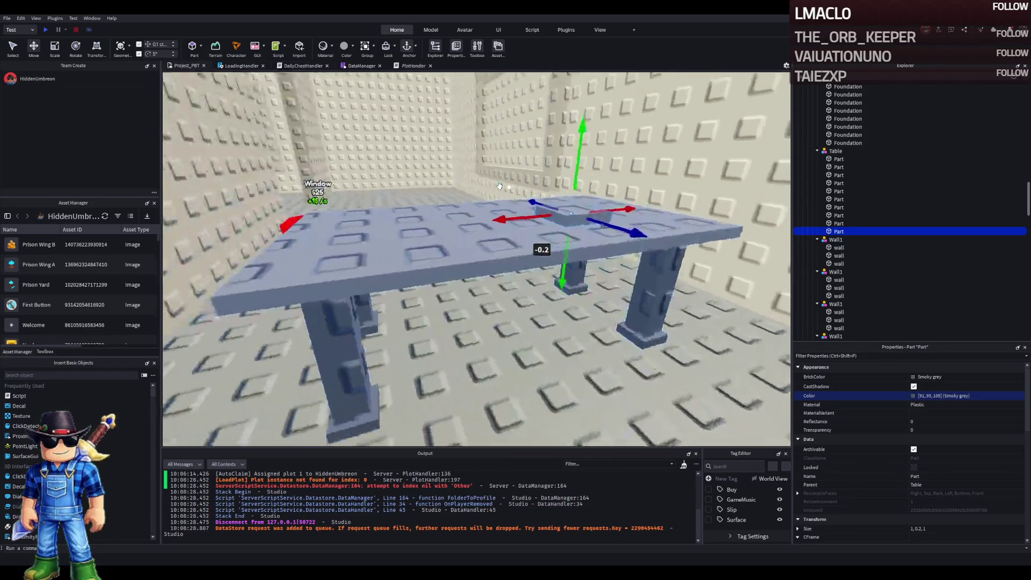
scroll("down", 3)
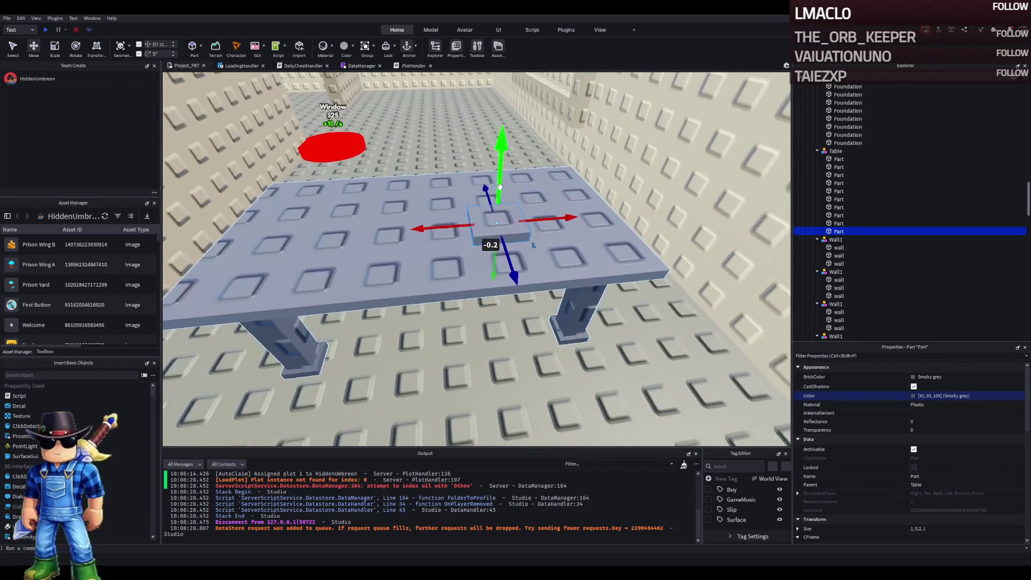
key("ctrl+d")
left_click_drag(423, 222, 473, 232)
- Nudge the copied plate further along the tabletop
scroll("up", 3)
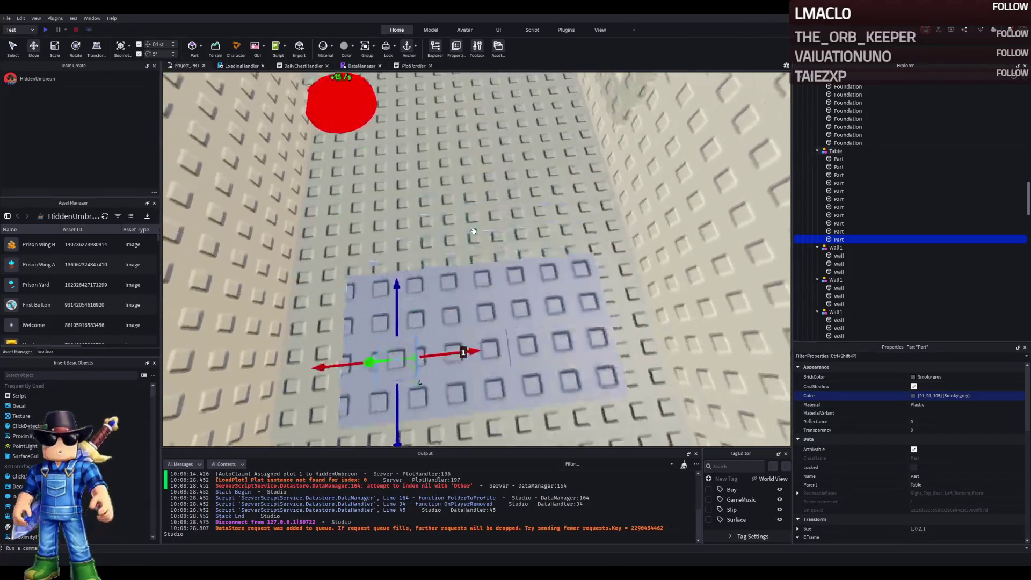
key("q")
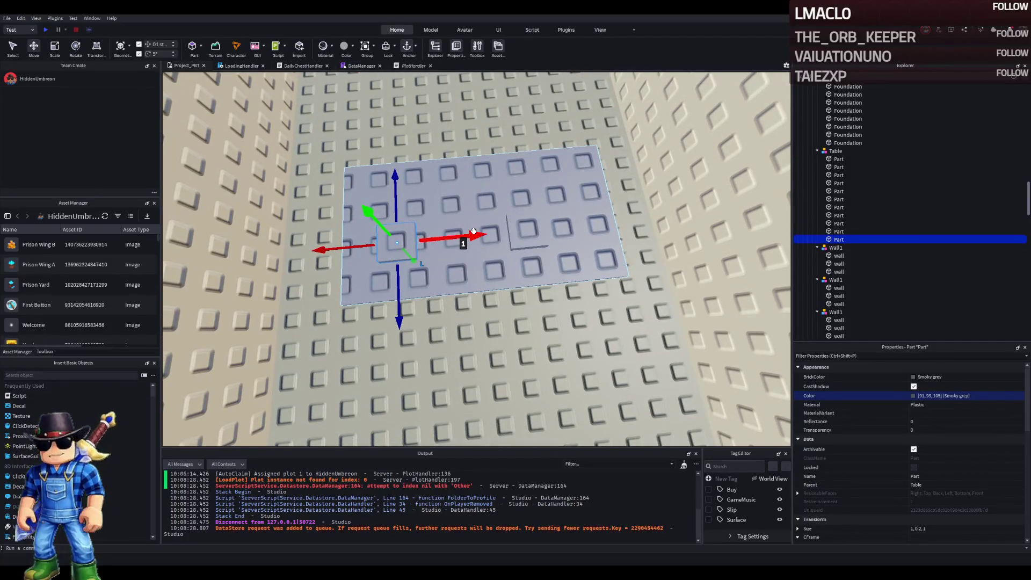
key("a")
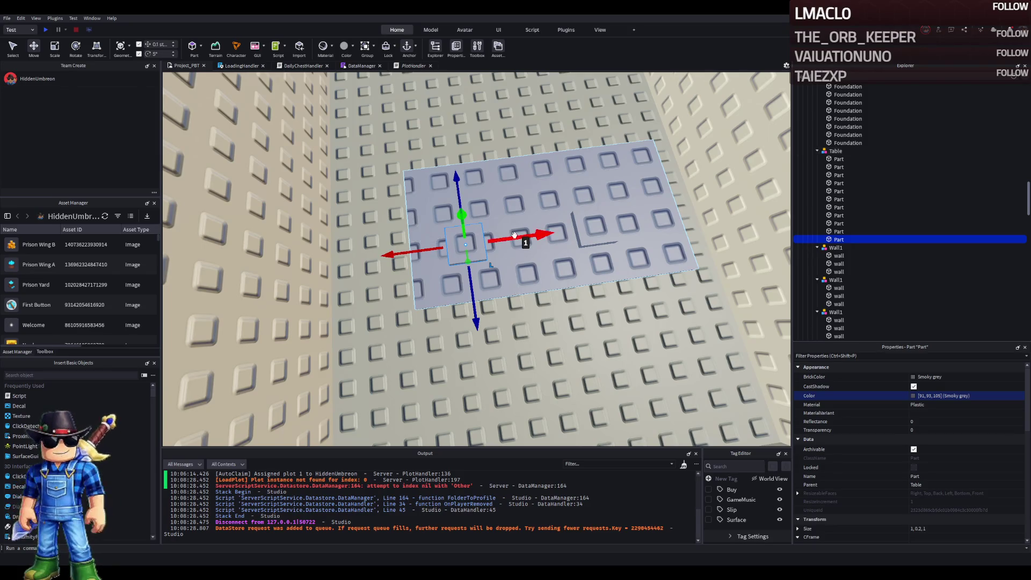
left_click_drag(515, 235, 590, 203)
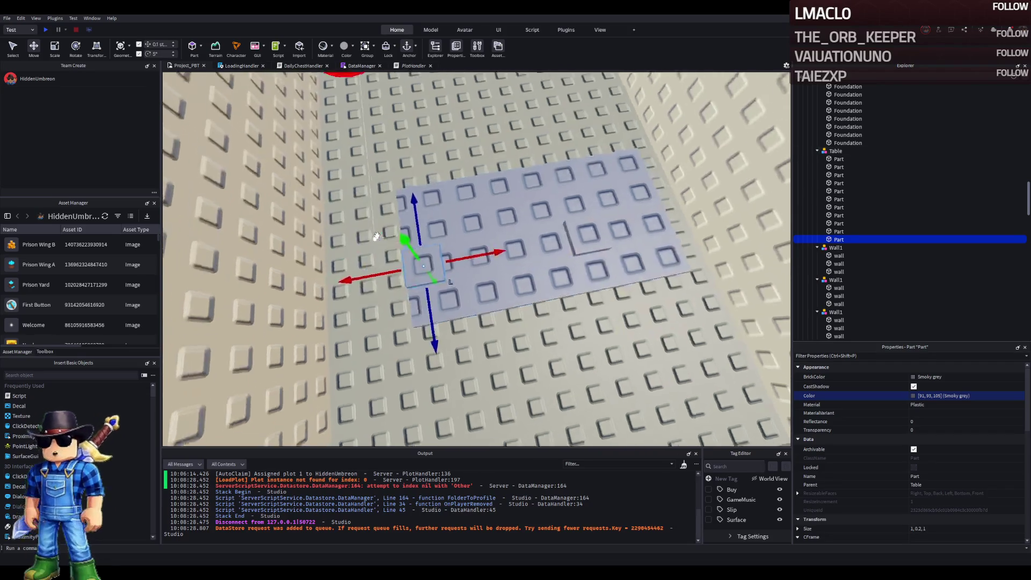
key("f")
left_click_drag(462, 315, 559, 283)
- Stretch the tabletop wider and enter its size numerically
left_click(537, 322)
key("ctrl+3")
left_click_drag(350, 324, 341, 326)
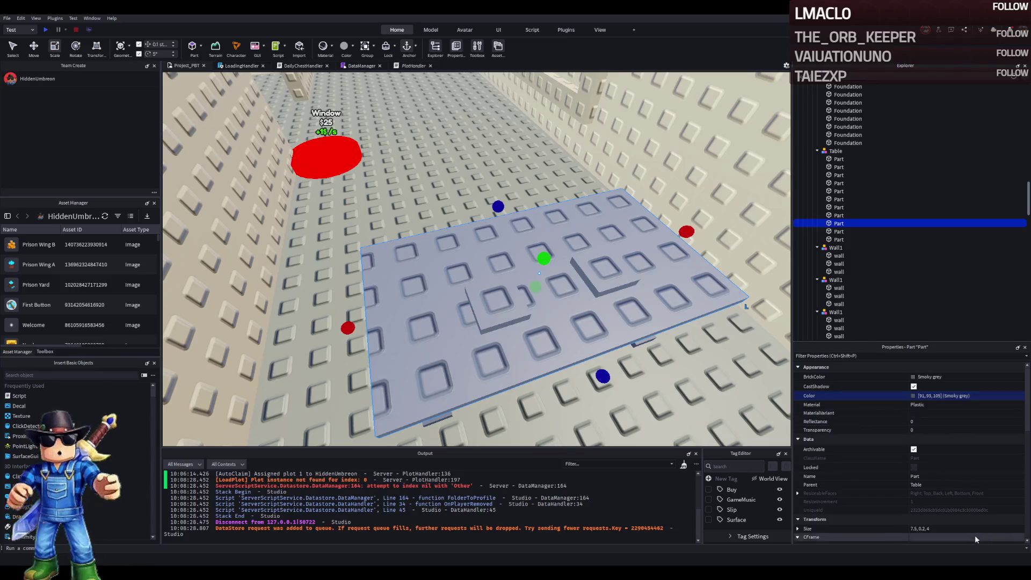
left_click(916, 529)
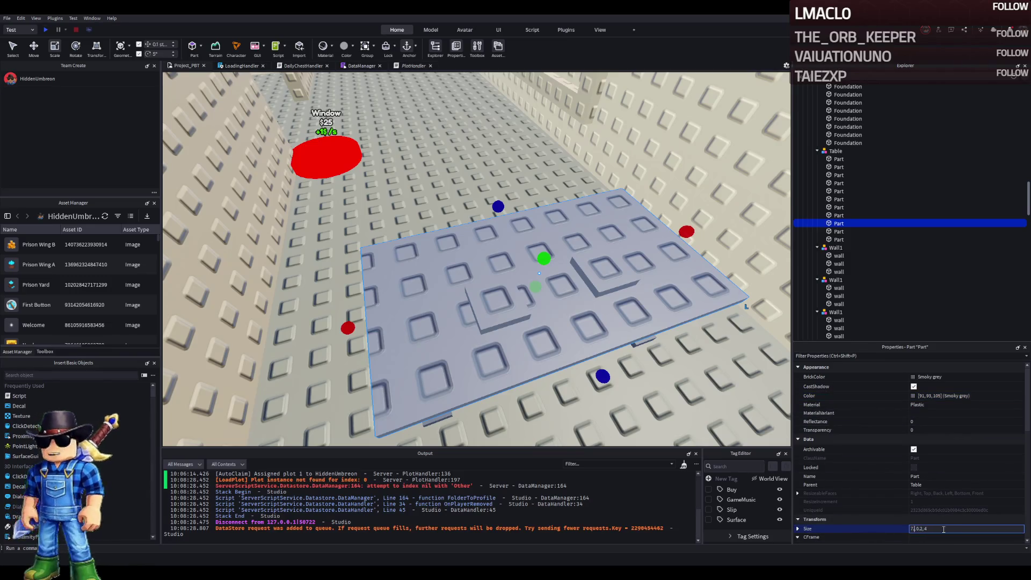
key("ctrl+z")
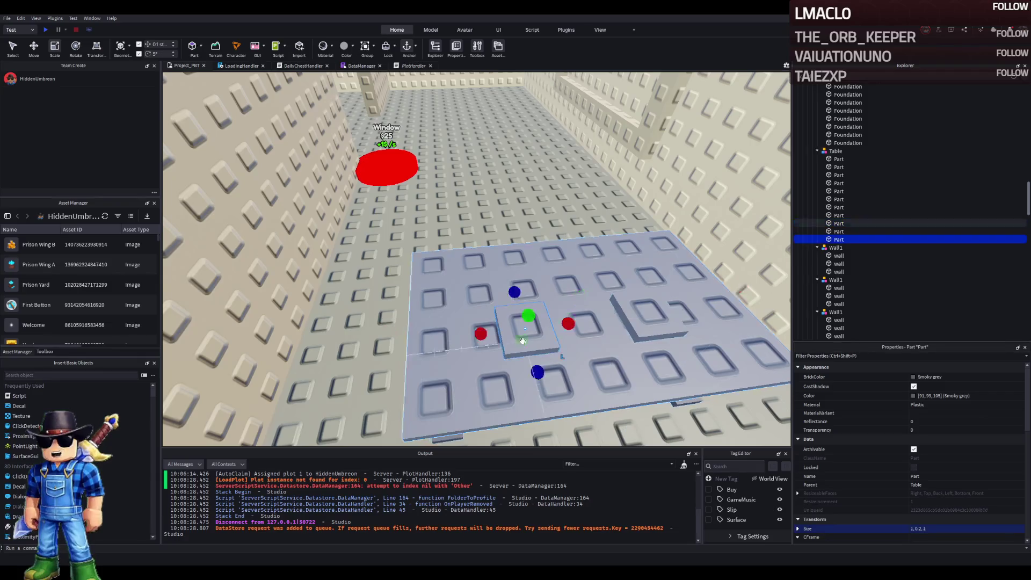
scroll("down", 3)
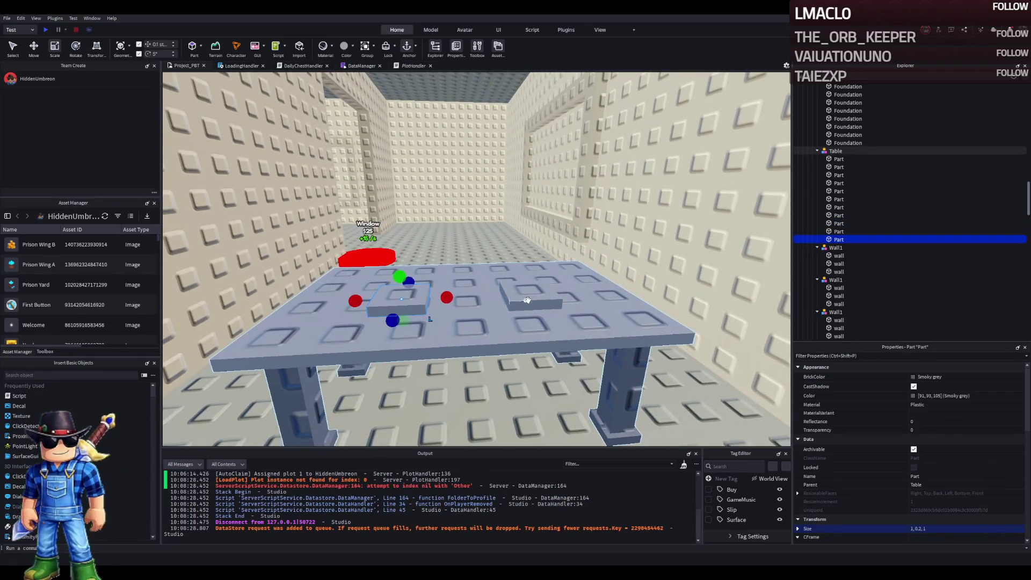
- Set both small plates' colour to Black
left_click(530, 297)
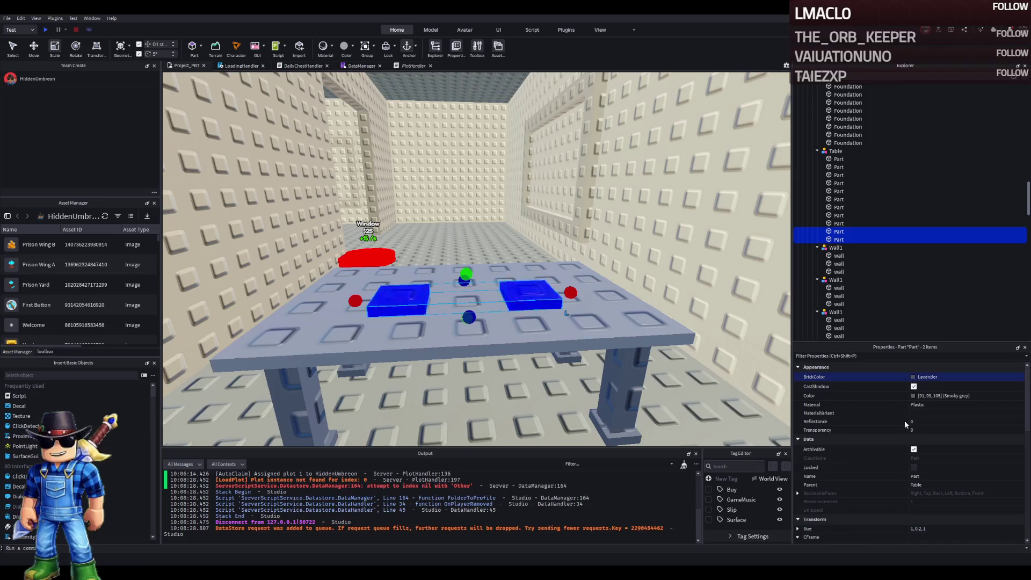
key("ctrl+y")
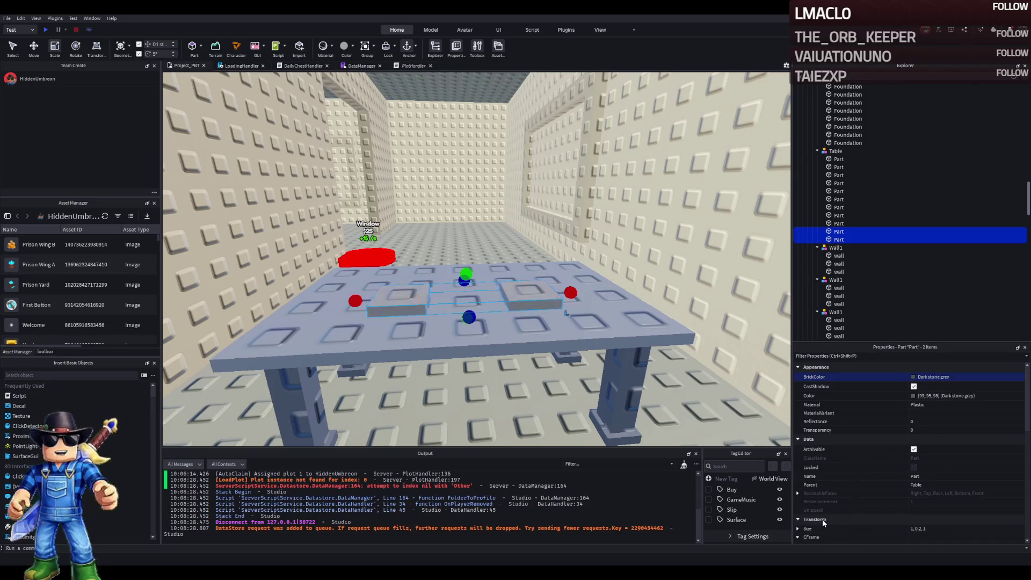
left_click(913, 396)
key("ctrl+z")
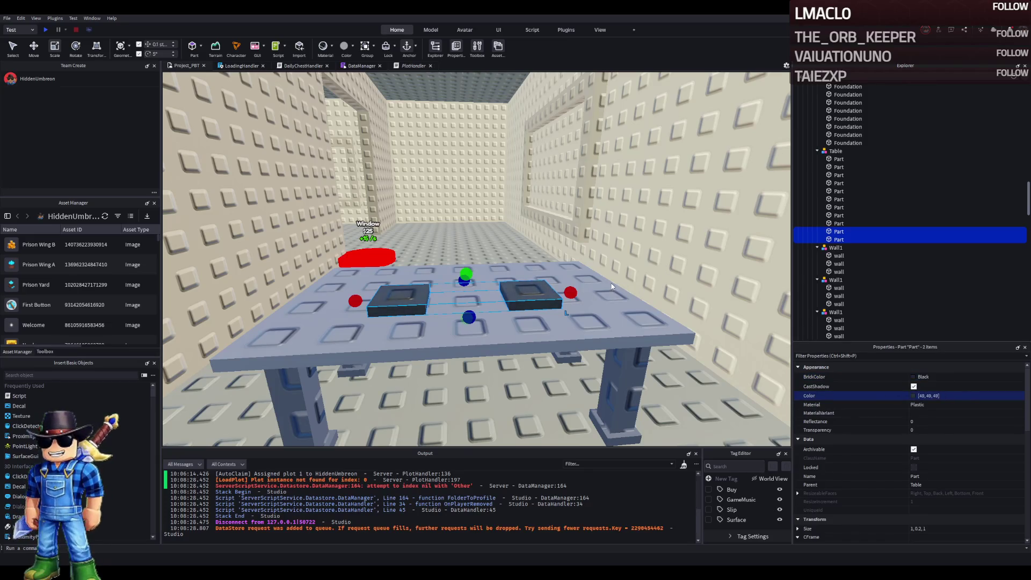
scroll("up", 3)
- Resize a part on the left plate into an upright 1 × 0.5 × 0.5 block
left_click(527, 291)
left_click_drag(438, 279, 412, 284)
left_click(953, 529)
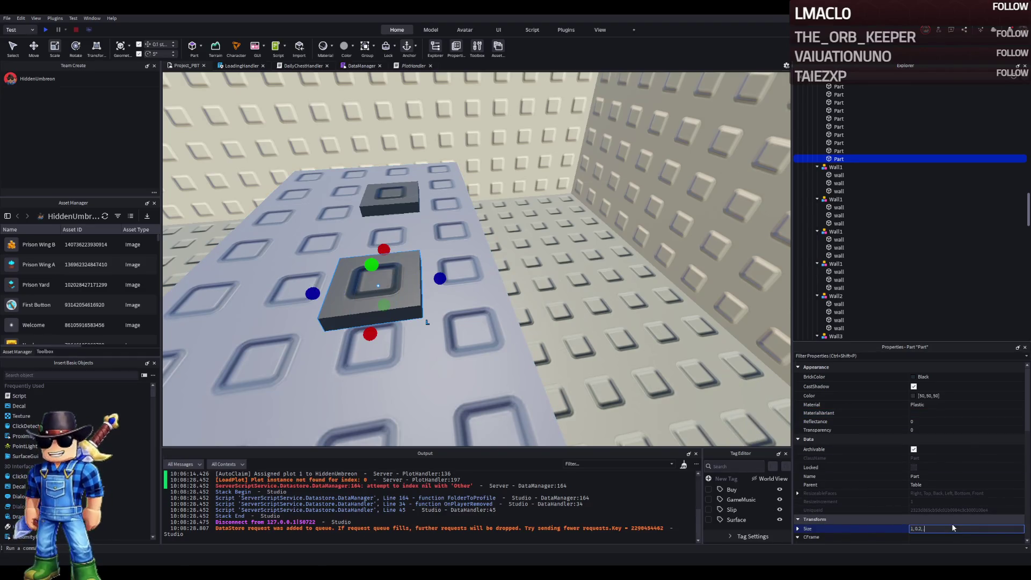
key("ctrl+2")
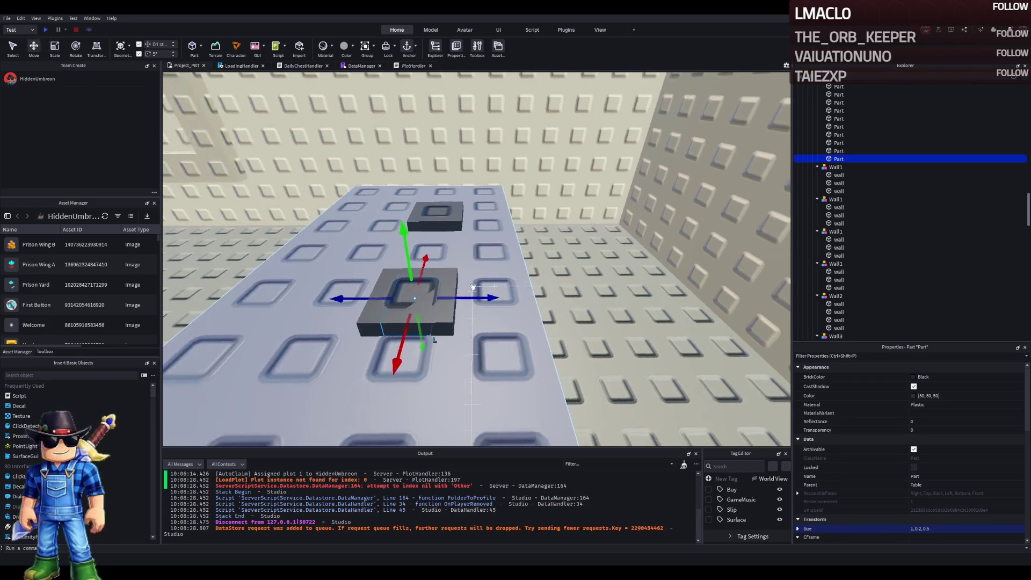
left_click_drag(405, 266, 435, 250)
key("ctrl+3")
scroll("up", 3)
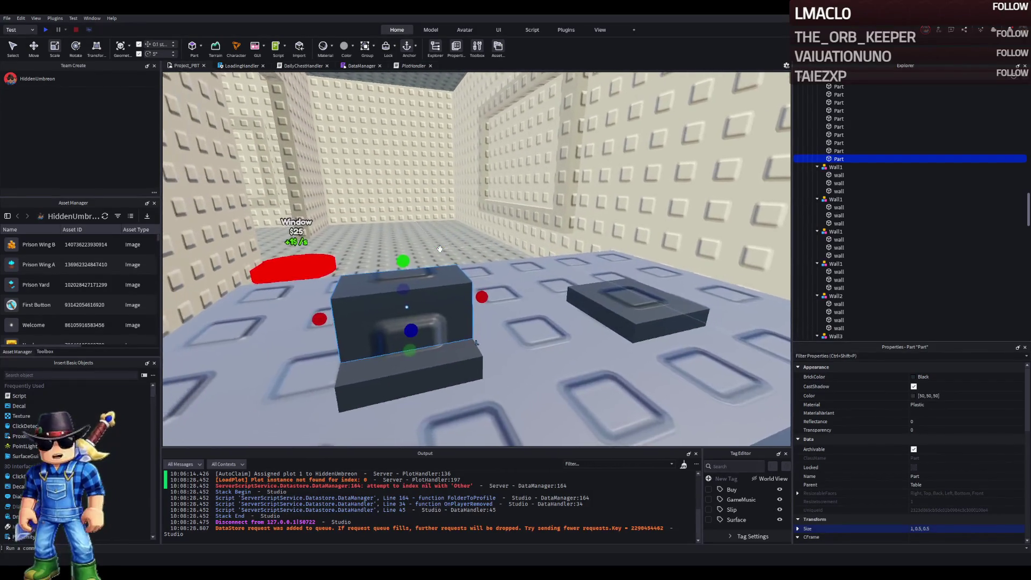
- Thin the block into a post and duplicate it to form posts and a crossbar arch
left_click_drag(489, 289, 496, 292)
key("ctrl+d")
key("ctrl+2")
key("ctrl+d")
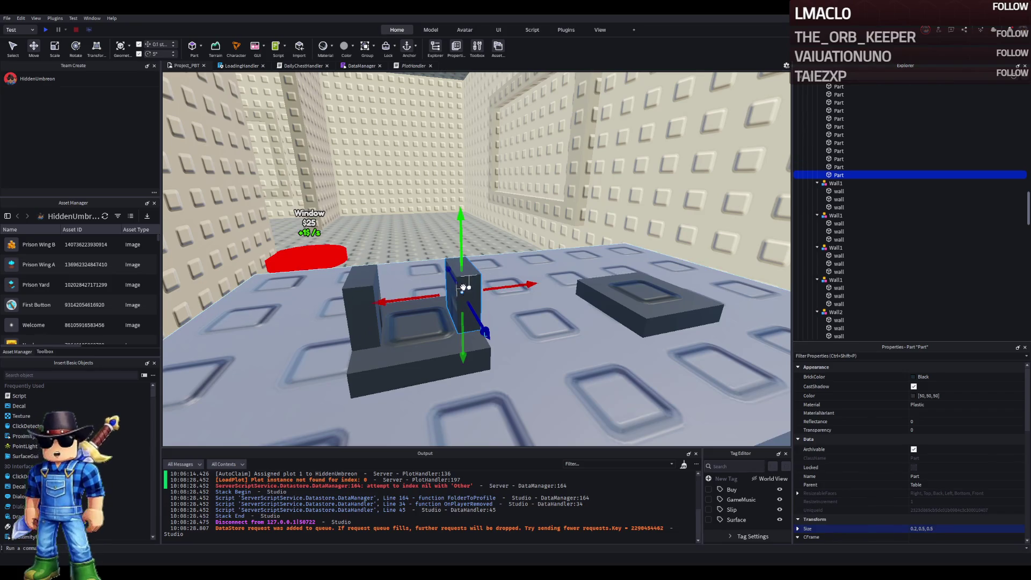
key("ctrl+4")
key("ctrl+2")
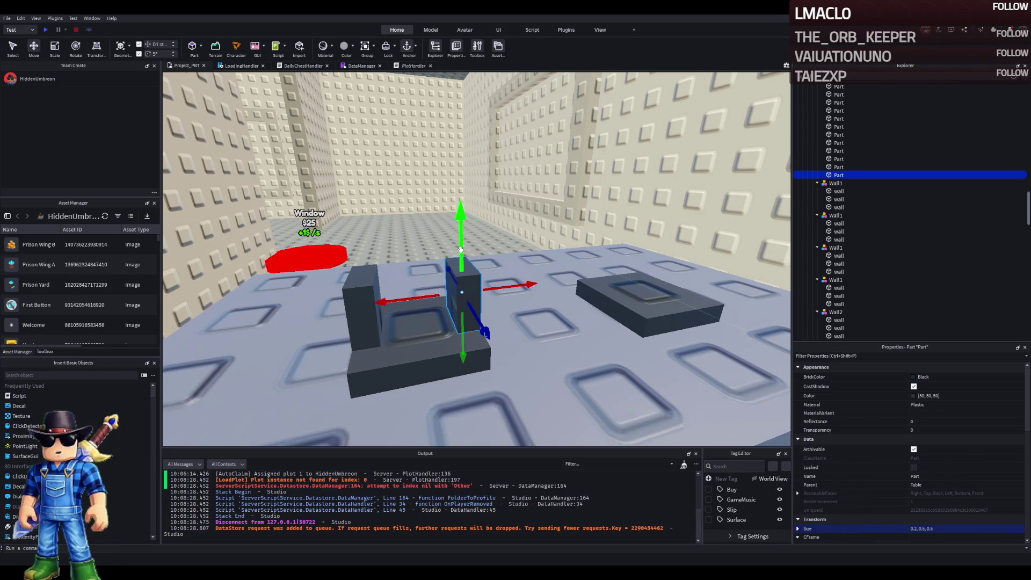
left_click_drag(461, 252, 325, 271)
- Copy the arch pieces and move the copy onto the other plate
left_click(265, 310)
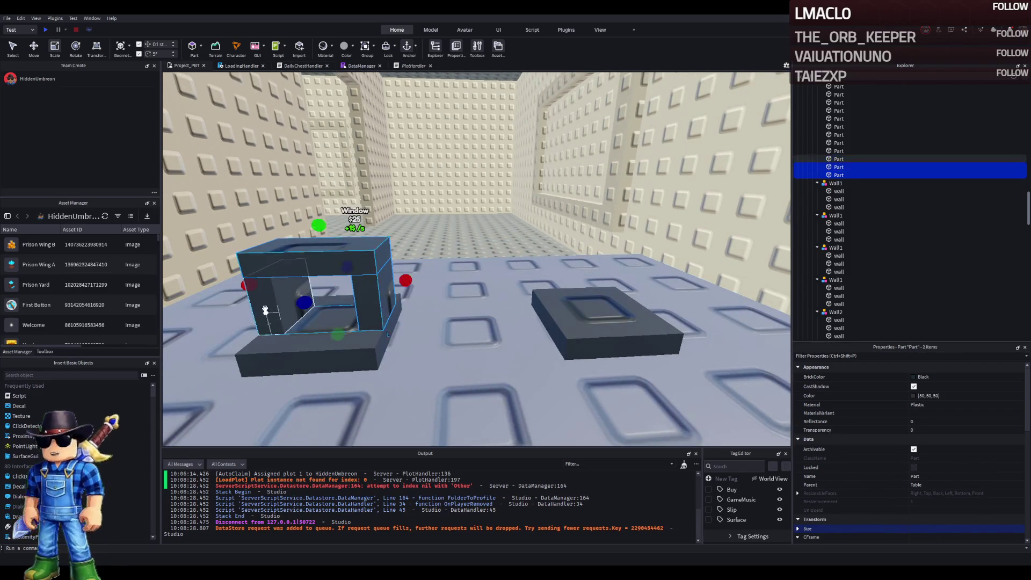
key("ctrl+2")
key("ctrl+d")
left_click_drag(381, 282, 507, 346)
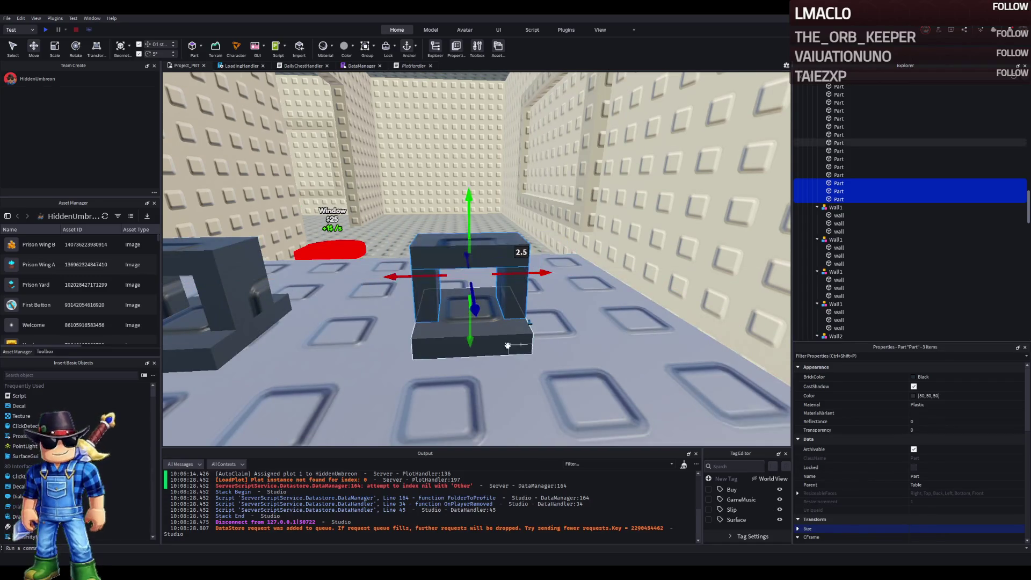
- Group the arch's two posts and base slab into a Model with Ctrl+G
left_click(506, 346)
key("a")
left_click(488, 292)
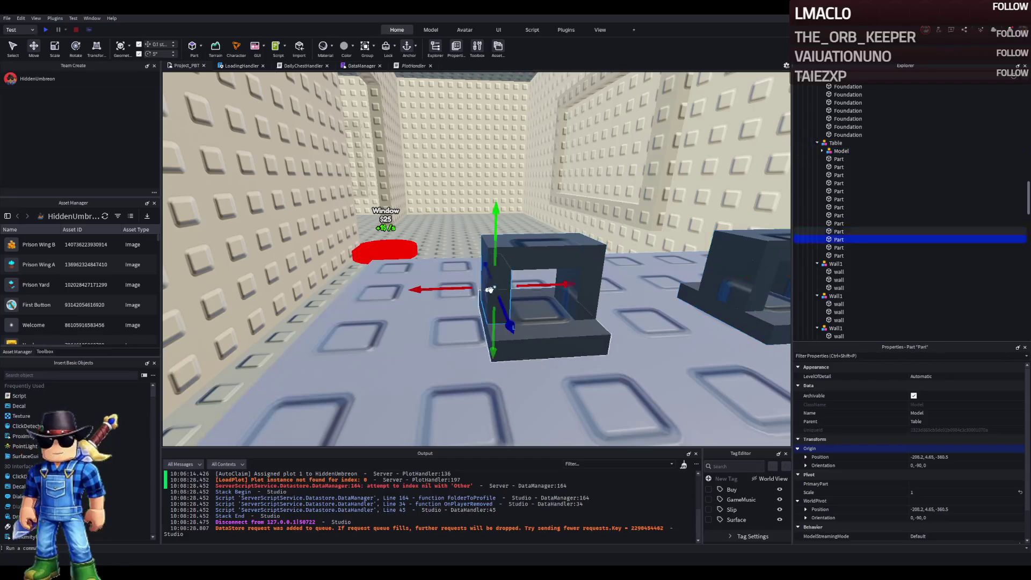
left_click(586, 308)
left_click(536, 330)
key("ctrl+g")
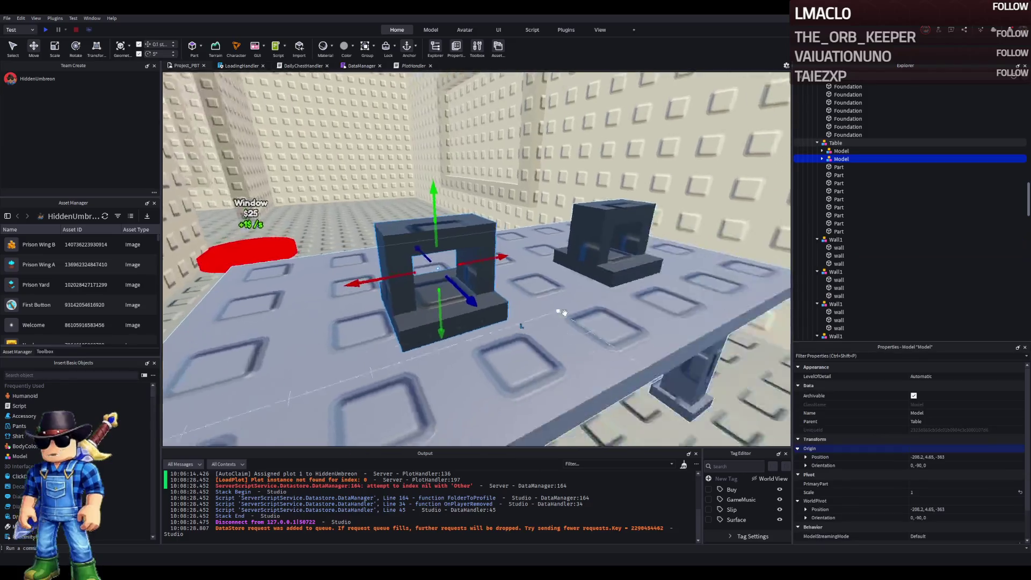
left_click(571, 285)
key("f")
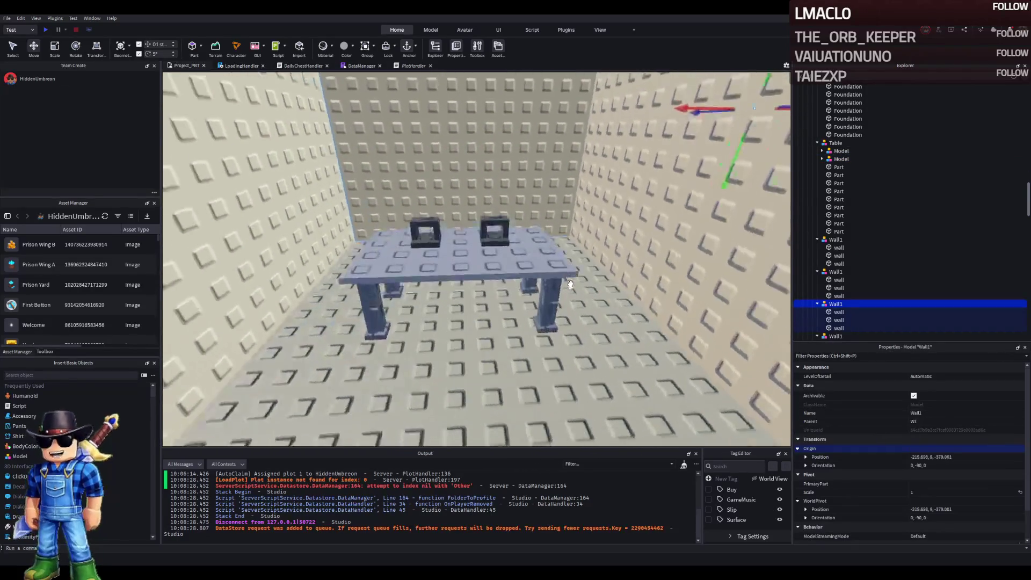
key("s")
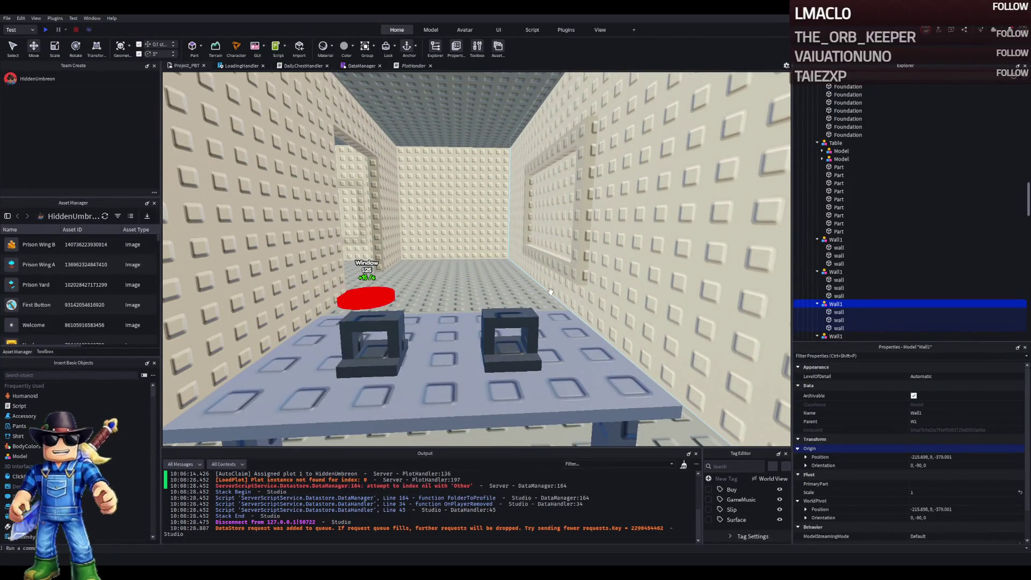
key("w")
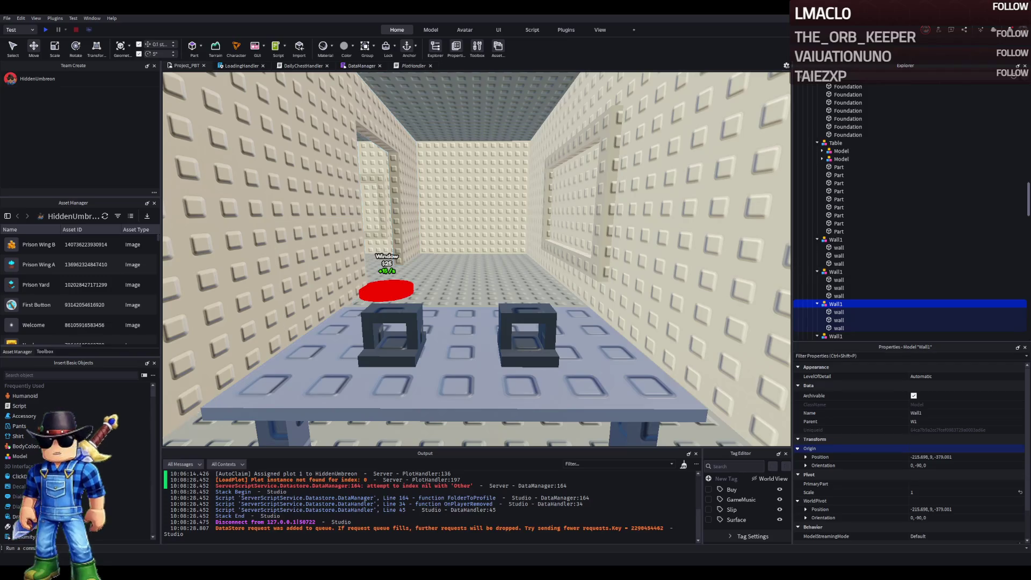
key("s")
- Duplicate the yellow chair from the jail cell and place the copy beside the table
key("w")
left_click(431, 279)
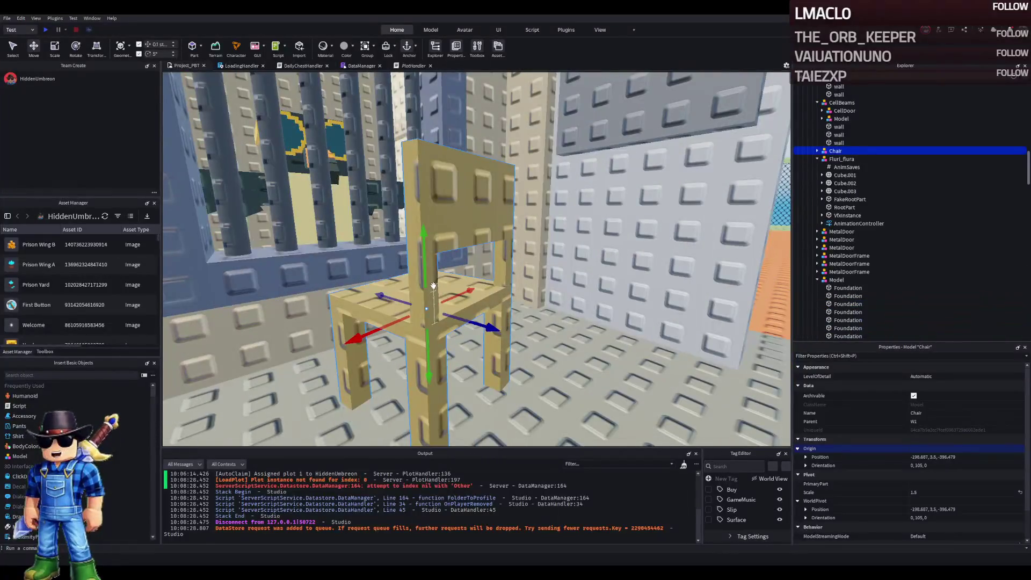
key("f")
key("ctrl+d")
left_click_drag(552, 232, 480, 248)
scroll("down", 3)
scroll("up", 3)
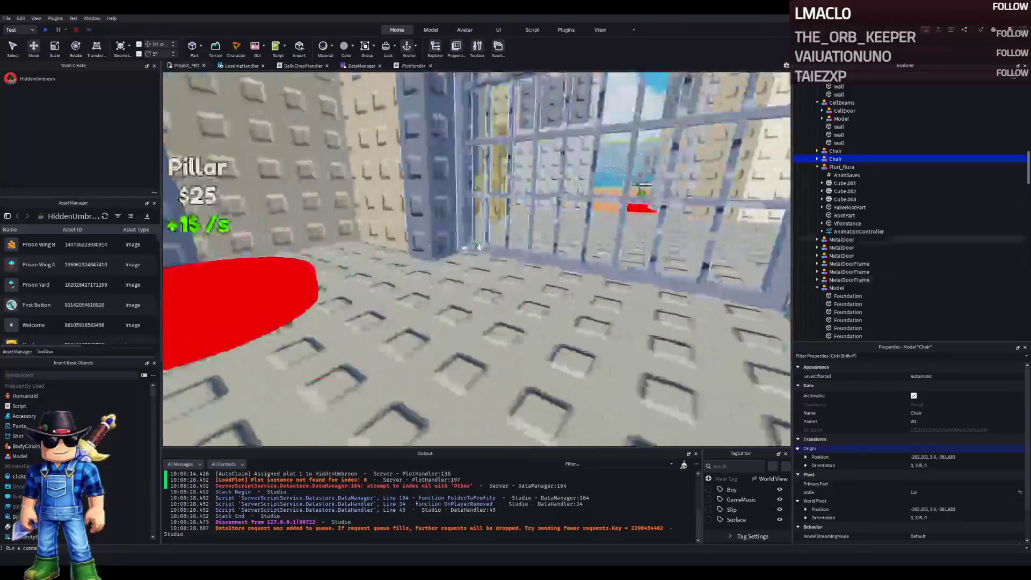
scroll("up", 3)
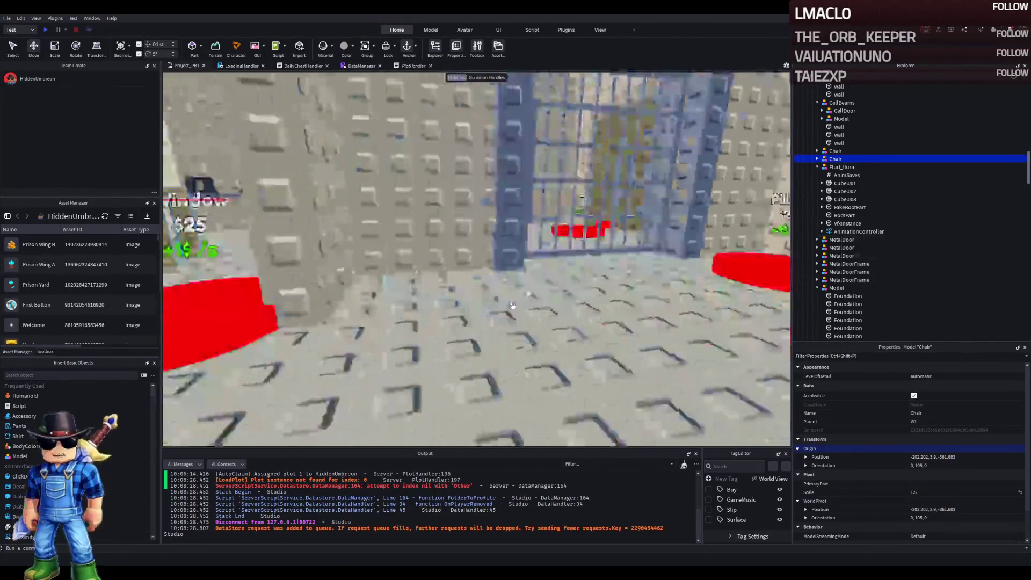
scroll("down", 3)
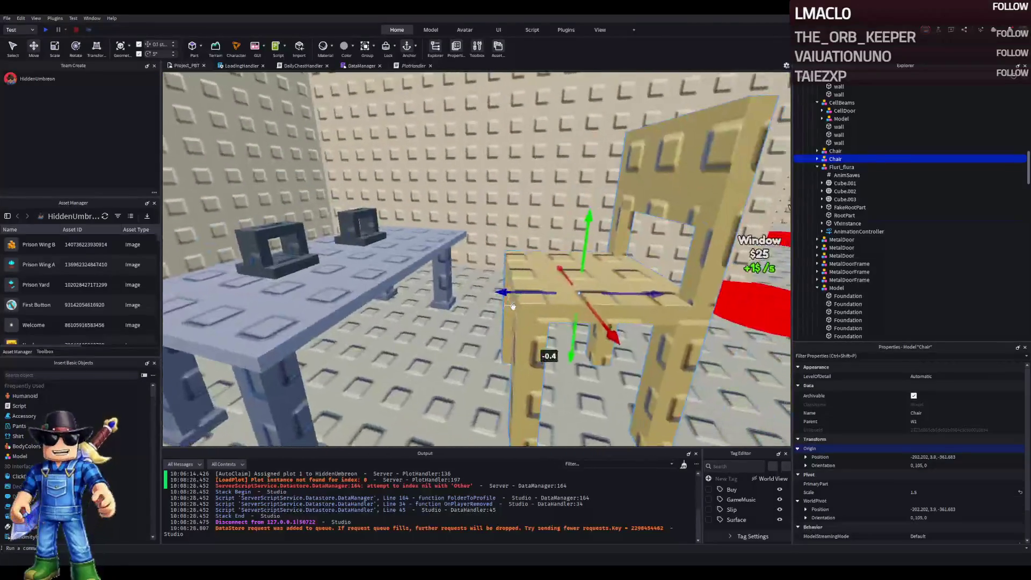
- Select the table and centre the view on it
left_click(349, 286)
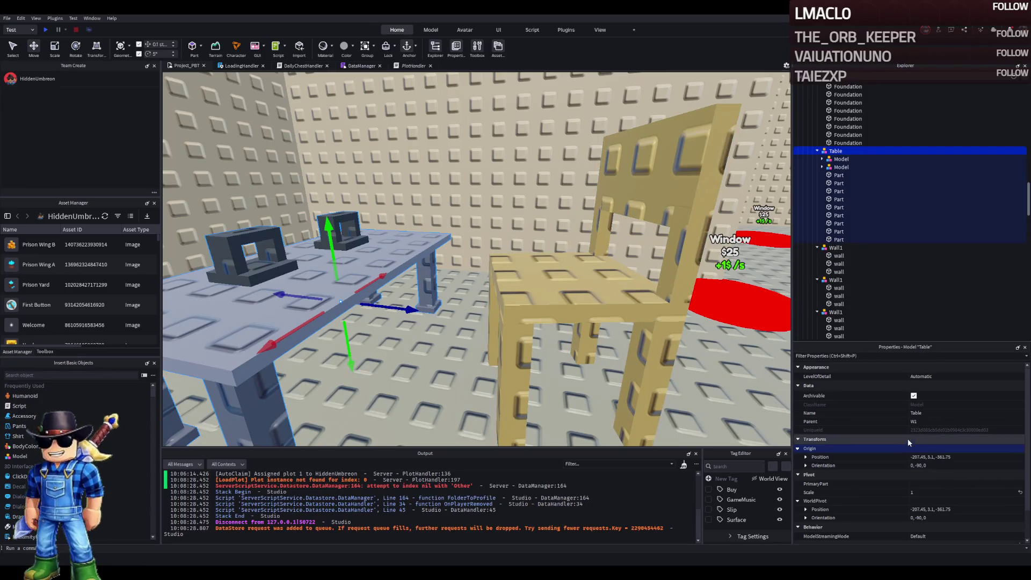
scroll("up", 3)
scroll("down", 3)
scroll("up", 3)
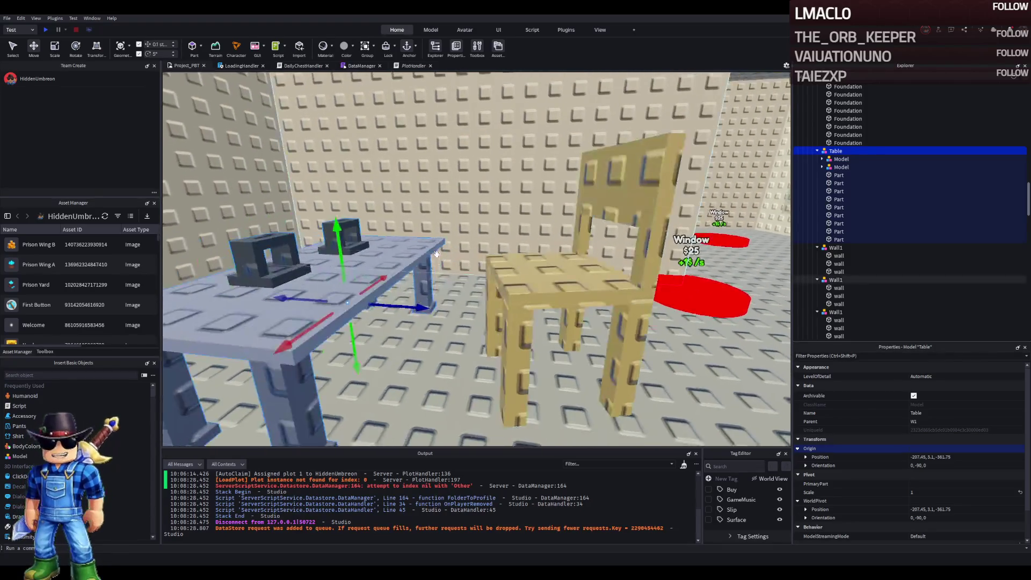
key("f")
scroll("down", 3)
- Widen the tabletop to 8 studs and adjust its depth
left_click(483, 376)
key("f")
key("ctrl+3")
left_click_drag(627, 275, 643, 273)
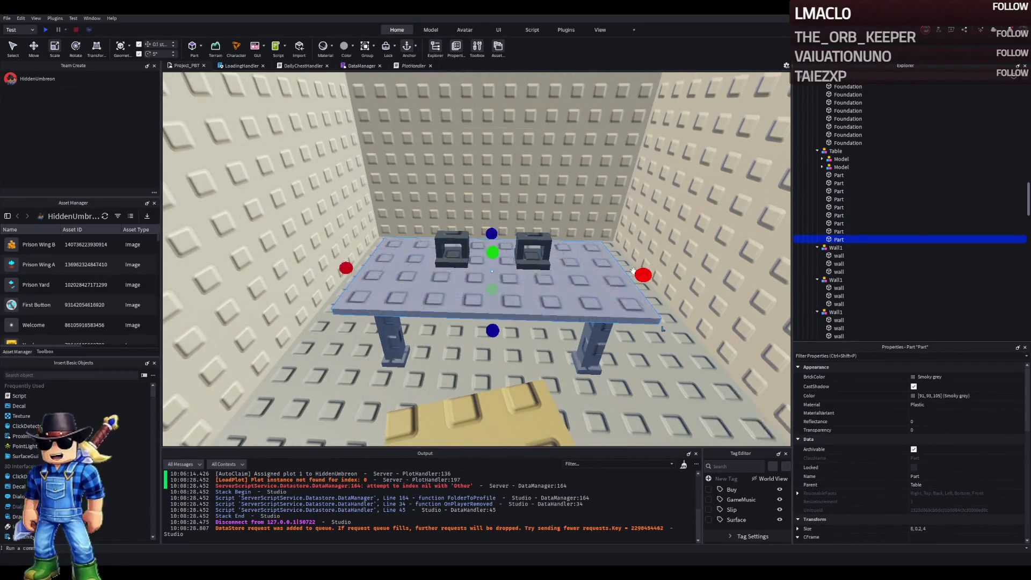
left_click_drag(559, 235, 579, 235)
- Shift the two blocks along the table
left_click(502, 249)
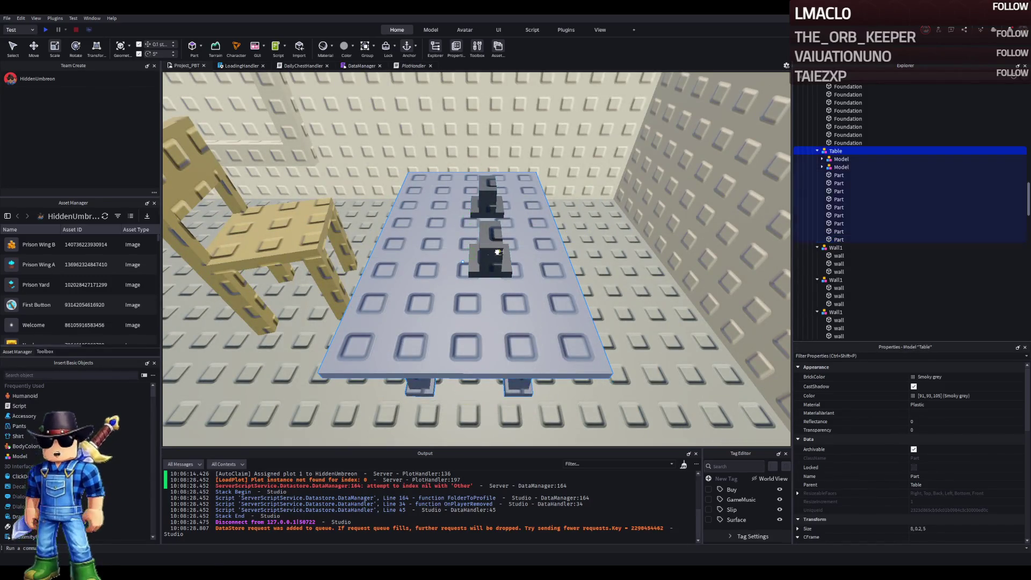
left_click(841, 160)
key("ctrl+2")
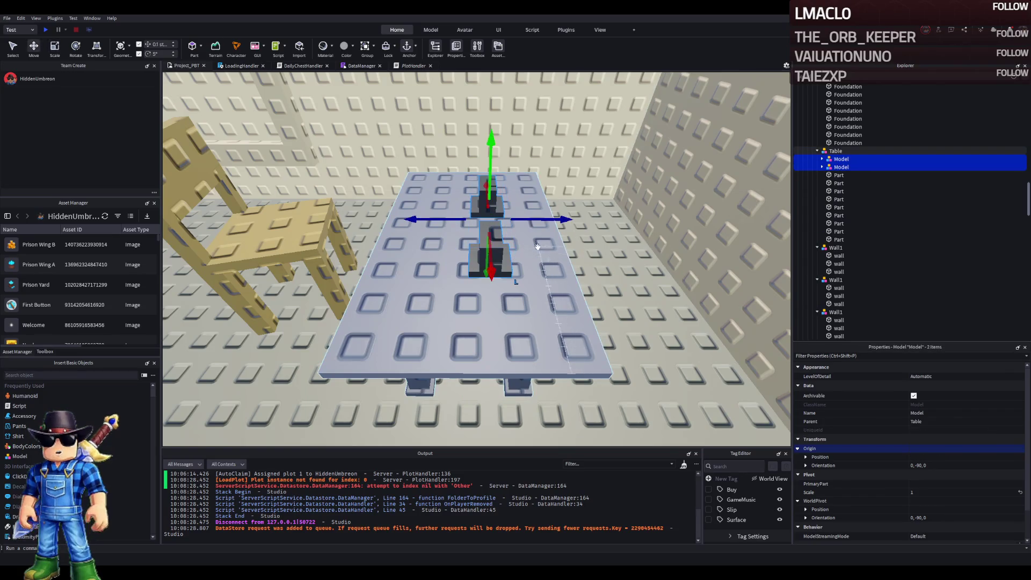
left_click_drag(551, 220, 565, 223)
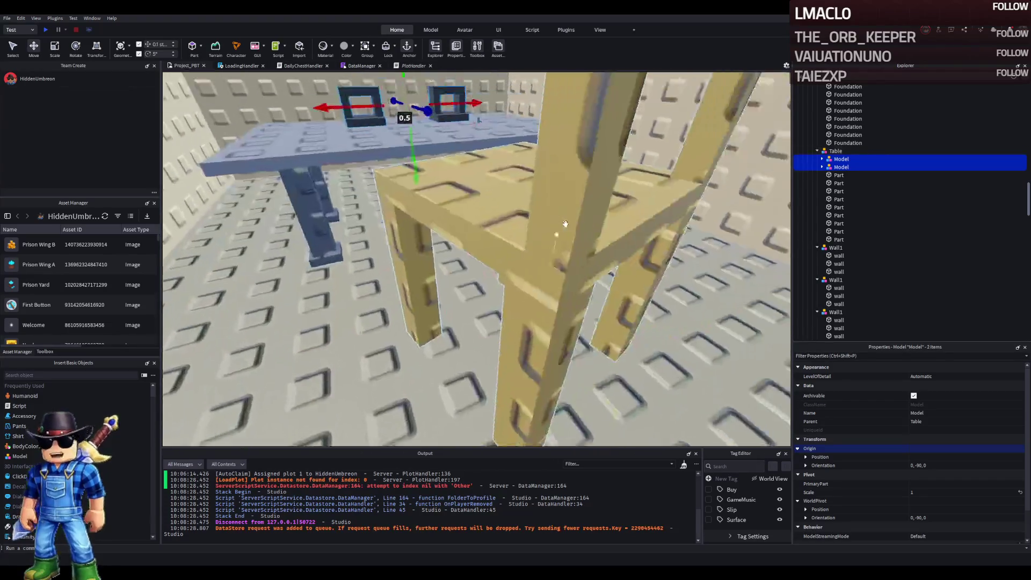
- Stretch the table legs upward to make them longer
left_click(293, 329)
key("ctrl+3")
left_click_drag(346, 167, 303, 187)
left_click(295, 260)
left_click(452, 240)
left_click_drag(453, 212, 499, 202)
left_click(502, 258)
- Raise the tabletop and both blocks to sit on the longer legs
left_click(478, 196)
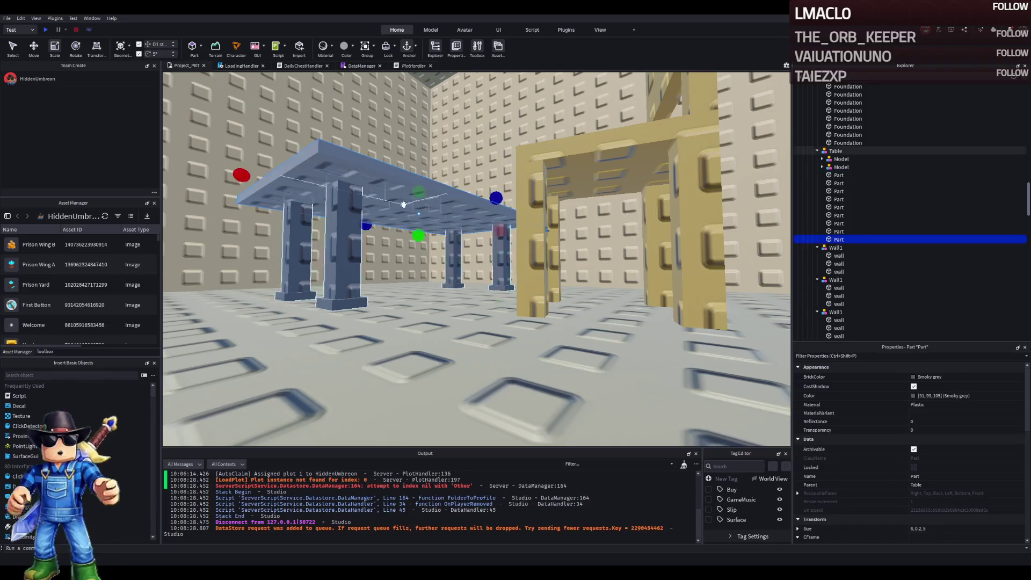
left_click(841, 167)
left_click(841, 159)
key("f")
key("ctrl+2")
left_click_drag(546, 236, 547, 234)
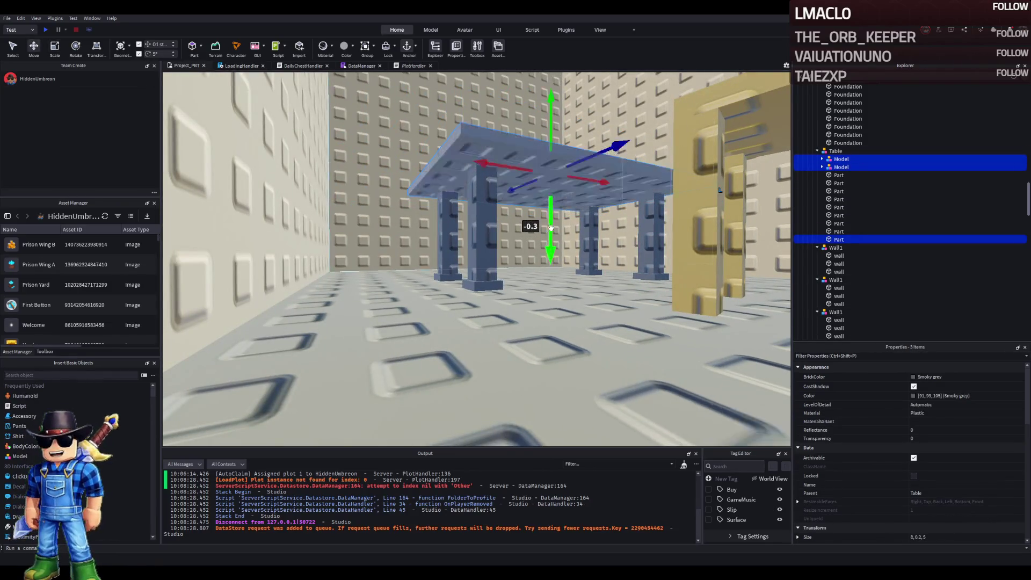
scroll("up", 3)
scroll("down", 3)
left_click_drag(712, 188, 713, 186)
scroll("down", 3)
scroll("up", 3)
left_click(574, 240)
left_click(931, 492)
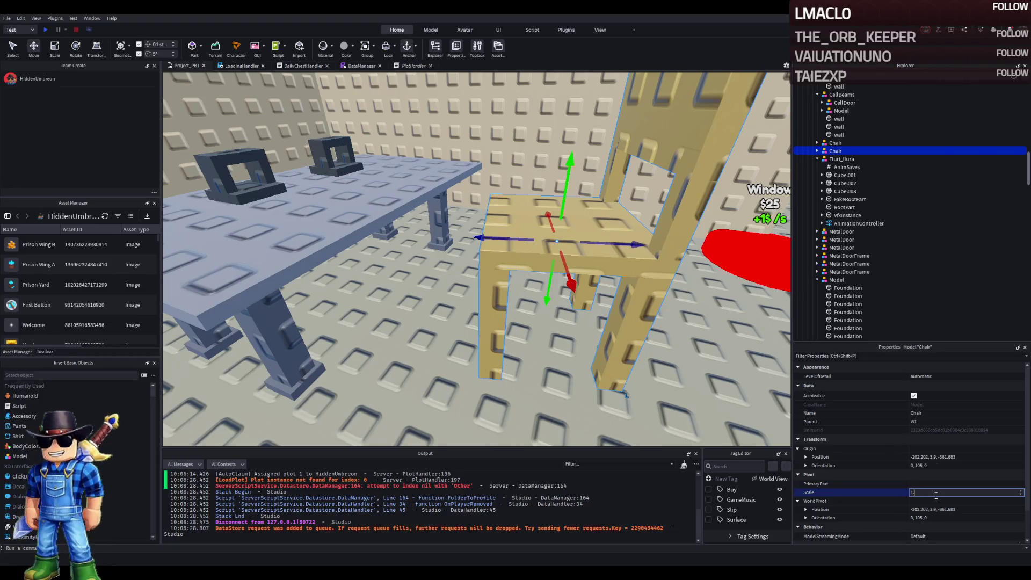
- Set the chair's scale to 1.35 and turn it to face straight
type("5")
key("Return")
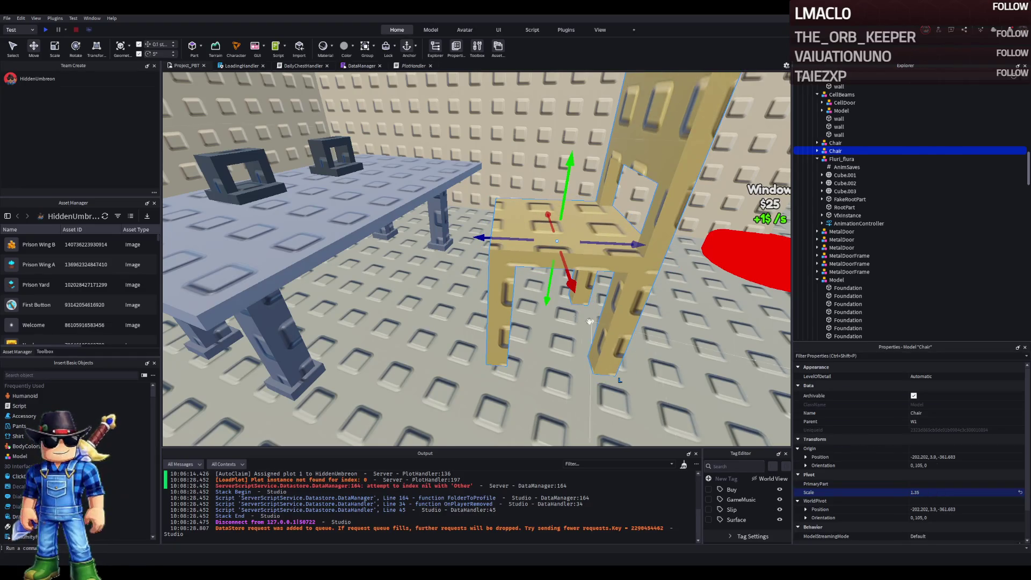
scroll("up", 3)
left_click_drag(563, 314, 520, 296)
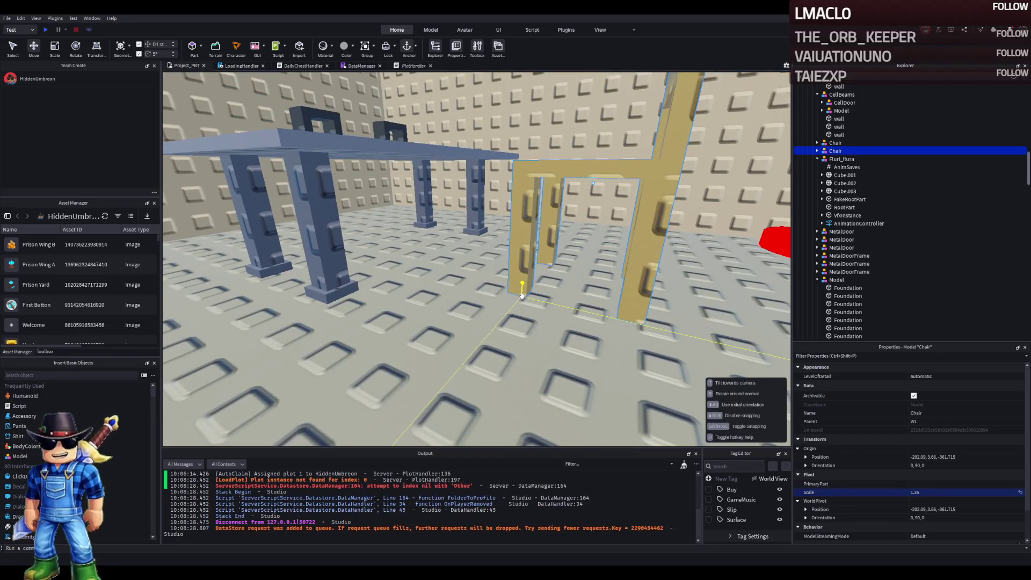
key("e")
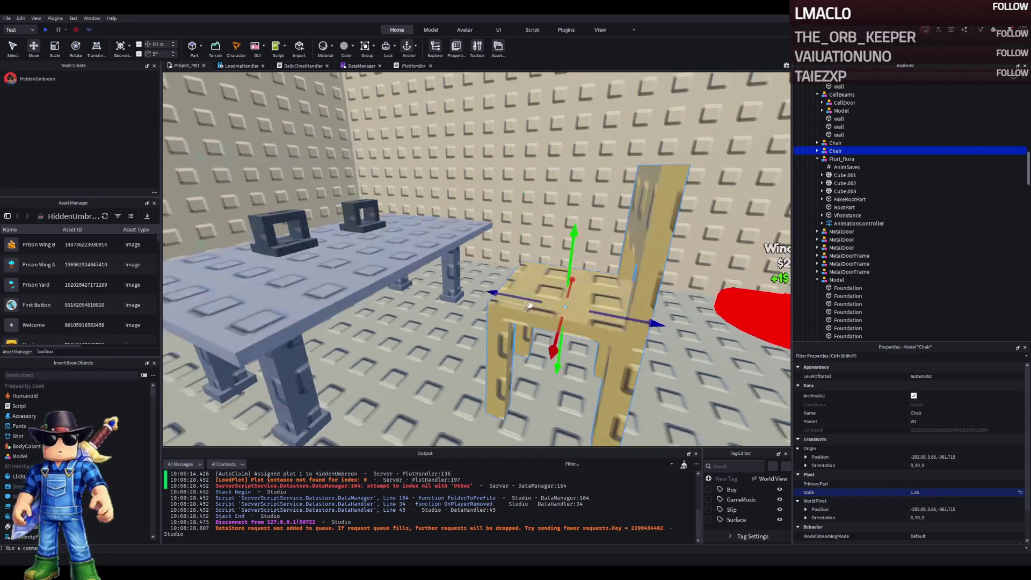
key("s")
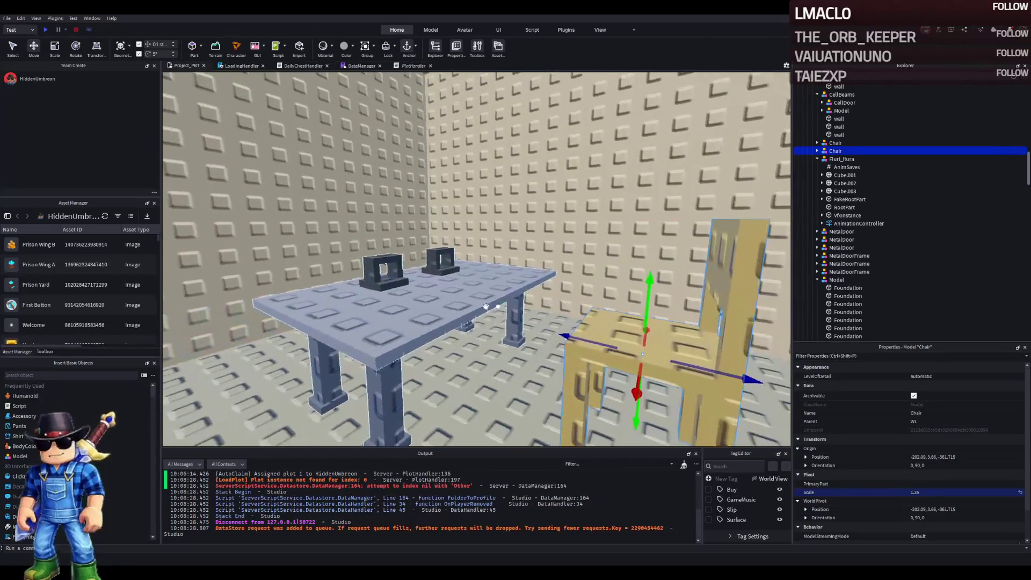
- Lower the tabletop and both blocks slightly
left_click(444, 308)
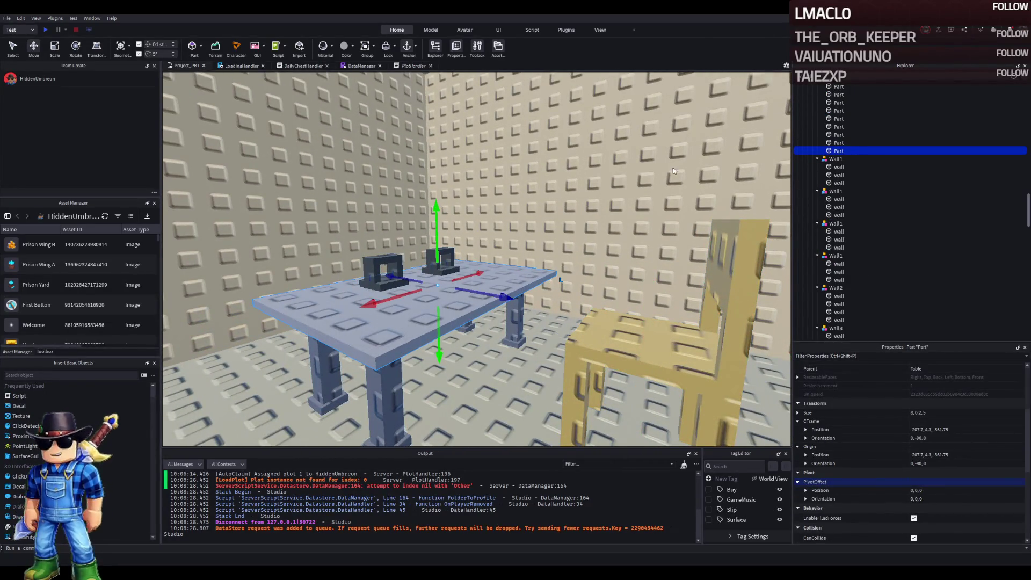
left_click(391, 262)
left_click(449, 250)
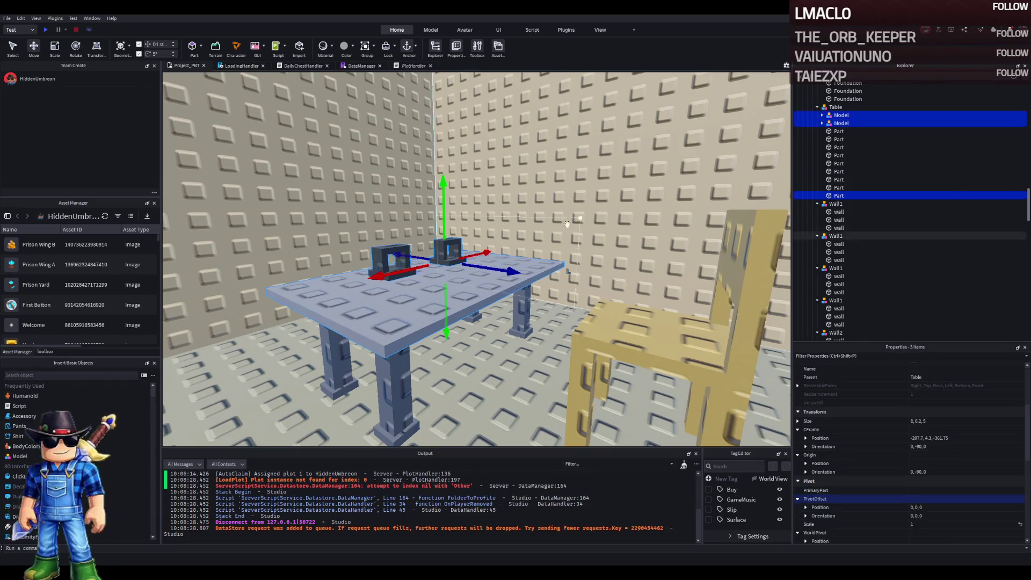
left_click_drag(447, 312, 446, 284)
- Stretch the front table leg to 2.7 and even out the back legs' heights
left_click(392, 365)
key("ctrl+3")
left_click_drag(392, 315, 392, 294)
left_click(331, 310)
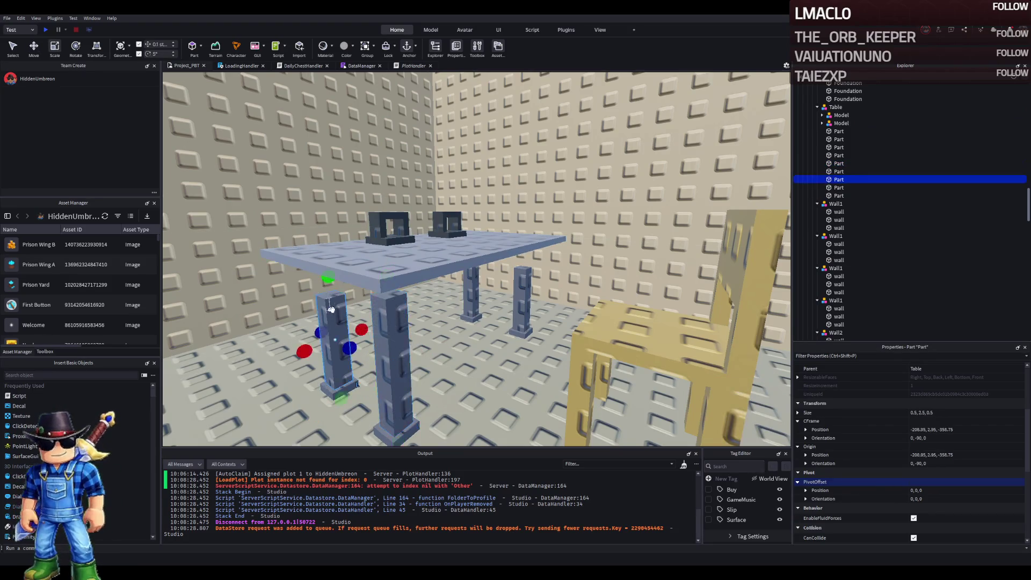
left_click(522, 292)
left_click_drag(522, 256, 474, 236)
left_click(471, 290)
- Lower the tabletop and blocks by 0.4 so they rest on the legs
left_click(457, 235)
left_click(838, 123)
left_click(829, 116)
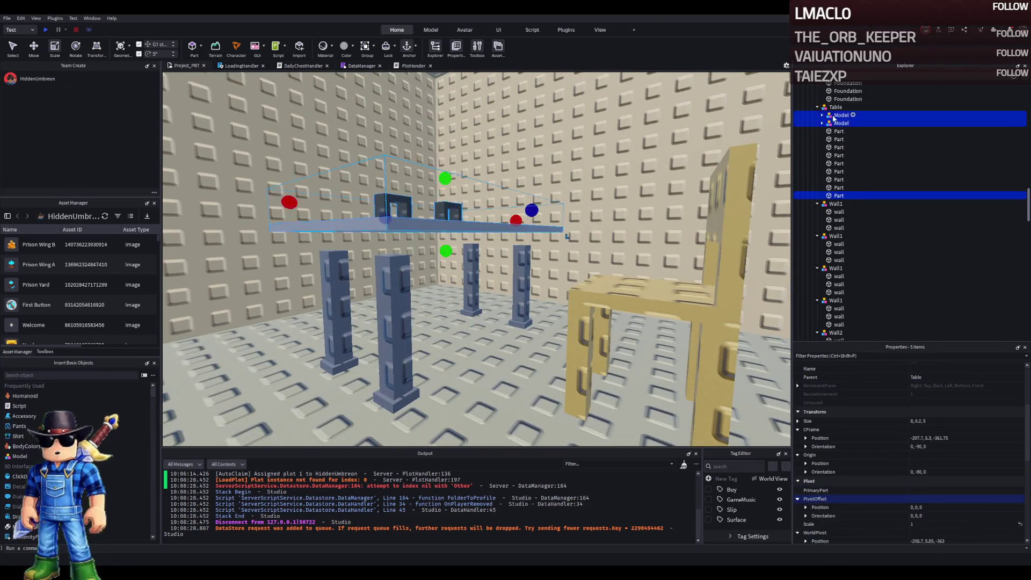
key("ctrl+2")
left_click_drag(446, 254, 445, 252)
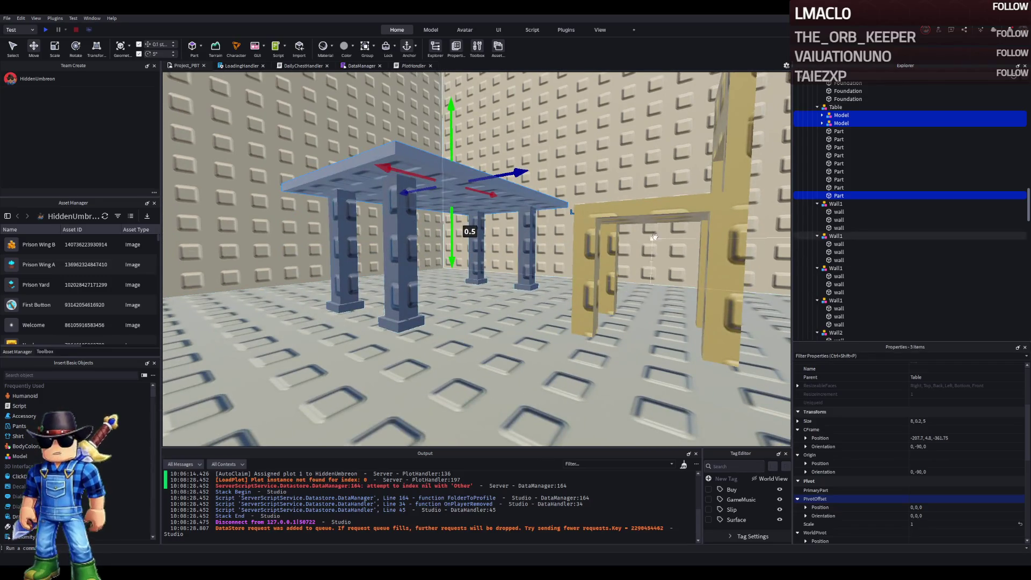
left_click(654, 237)
- Slide the chair 2.5 studs sideways and 0.9 back, and set its scale to 1.5
left_click_drag(578, 304, 459, 288)
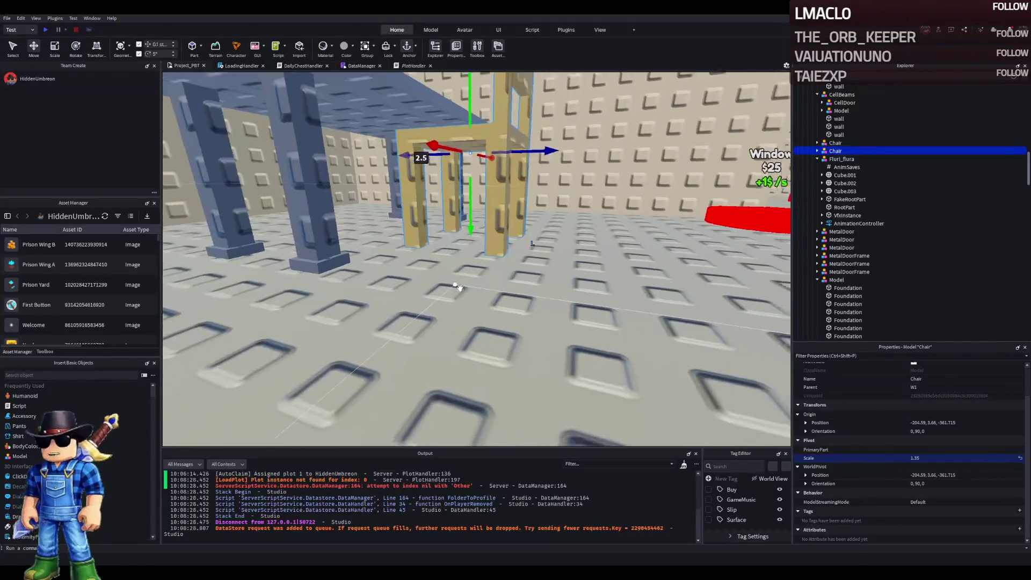
left_click_drag(510, 326, 516, 325)
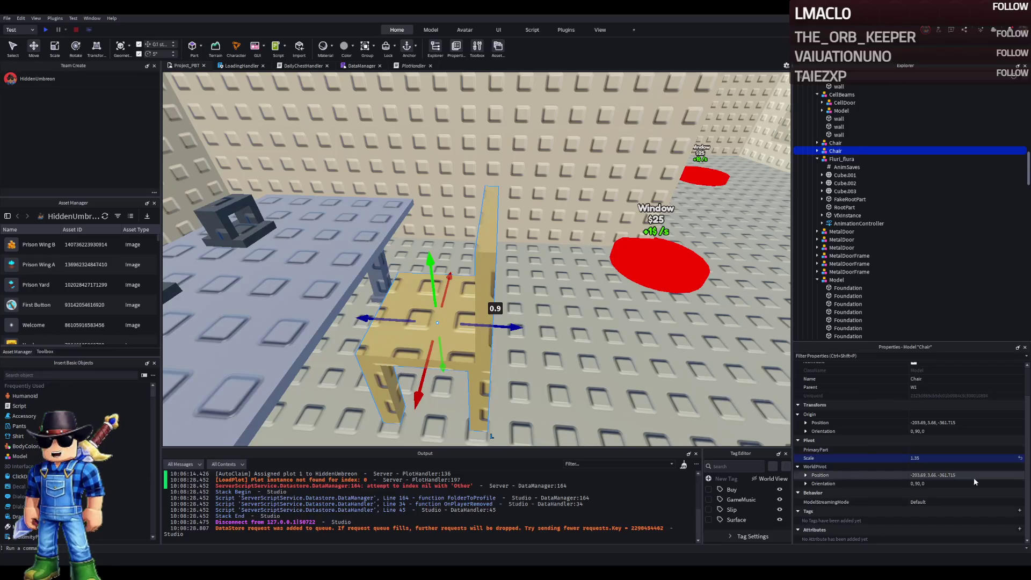
left_click(940, 458)
type(".5")
key("Return")
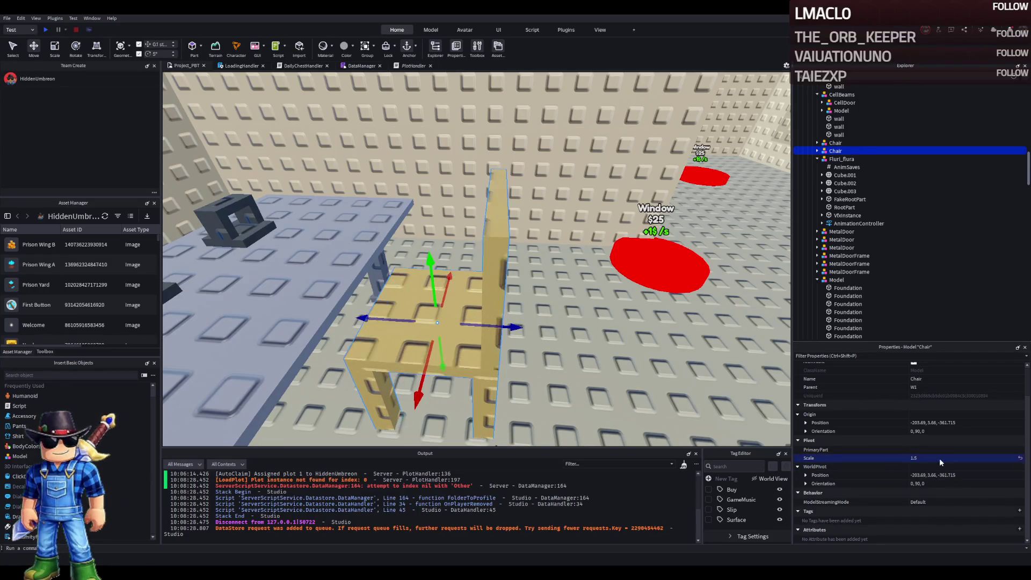
scroll("up", 3)
left_click_drag(442, 266, 506, 290)
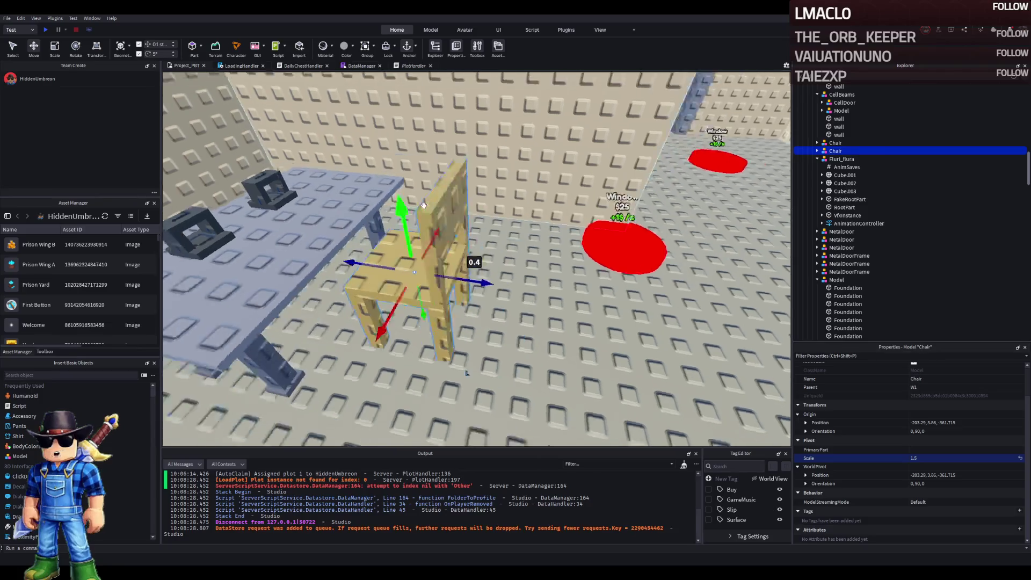
scroll("up", 3)
scroll("down", 3)
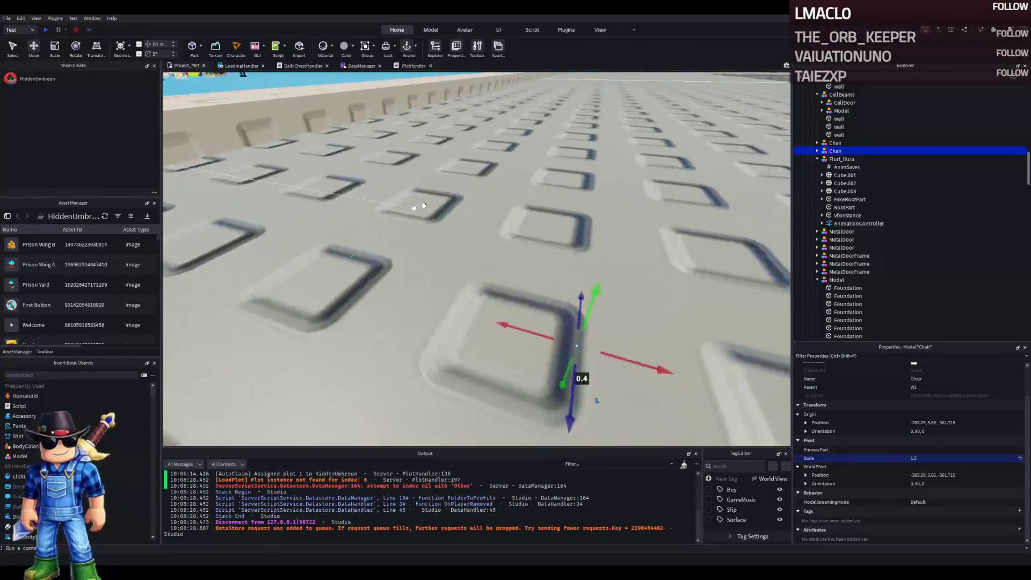
scroll("up", 3)
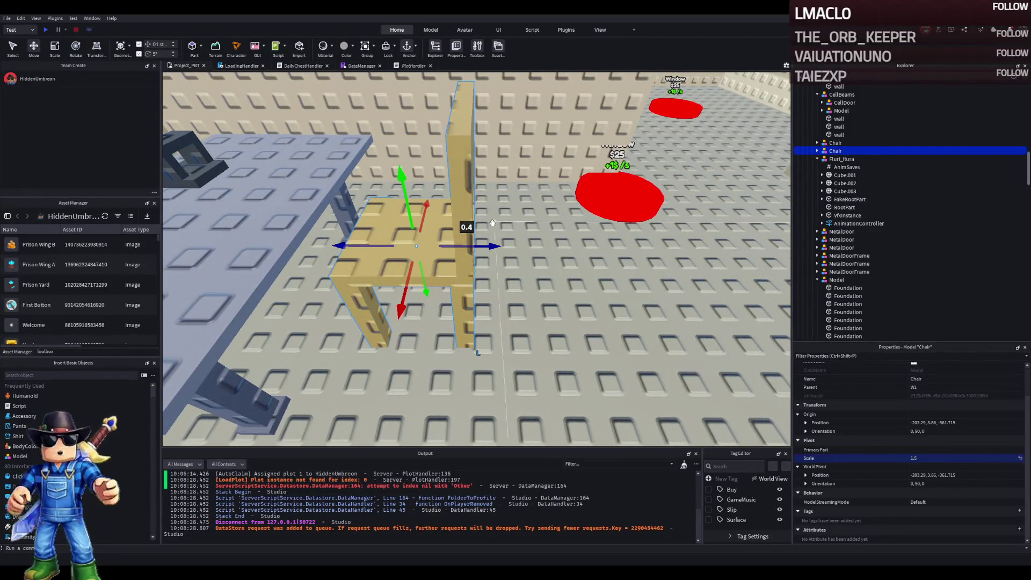
- Duplicate the chair and move the copy along the table
key("ctrl+d")
left_click_drag(491, 246, 463, 246)
scroll("down", 3)
key("q")
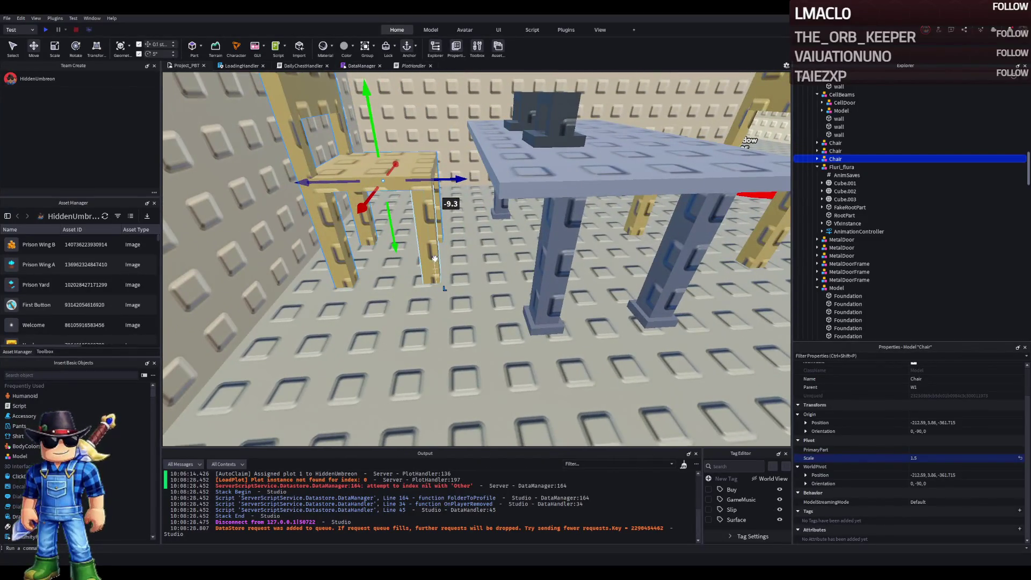
key("Left")
key("Left")
key("Left")
- Move the W1 folder inside 1 in Explorer and collapse TemplatePlot
key("Left")
key("Left")
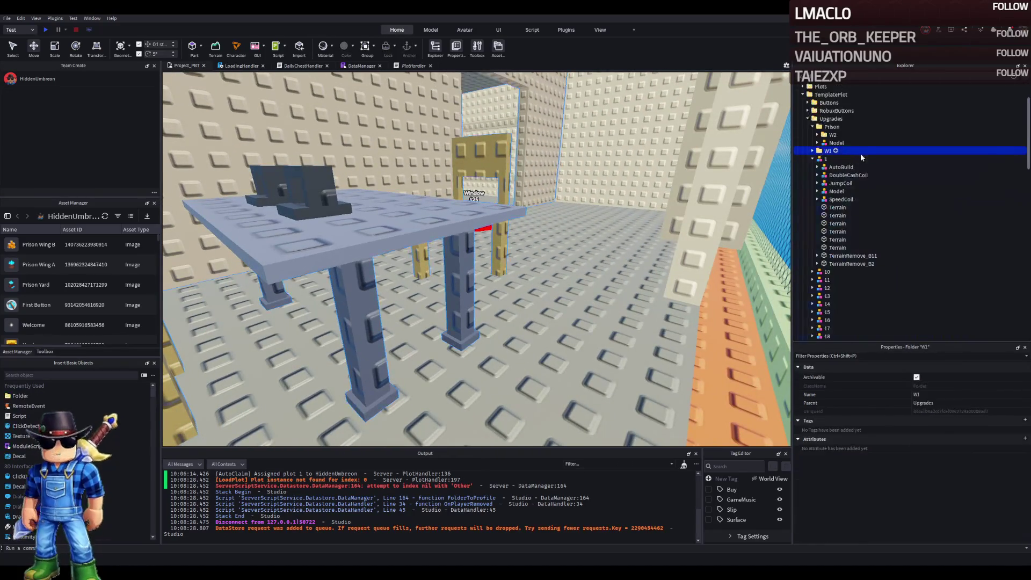
key("Left")
left_click_drag(827, 152, 832, 158)
left_click(827, 95)
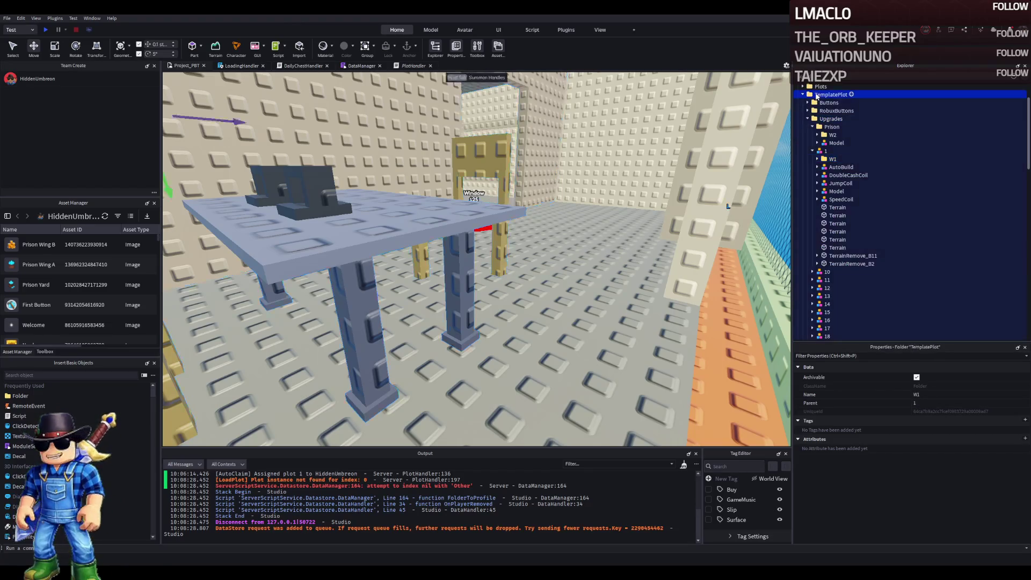
key("Left")
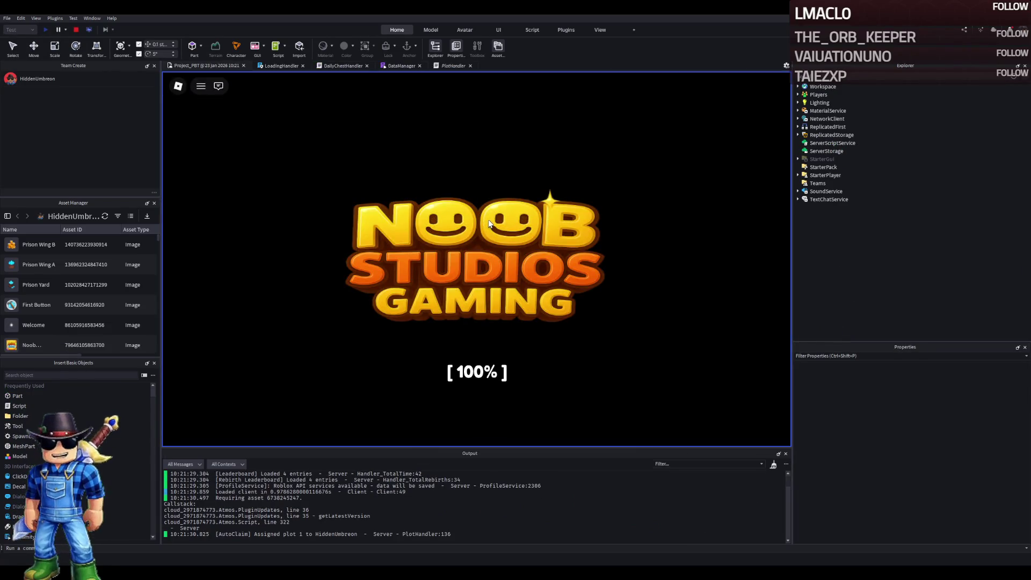
- Walk the character into the cell, sit at the desk chair, and get up again
key("w")
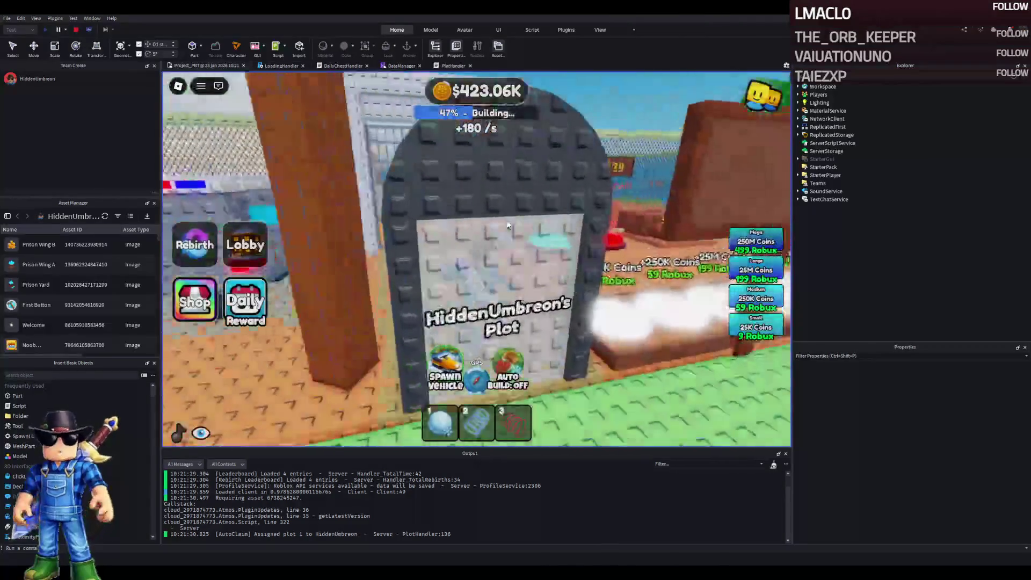
key("w")
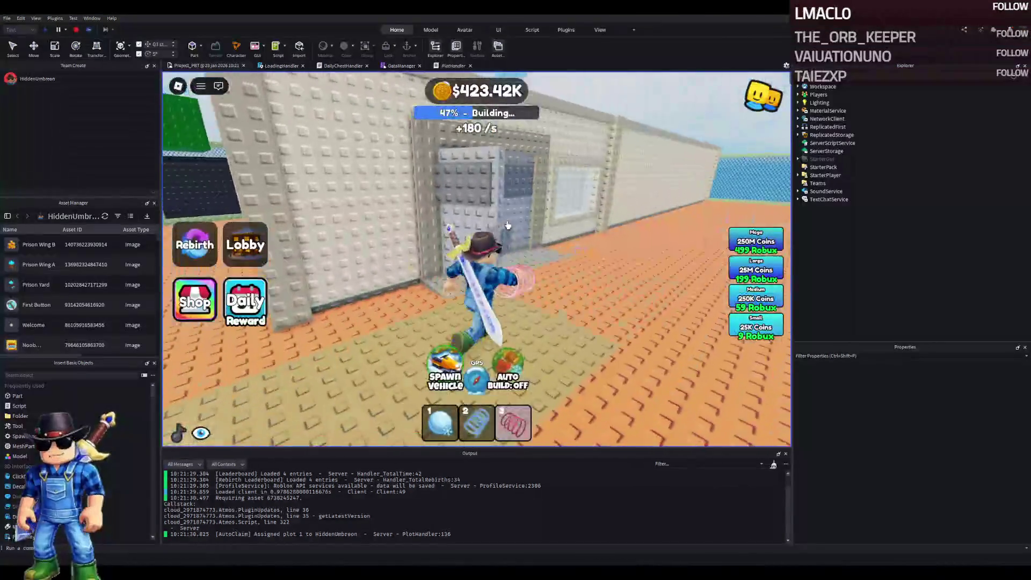
key("w")
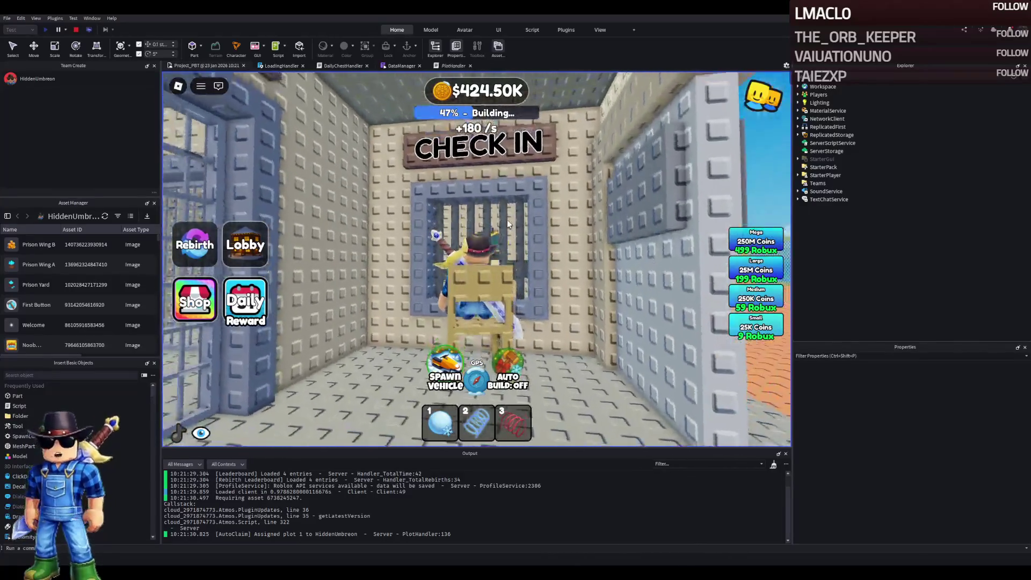
key("space")
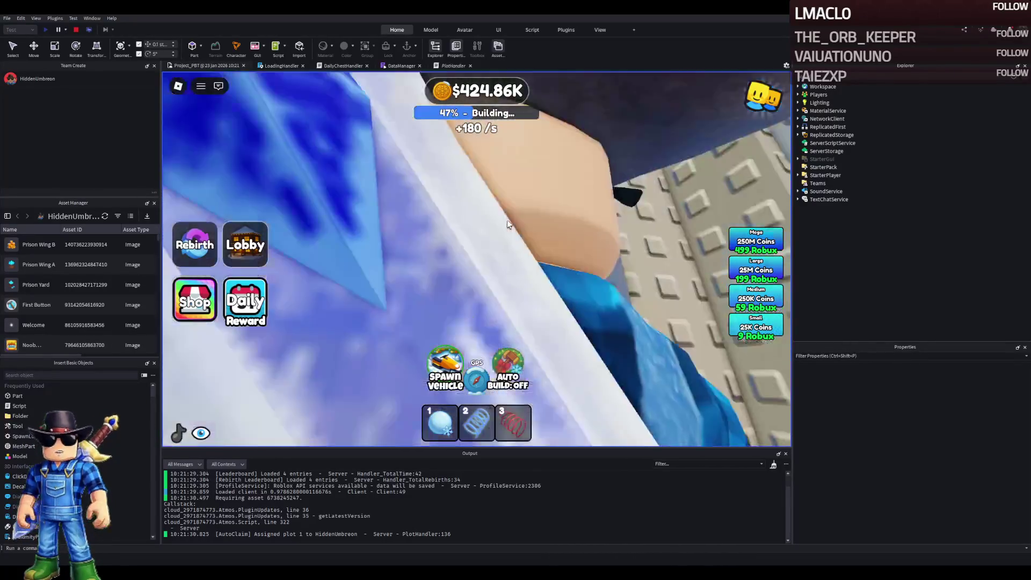
key("w")
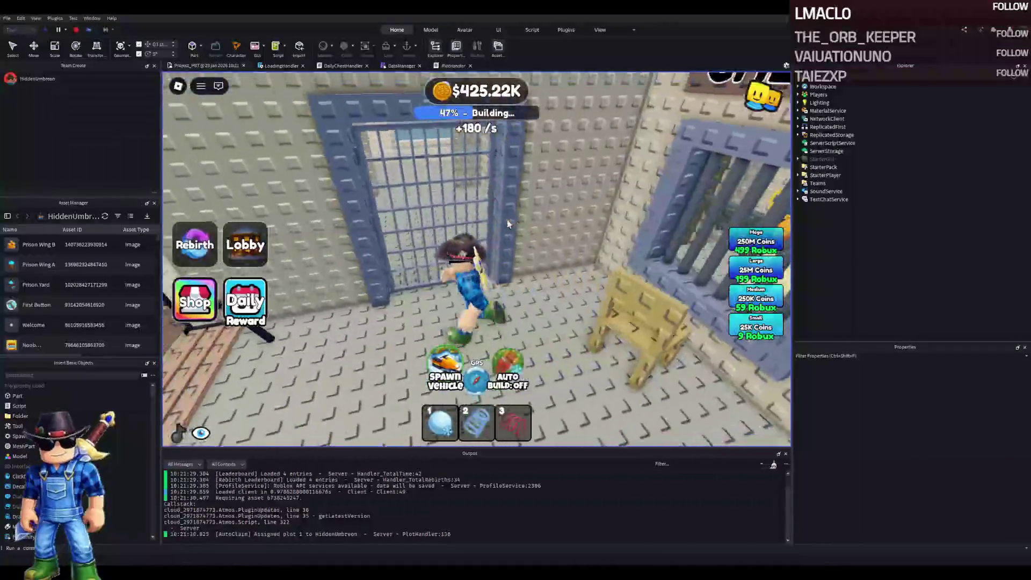
key("w")
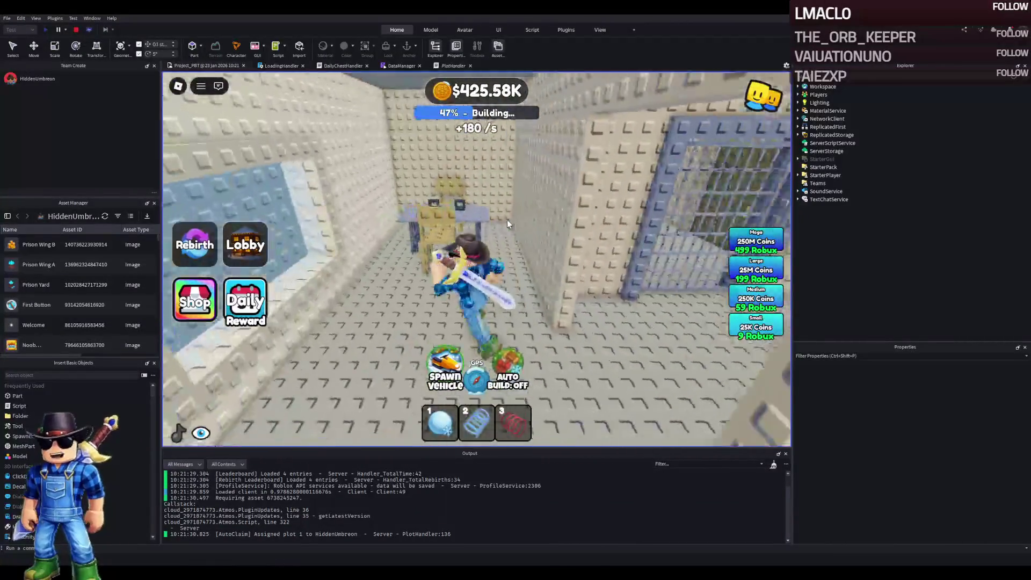
key("w")
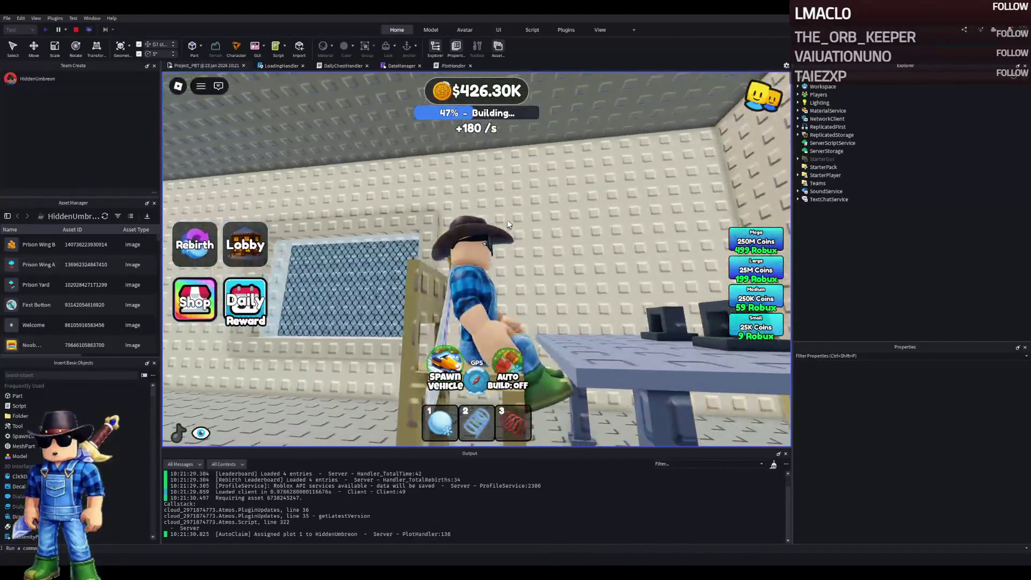
key("space")
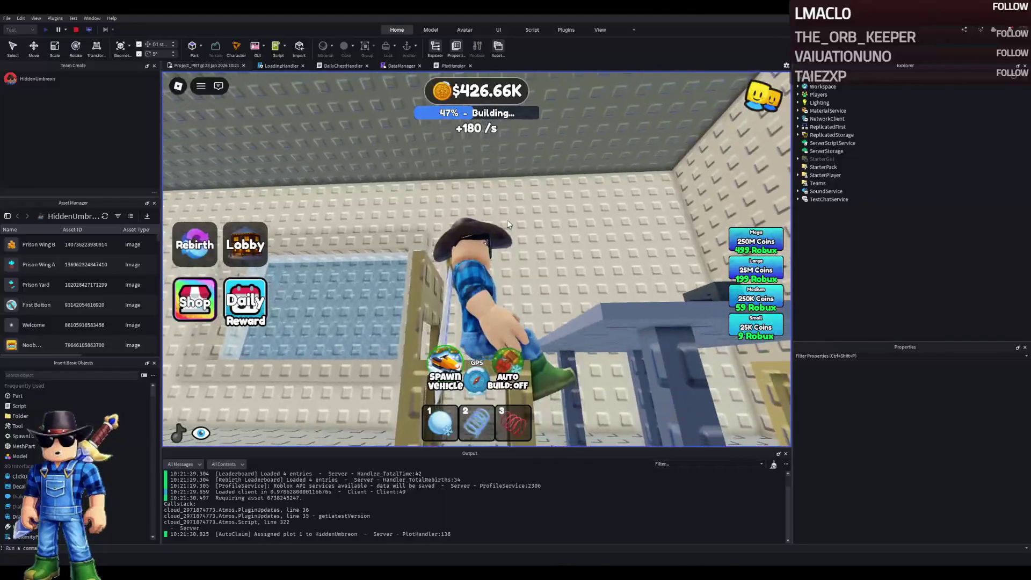
key("d")
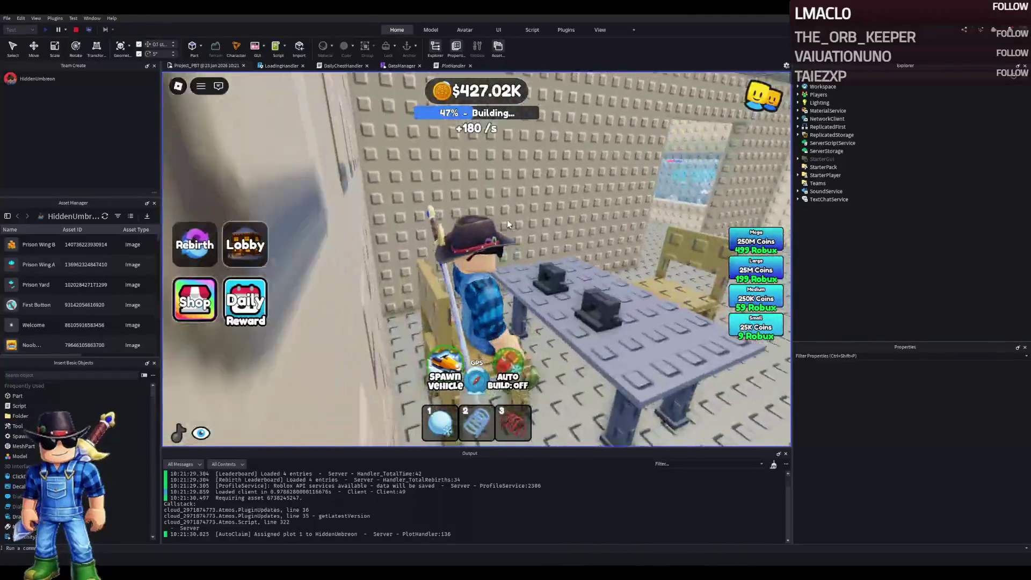
key("space")
key("w")
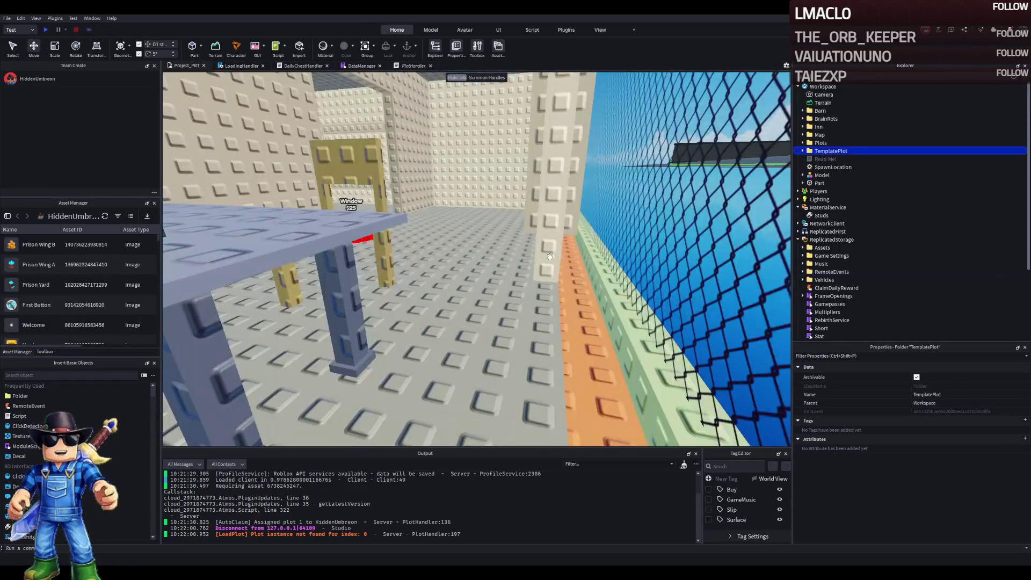
- Set both chairs' scale to 1.35 and lower them slightly onto the floor
left_click(520, 205)
key("f")
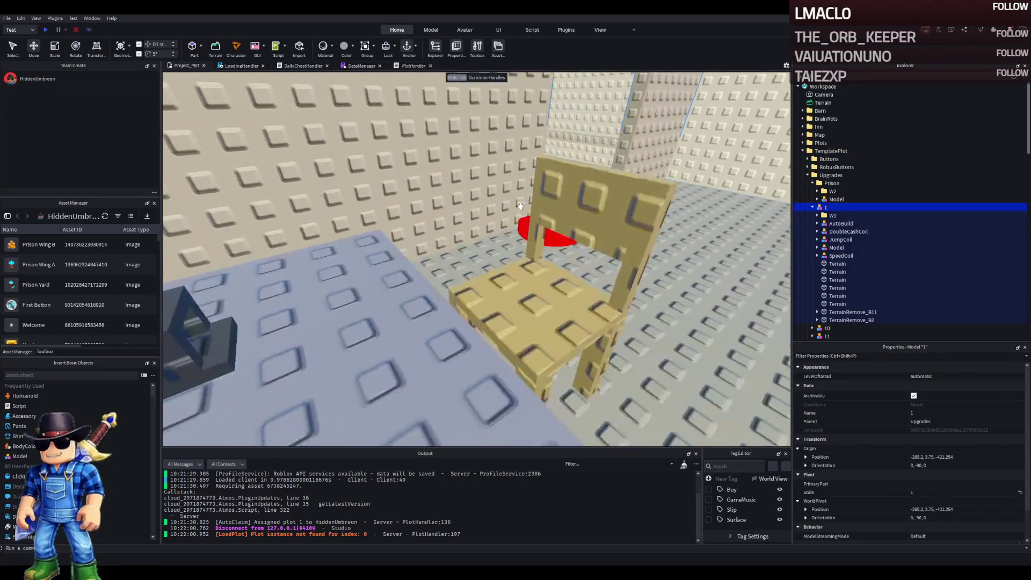
left_click(520, 205)
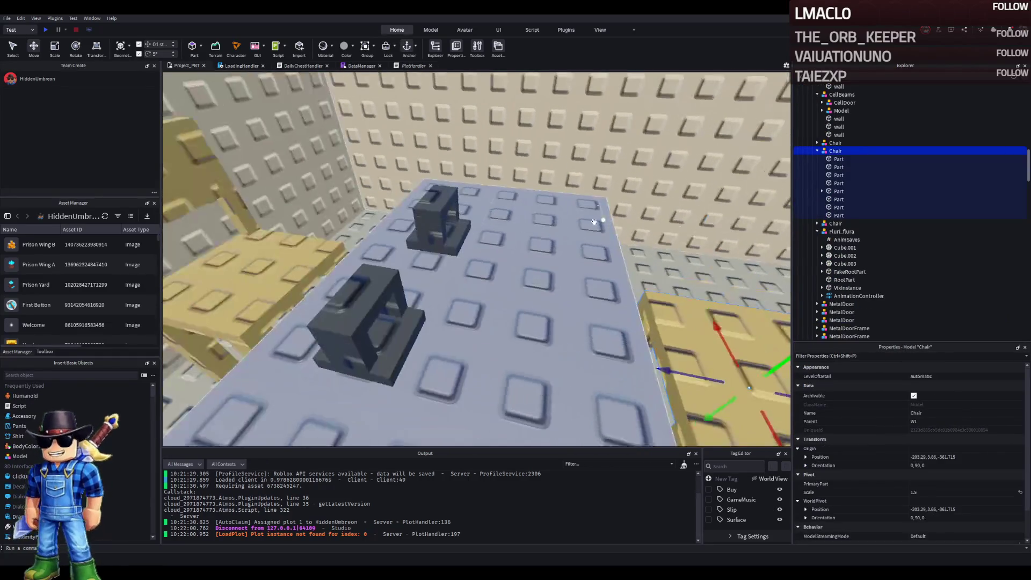
left_click(836, 223)
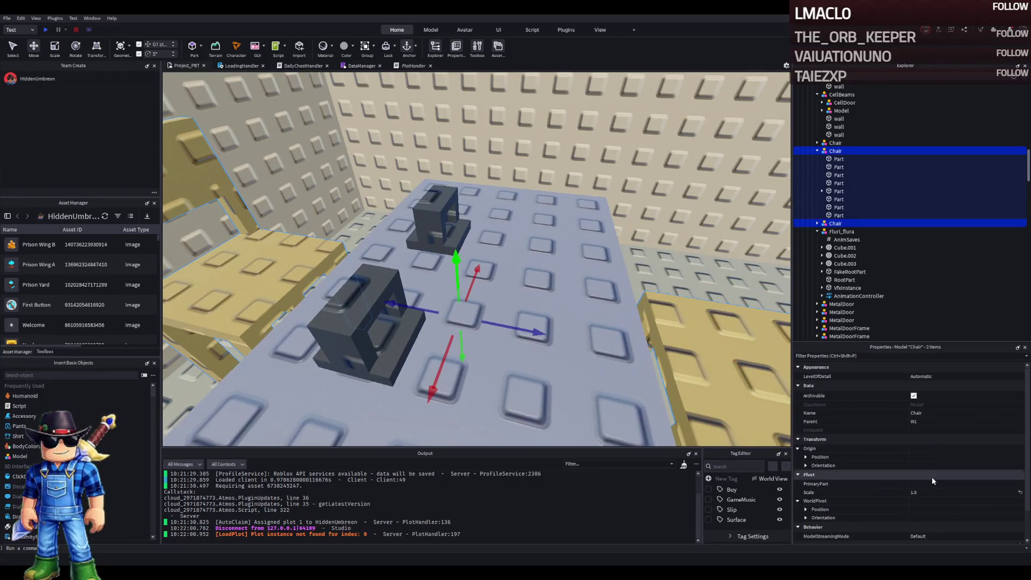
left_click(931, 492)
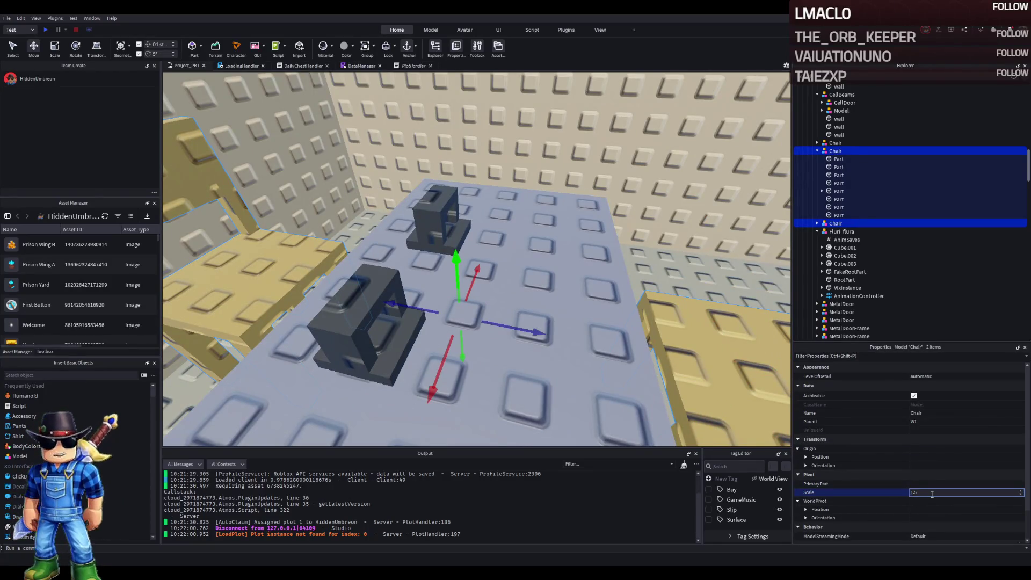
type("5")
key("Return")
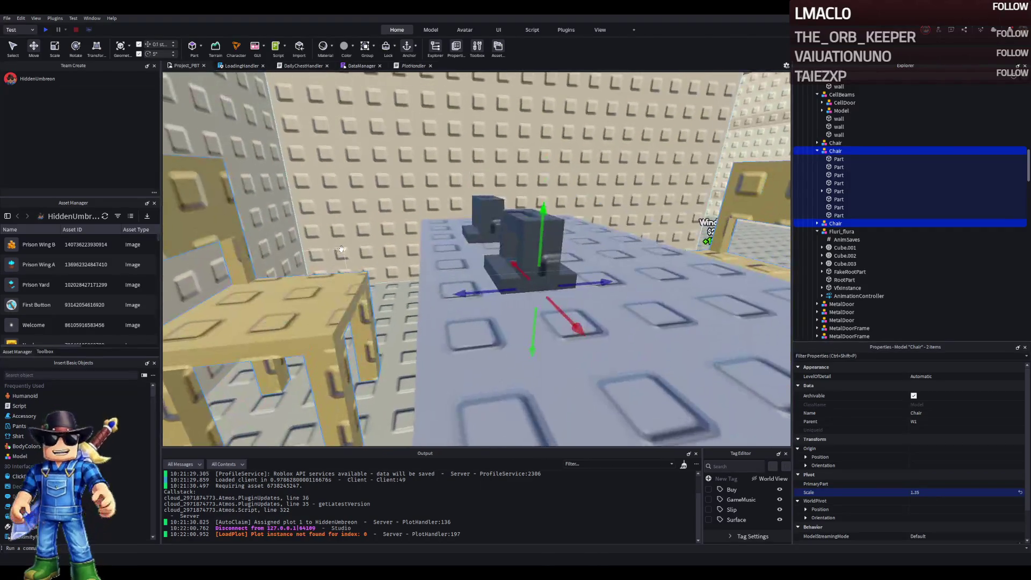
scroll("down", 3)
left_click_drag(585, 144, 592, 162)
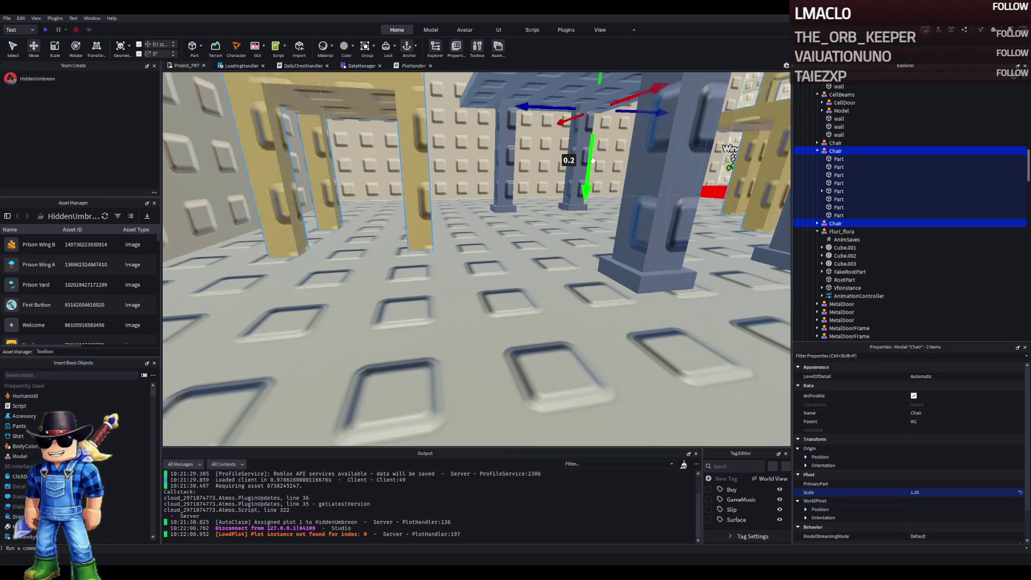
- Apply scale 1.35 to the other chair as well
key("w")
left_click(835, 143)
left_click(933, 493)
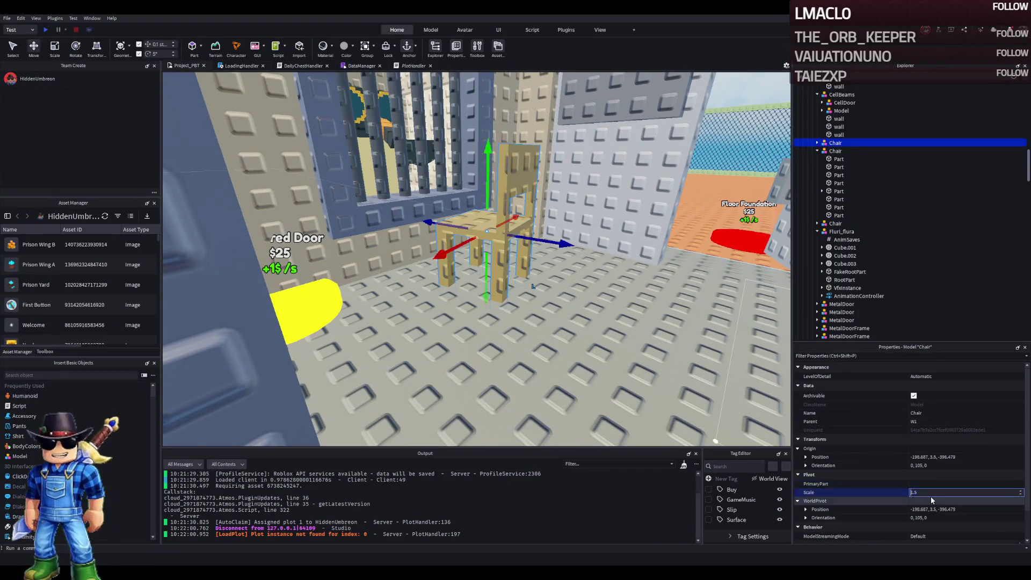
key("Return")
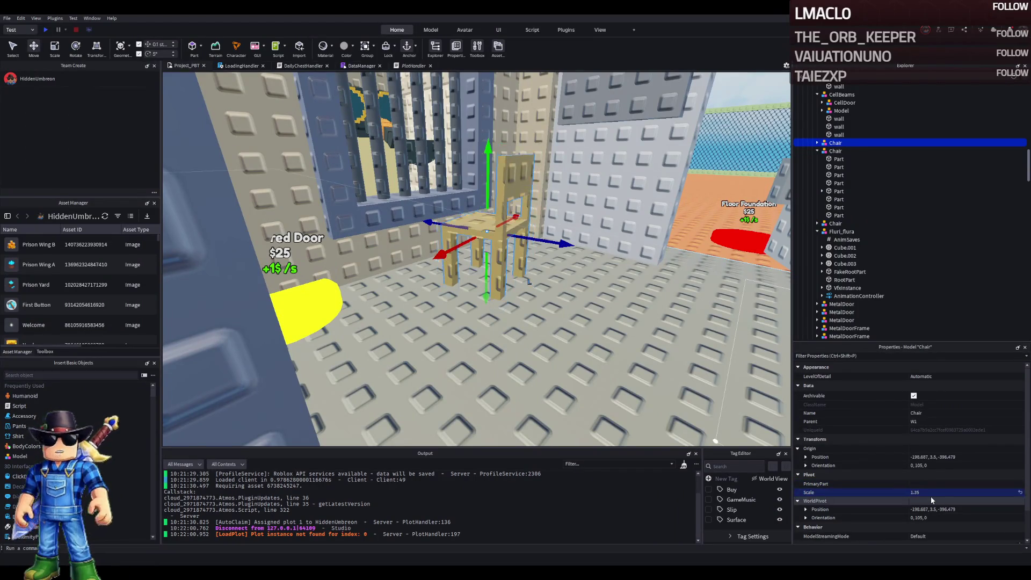
key("w")
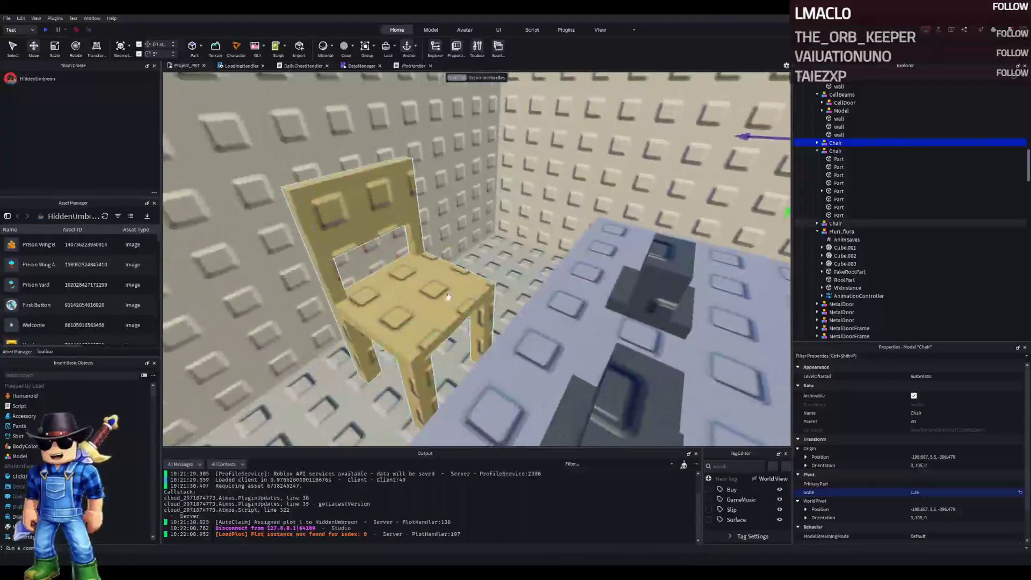
- Try recolouring the chair's eight parts Light orange, then undo back to grey
left_click(833, 224)
left_click(818, 223)
left_click(839, 232)
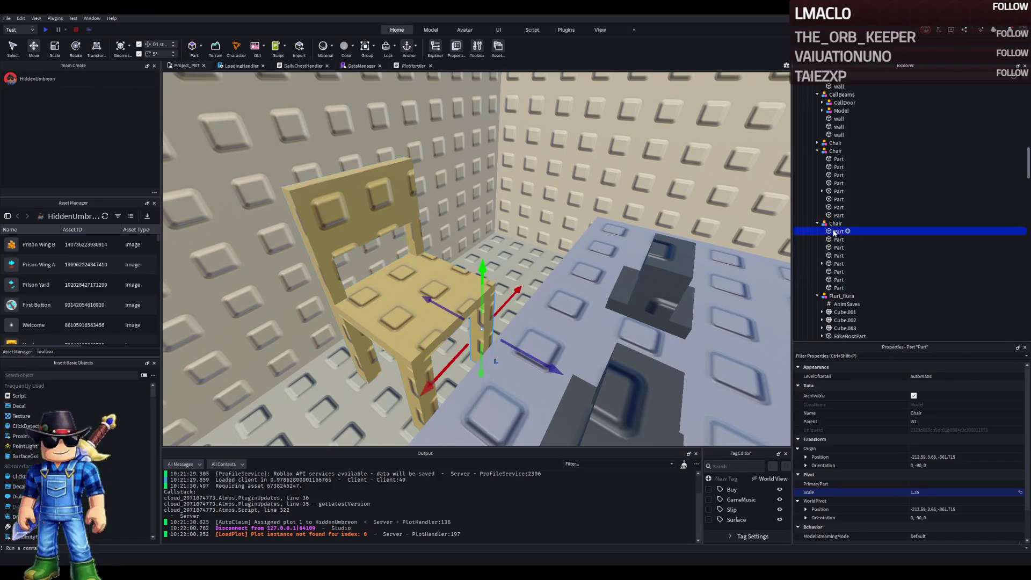
left_click(839, 288)
scroll("up", 3)
left_click(929, 377)
key("ctrl+z")
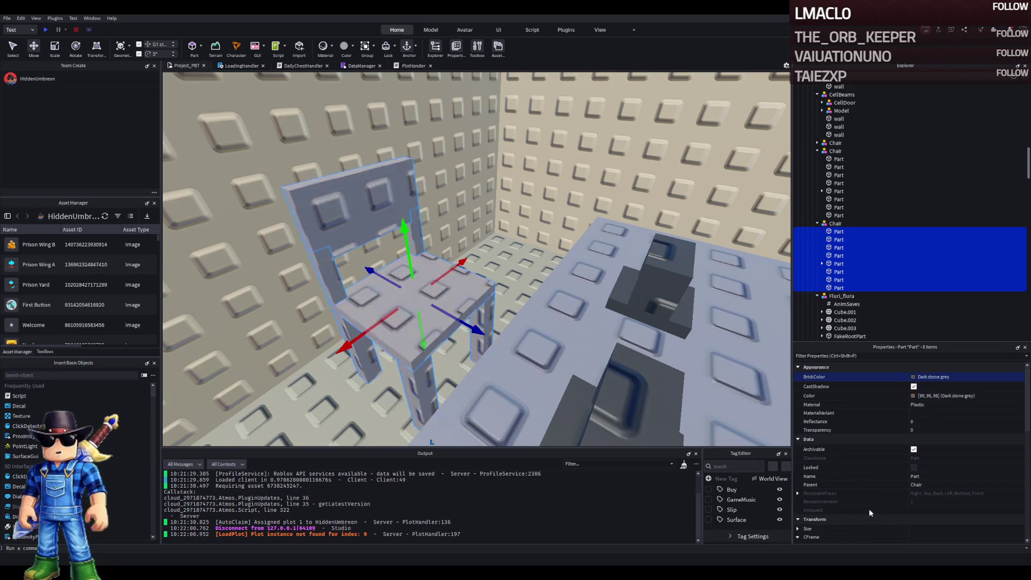
- Shrink a chair leg part into a 0.5 block, stretched to 0.9 deep
left_click_drag(505, 339, 504, 339)
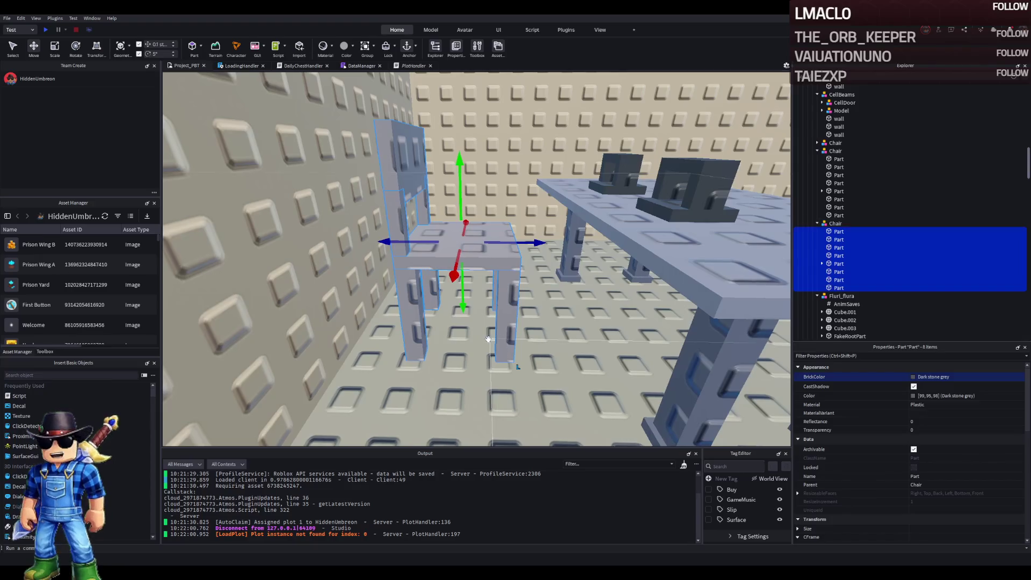
left_click(504, 352)
key("f")
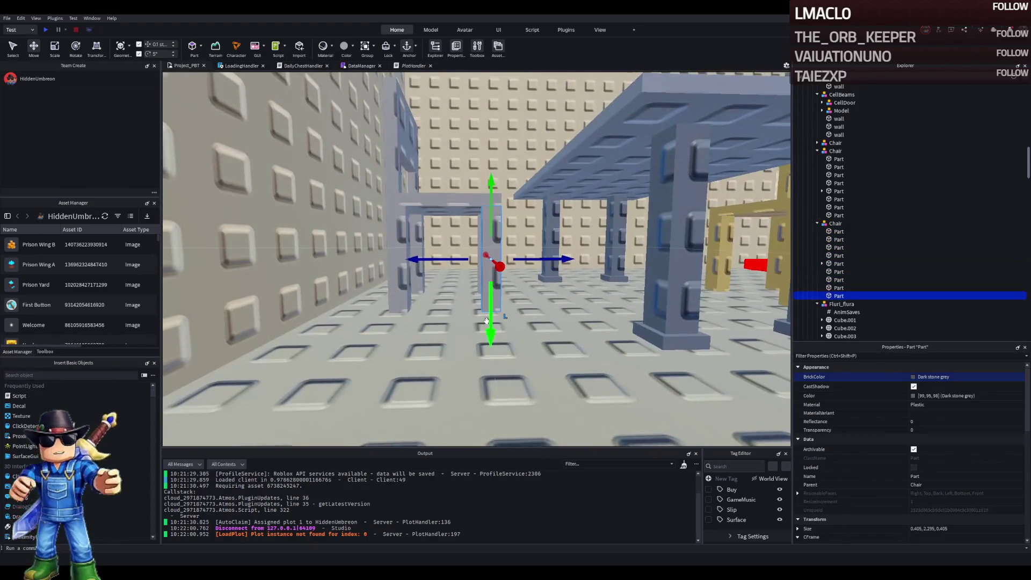
left_click_drag(489, 189, 481, 275)
left_click(976, 529)
type("0.5")
key("Return")
scroll("up", 3)
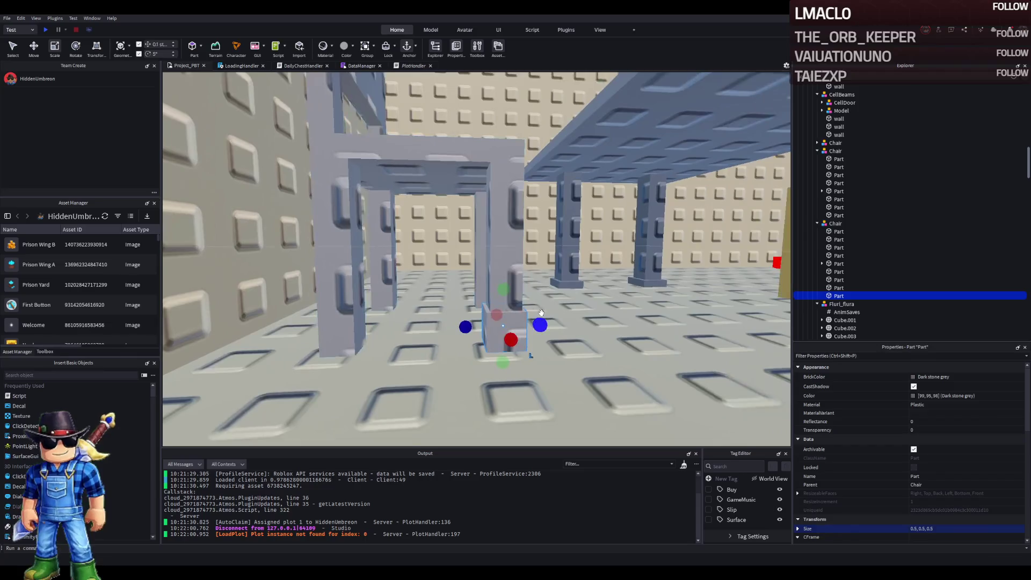
left_click_drag(543, 321, 519, 342)
- Resize the block to 1,1,1, lower it, and flatten it into a thin foot plate
key("w")
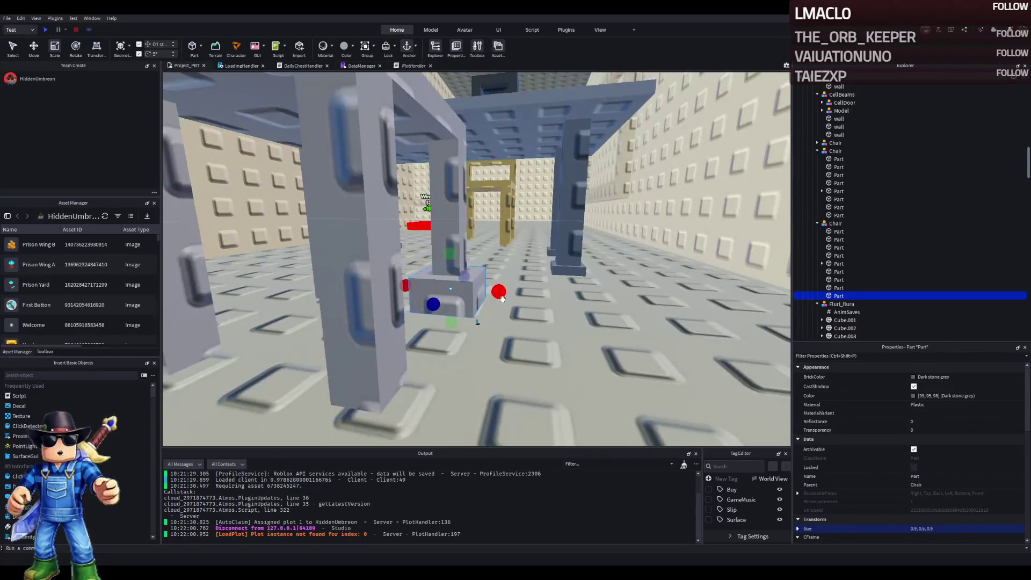
left_click_drag(501, 294, 506, 295)
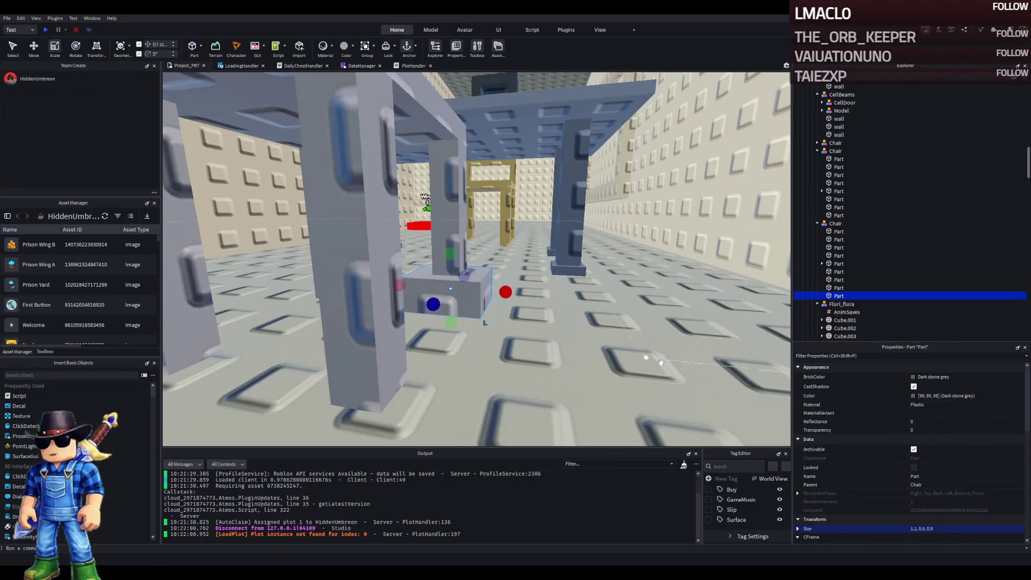
left_click(934, 528)
type("1")
key("Return")
key("s")
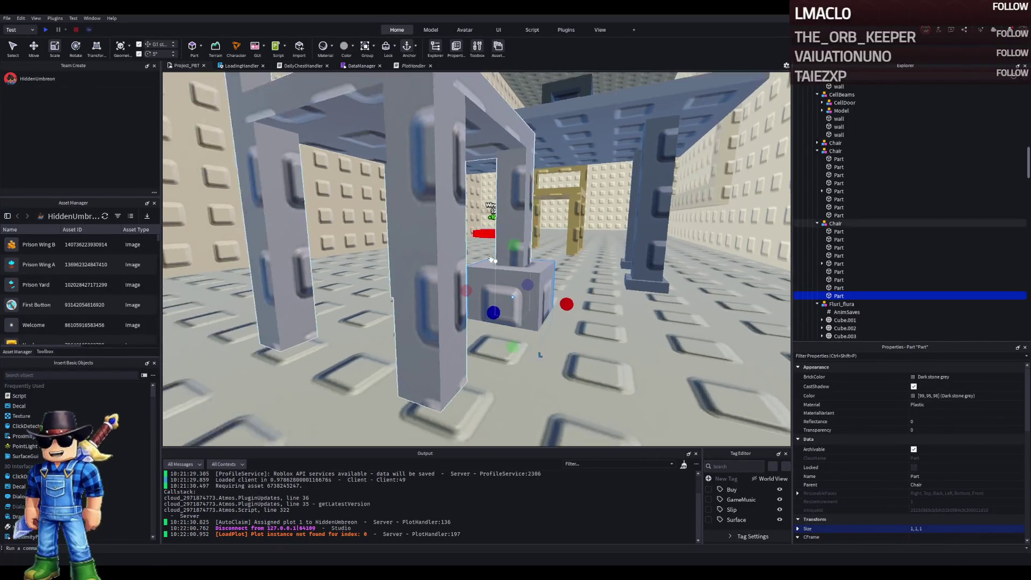
key("ctrl+2")
left_click_drag(450, 357, 450, 359)
key("ctrl+3")
left_click_drag(449, 245, 447, 295)
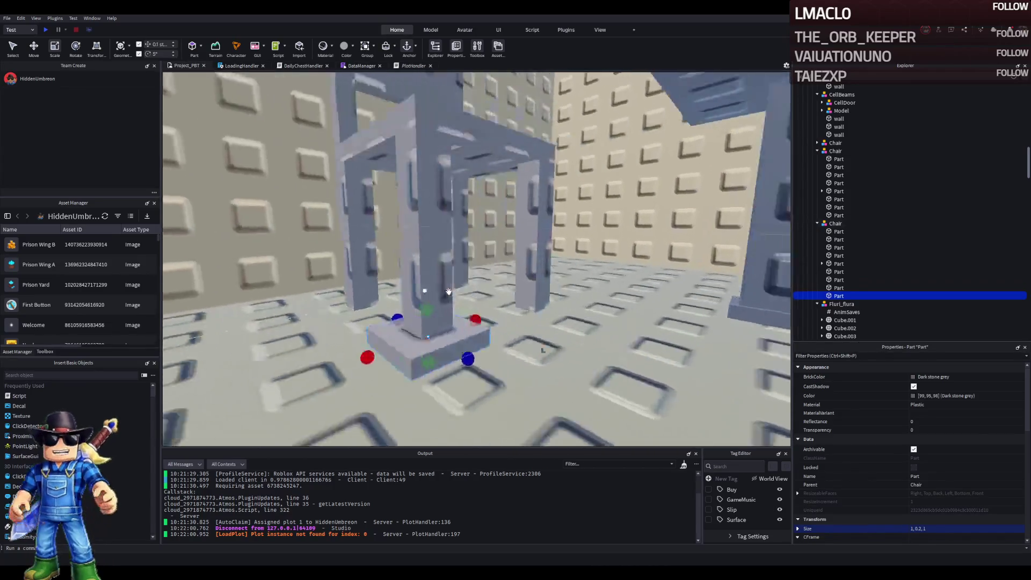
- Duplicate the foot plate under all four legs and recolour the plates Medium brown
key("ctrl+2")
key("ctrl+d")
left_click_drag(518, 304, 662, 296)
left_click(445, 308)
left_click_drag(500, 284, 401, 301)
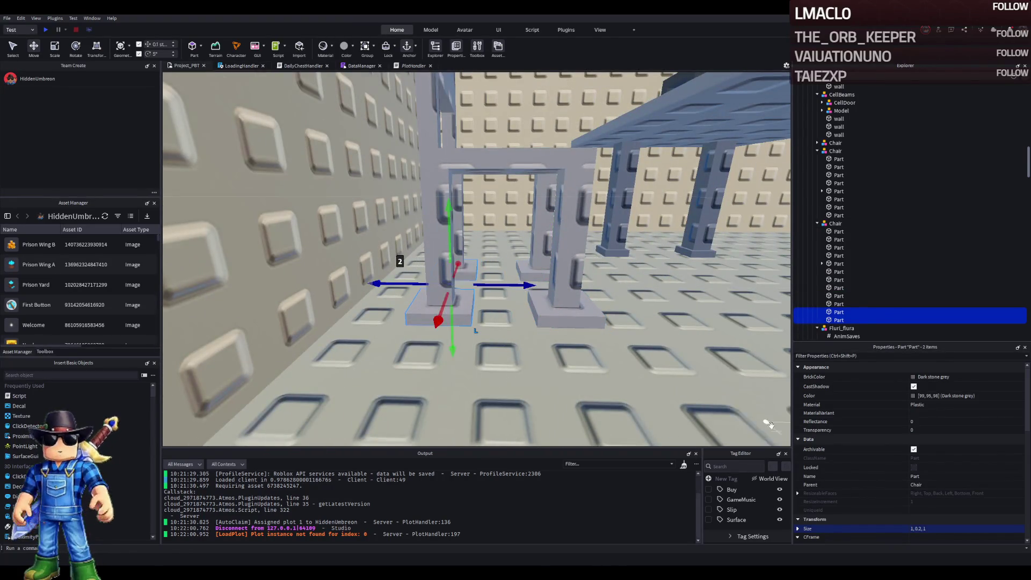
left_click(561, 314)
left_click(529, 263)
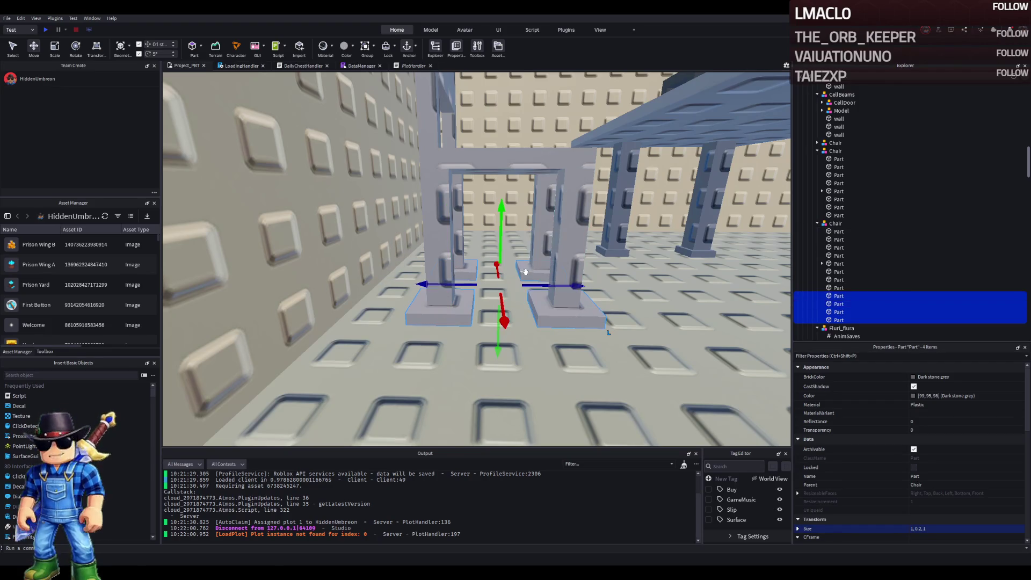
left_click(914, 397)
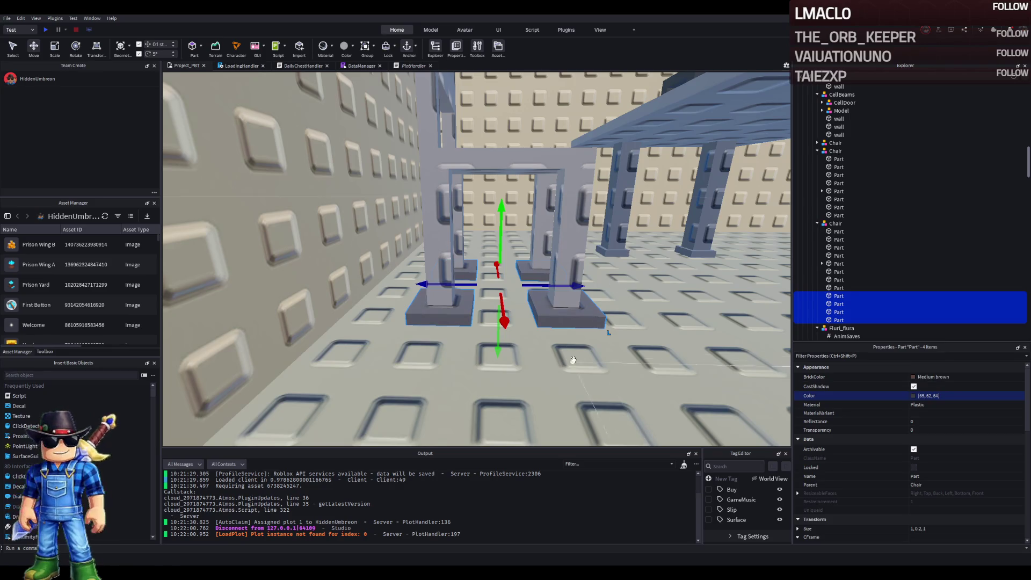
left_click(605, 325)
key("f")
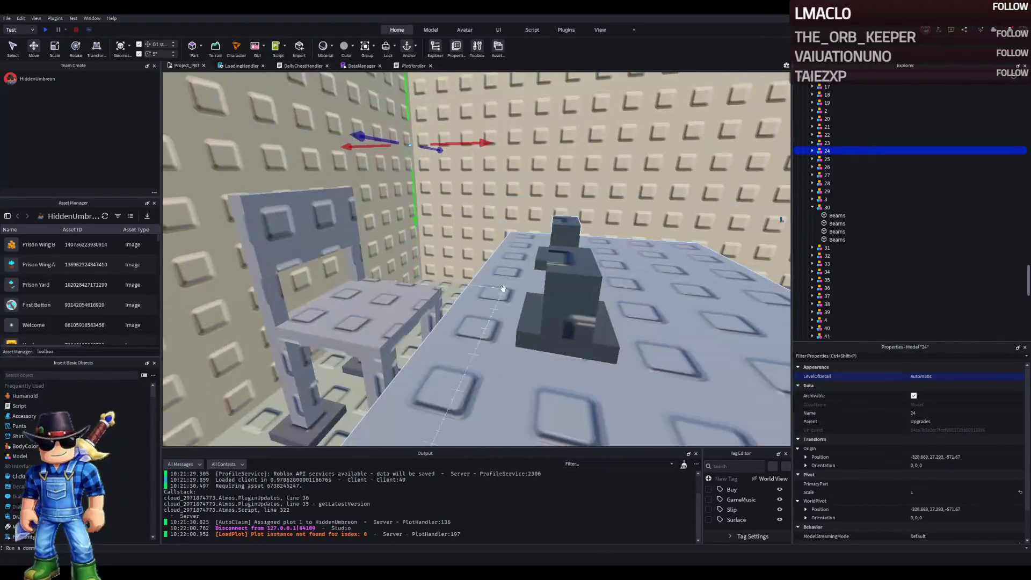
scroll("up", 3)
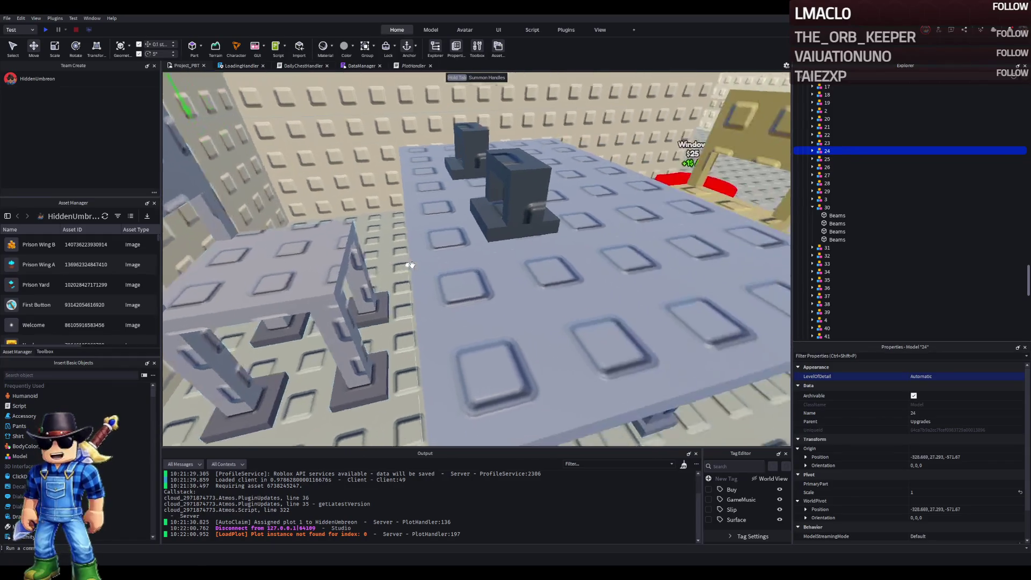
scroll("down", 3)
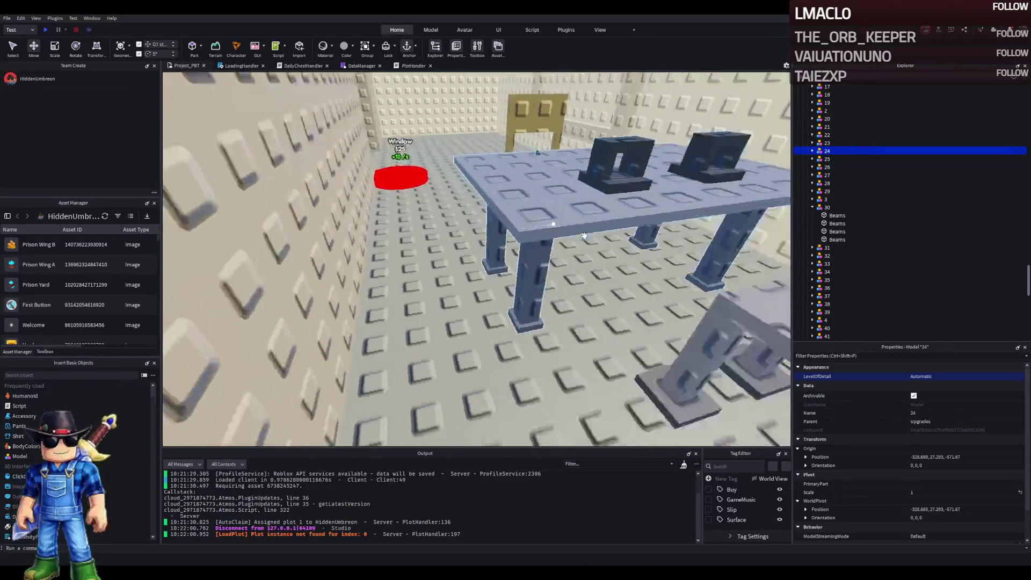
scroll("up", 3)
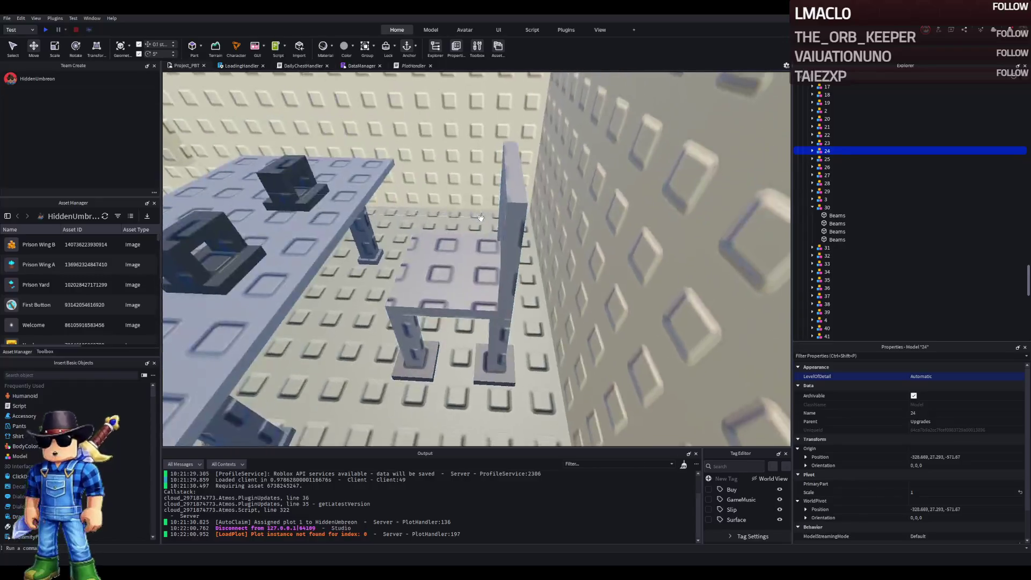
scroll("down", 3)
scroll("up", 3)
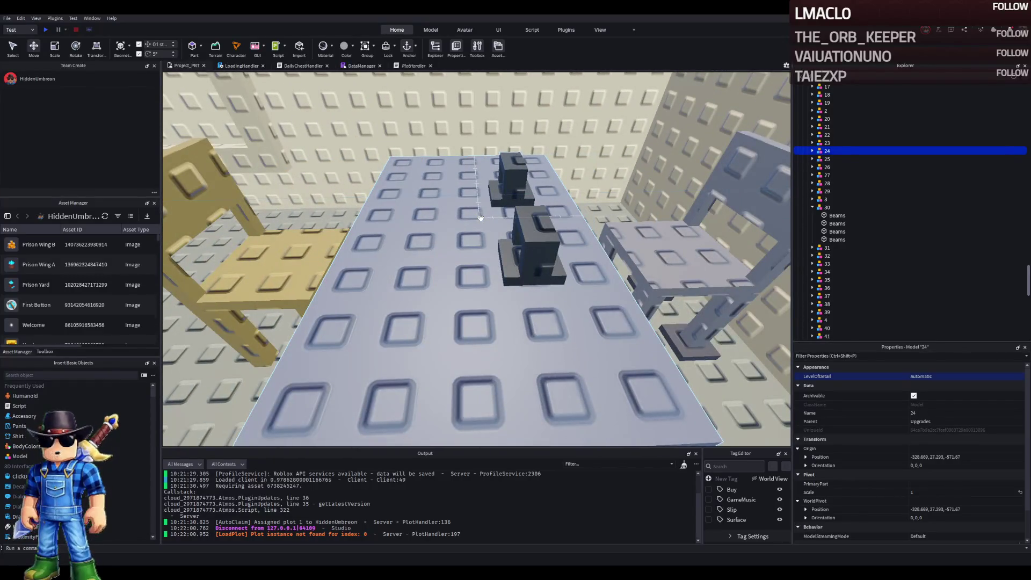
scroll("down", 3)
scroll("up", 3)
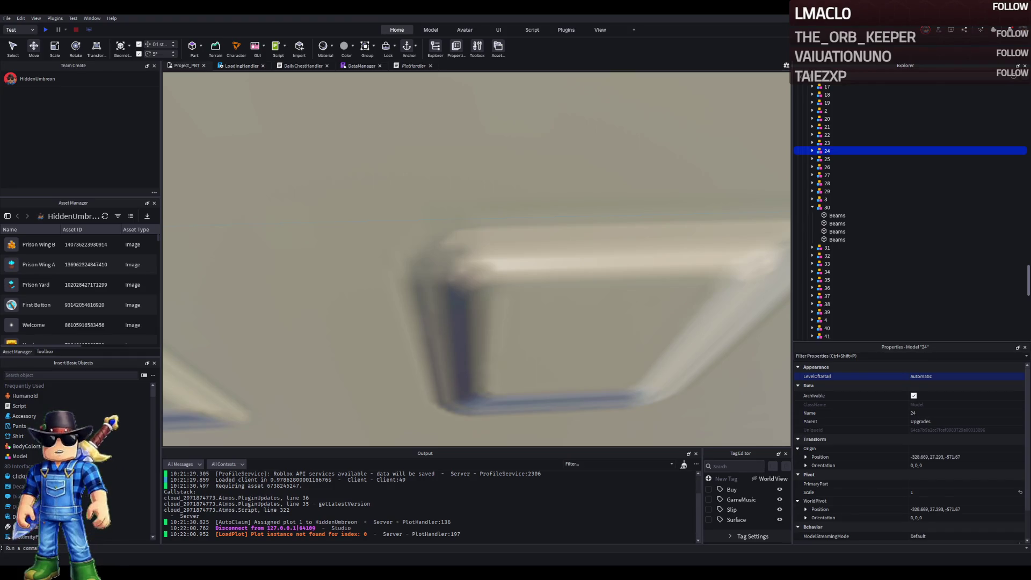
scroll("down", 3)
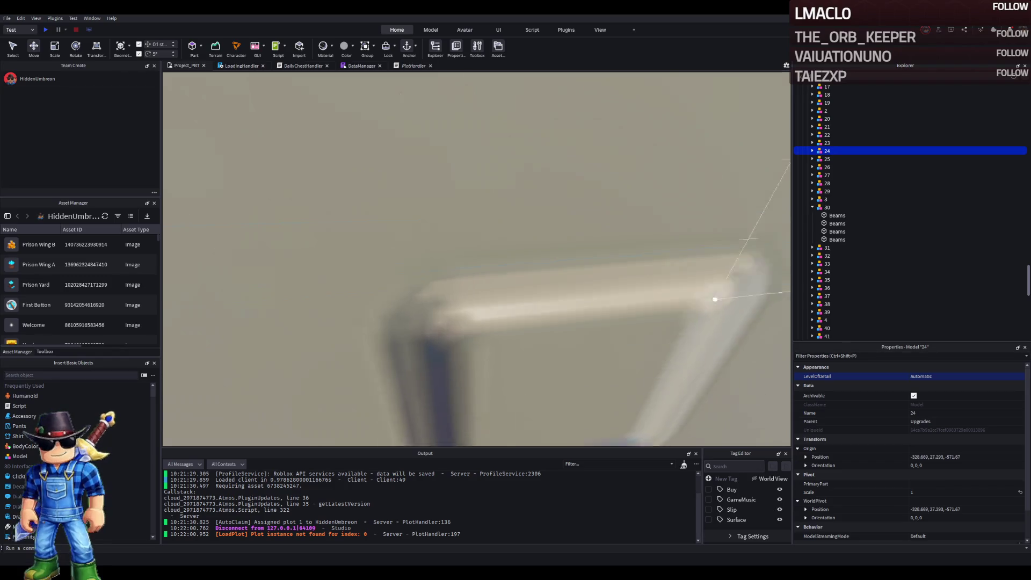
scroll("down", 3)
scroll("up", 3)
scroll("down", 3)
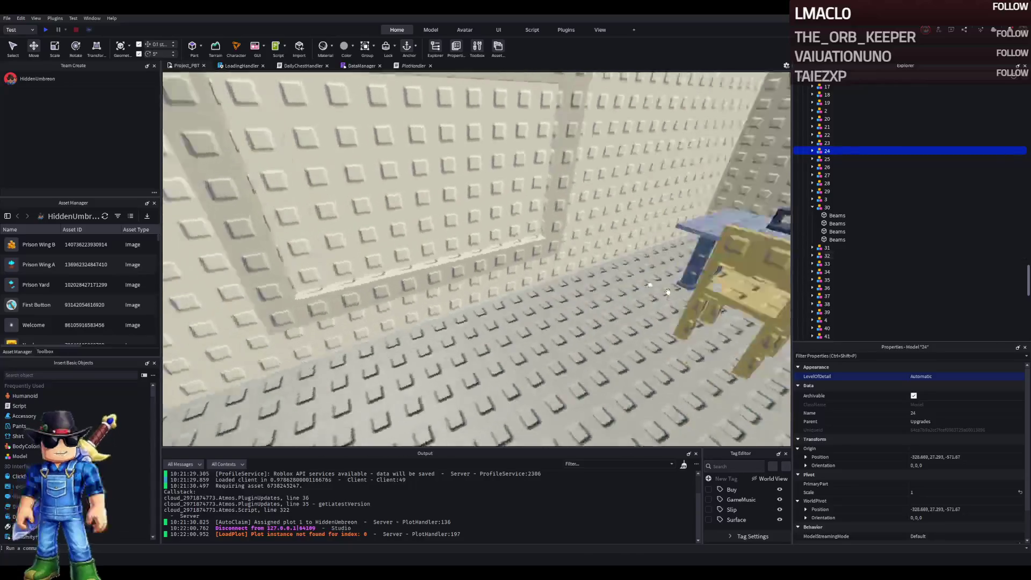
left_click(558, 305)
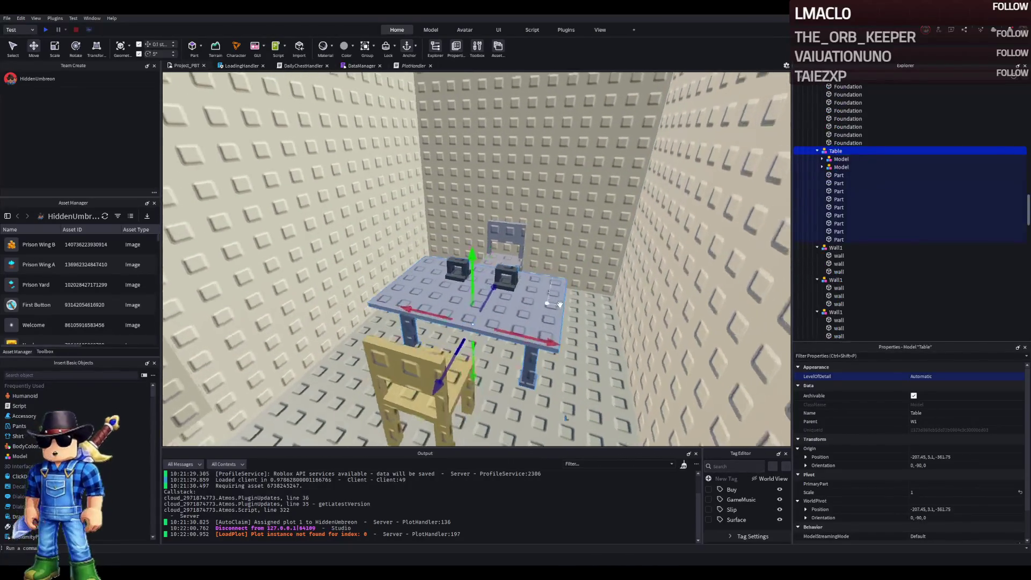
- Move the table and both chairs about 24 studs into the room beside the barred cell
left_click(438, 290)
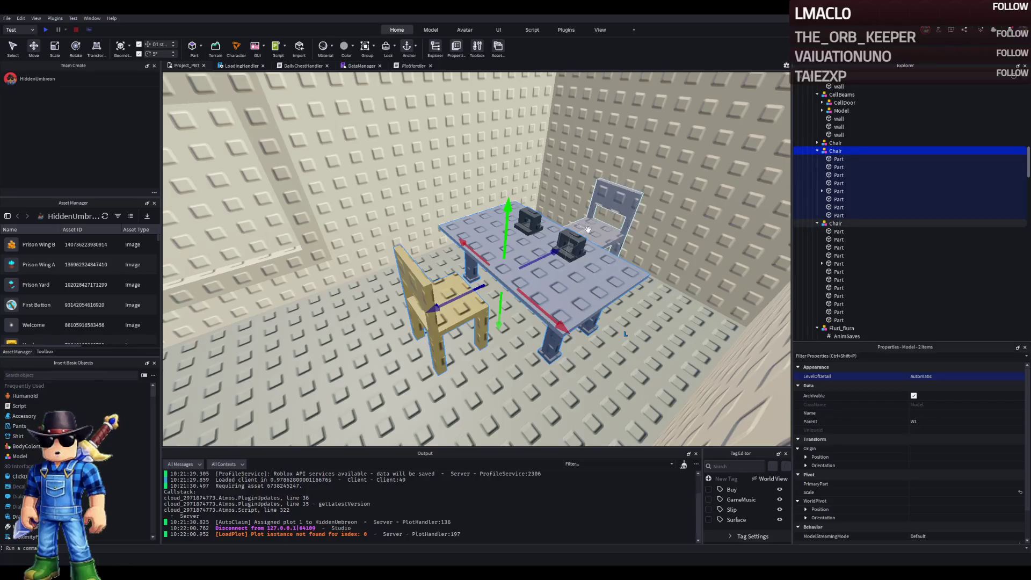
left_click_drag(534, 260, 467, 260)
scroll("up", 3)
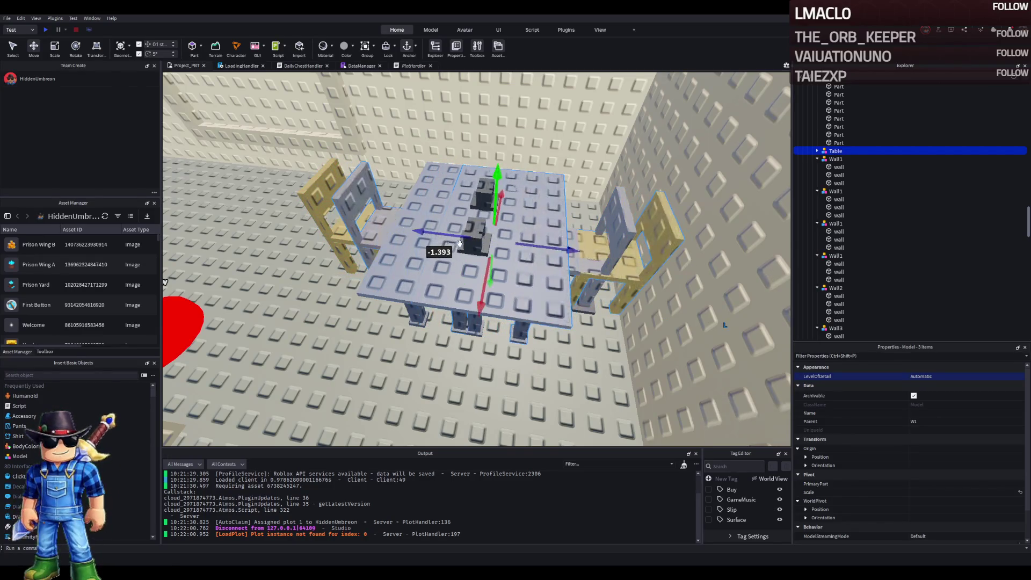
left_click_drag(522, 244, 617, 256)
left_click(615, 254)
key("f")
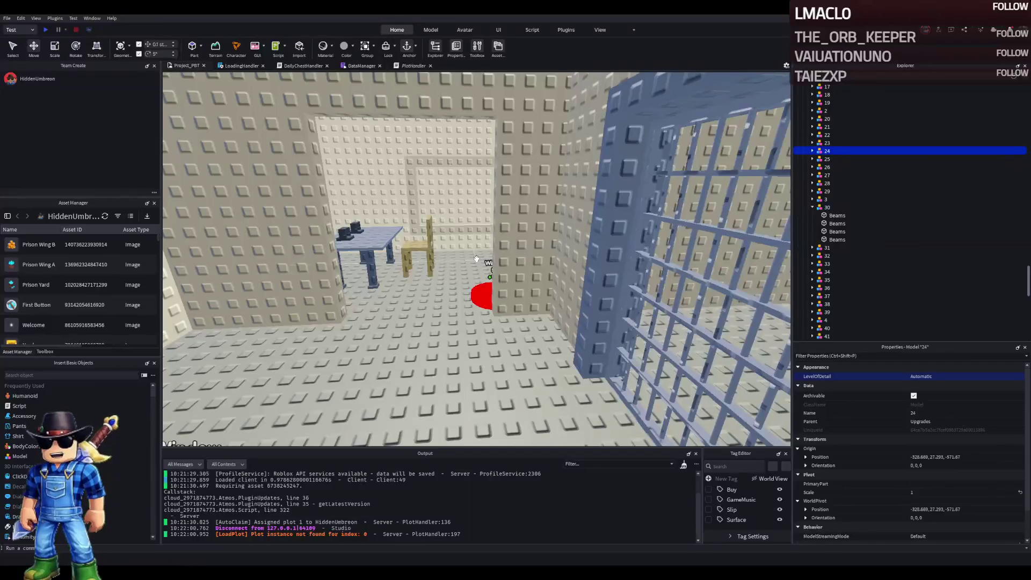
- Select the two wall sections on either side of the doorway
left_click(371, 263)
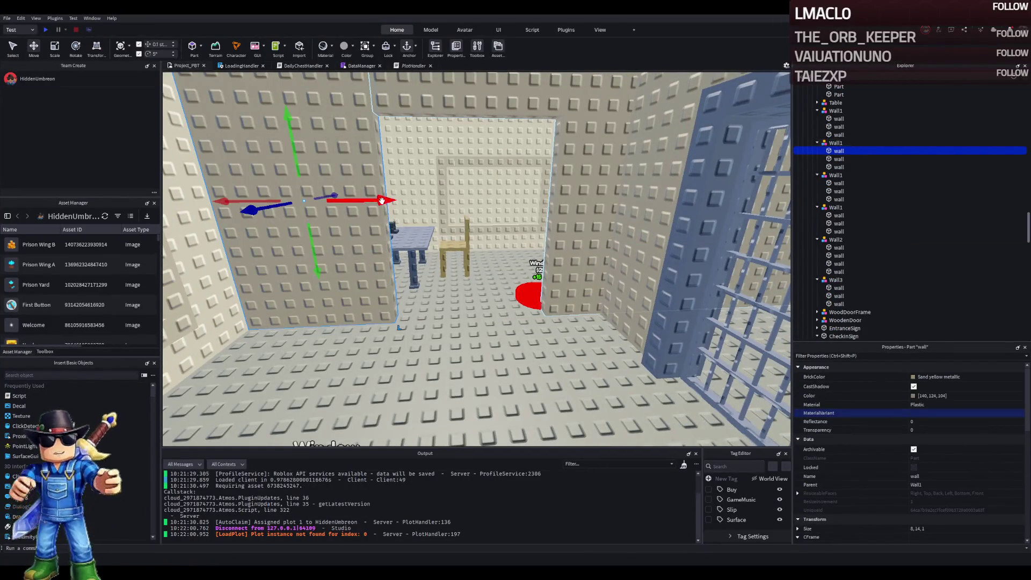
left_click(556, 199)
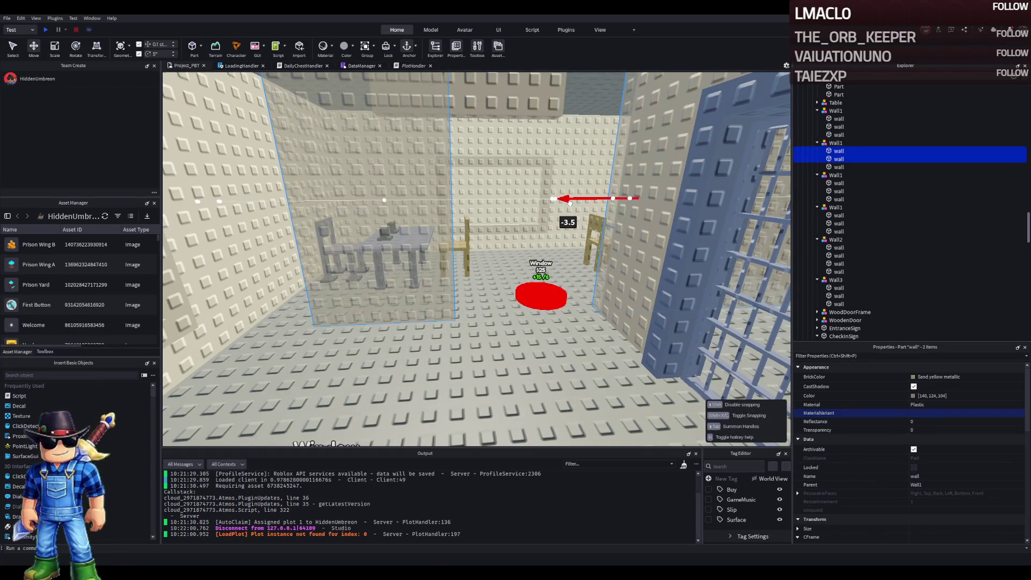
key("d")
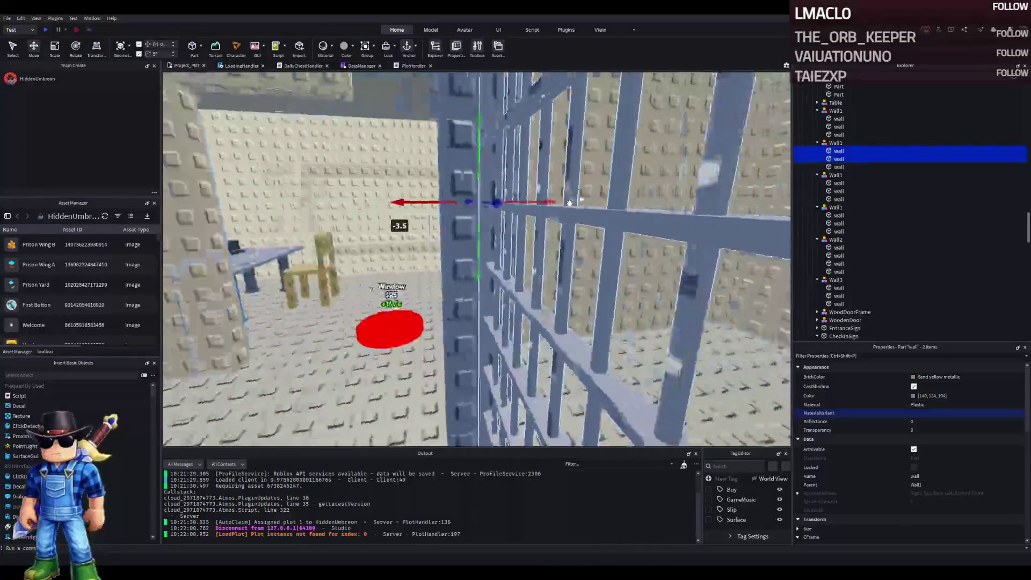
key("w")
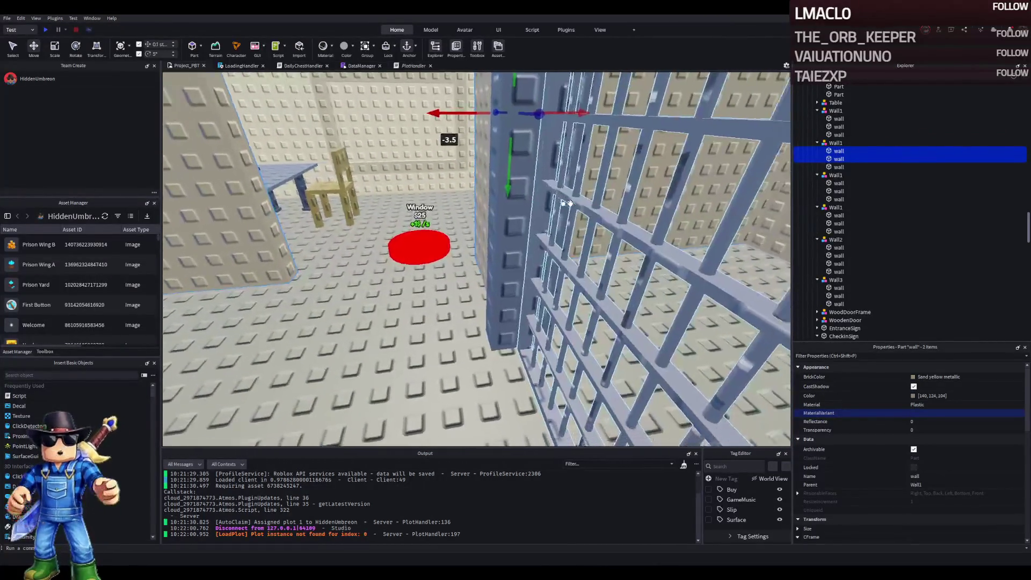
key("s")
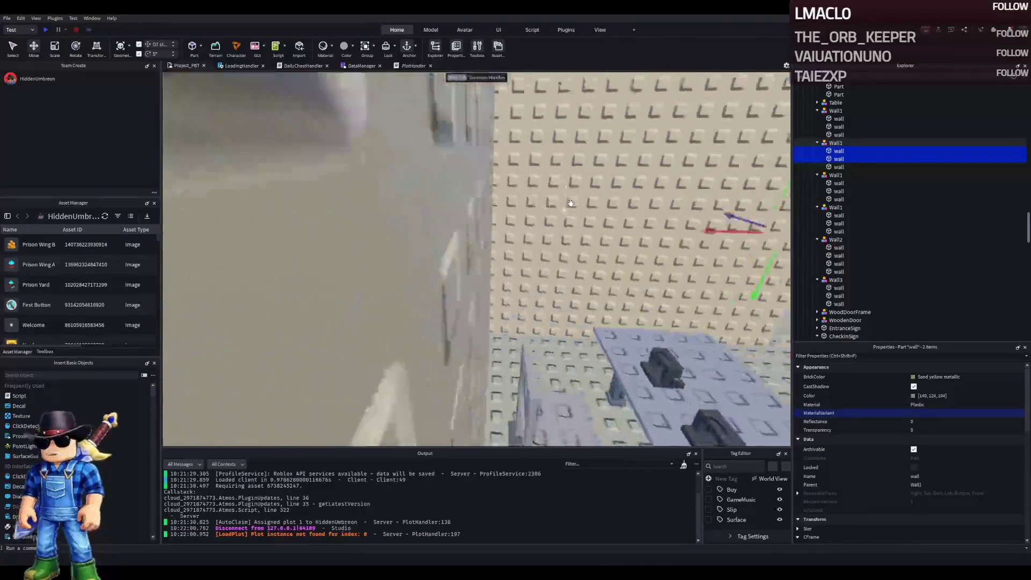
key("w")
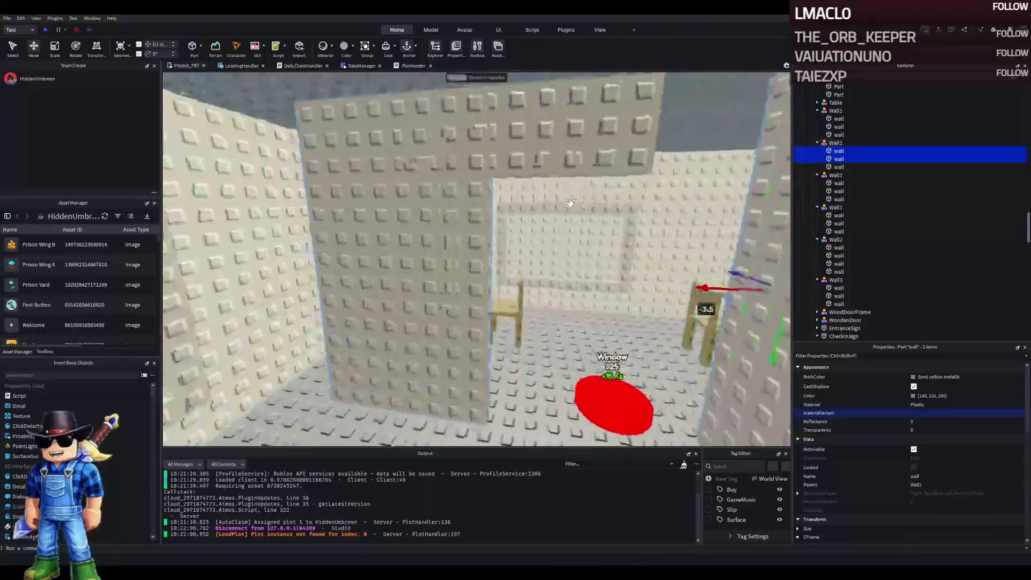
key("s")
key("a")
key("d")
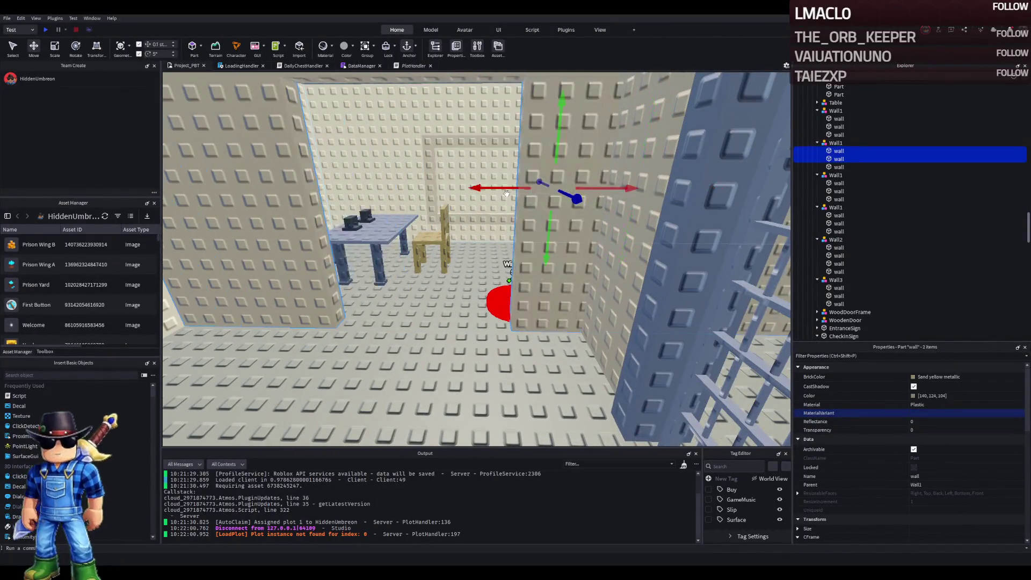
- Slide both wall sections about -1.6 studs sideways along the red axis
left_click_drag(505, 191, 521, 189)
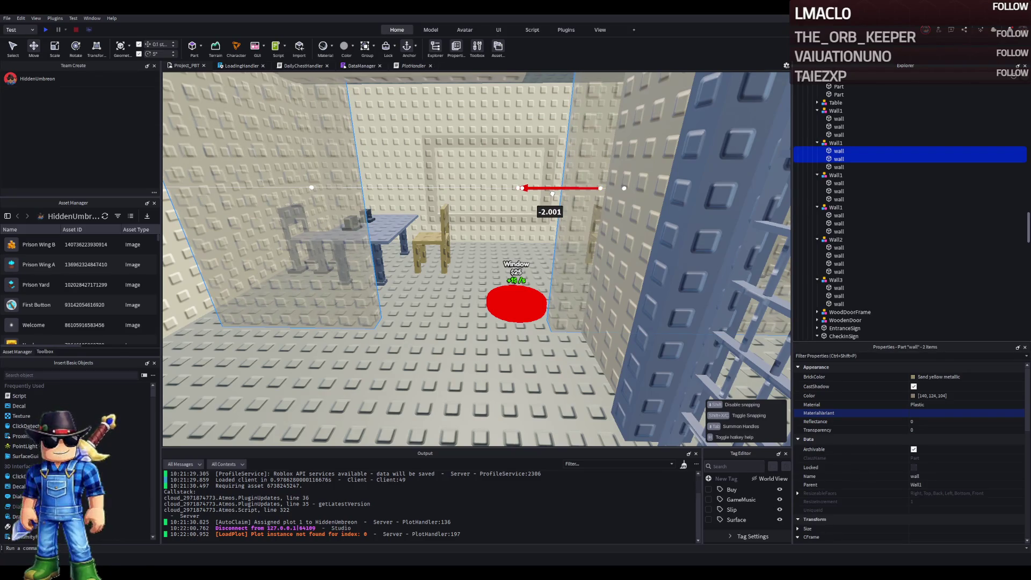
left_click_drag(551, 194, 575, 201)
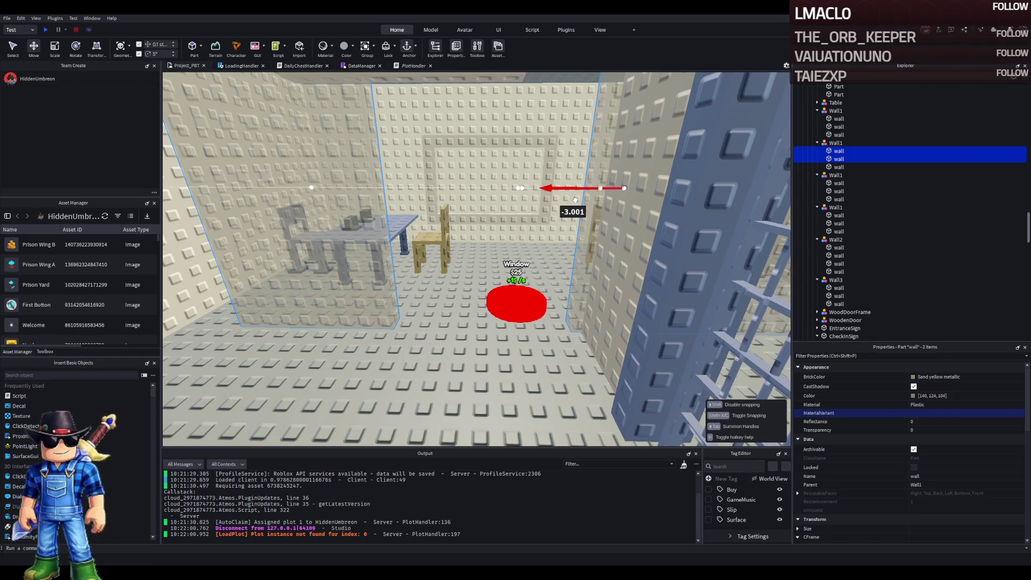
left_click_drag(574, 201, 575, 200)
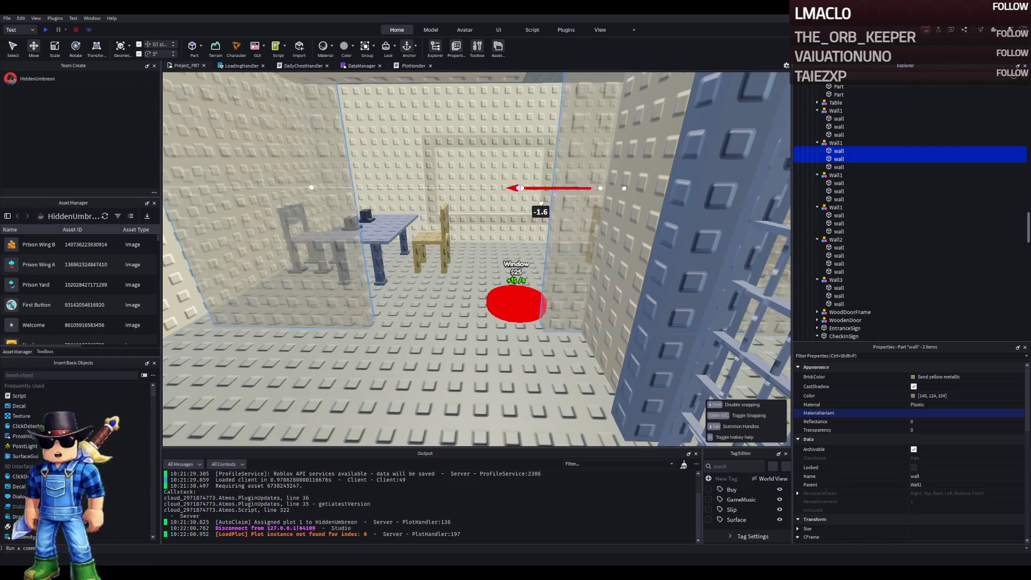
key("w")
key("d")
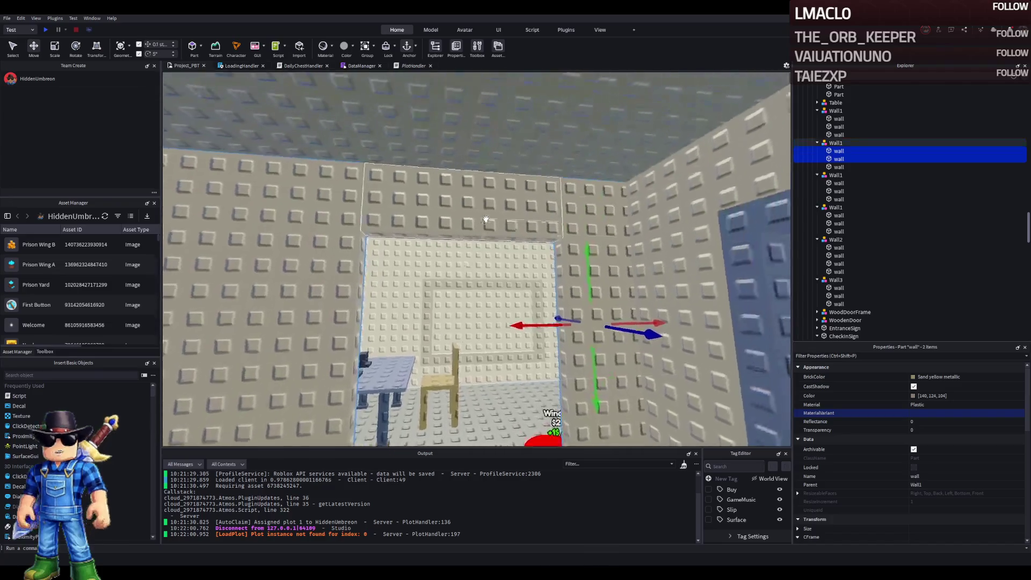
key("w")
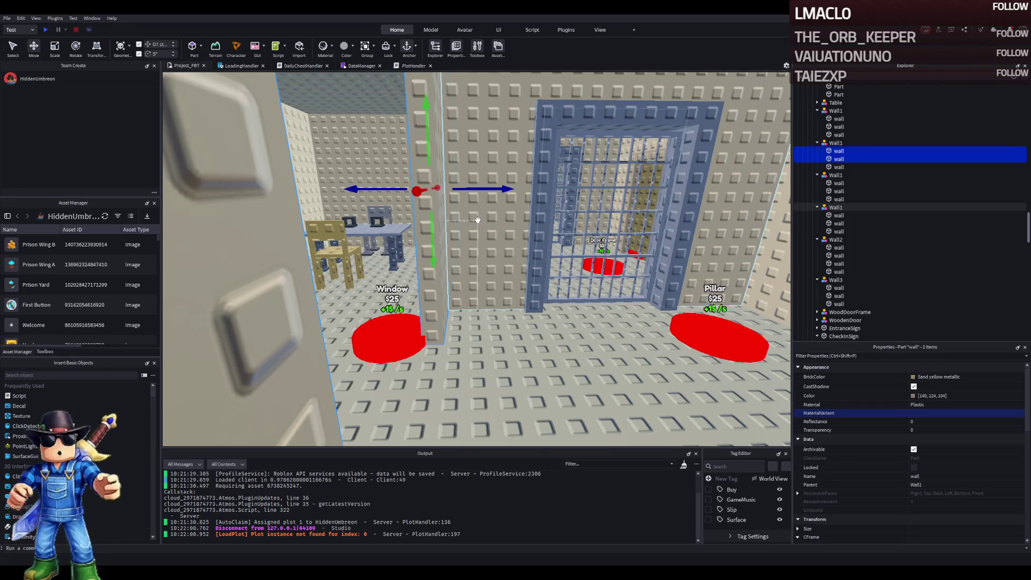
- Duplicate the wall strip above the doorway and scale the copy to 9 × 1 × 2
scroll("up", 3)
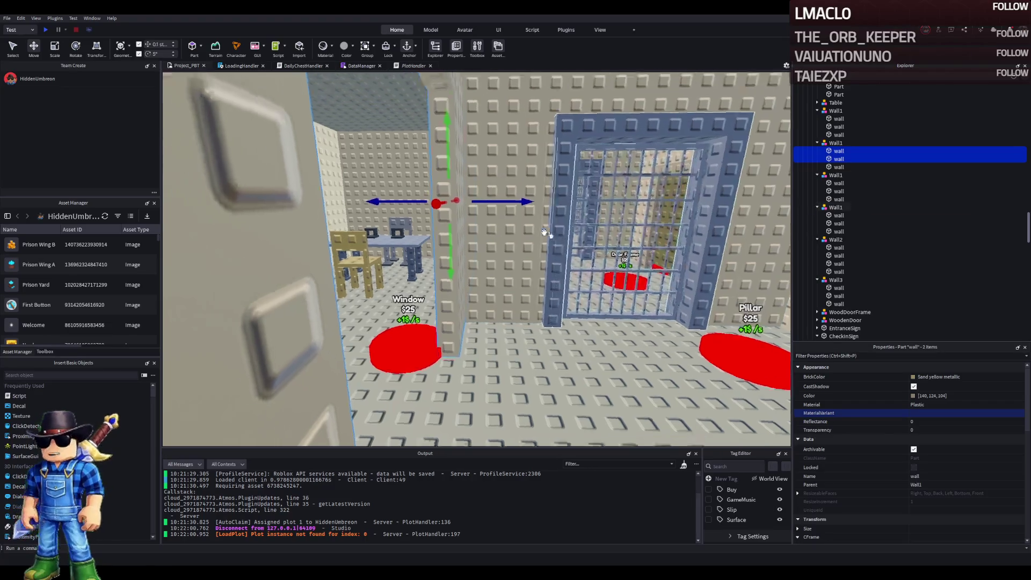
scroll("down", 3)
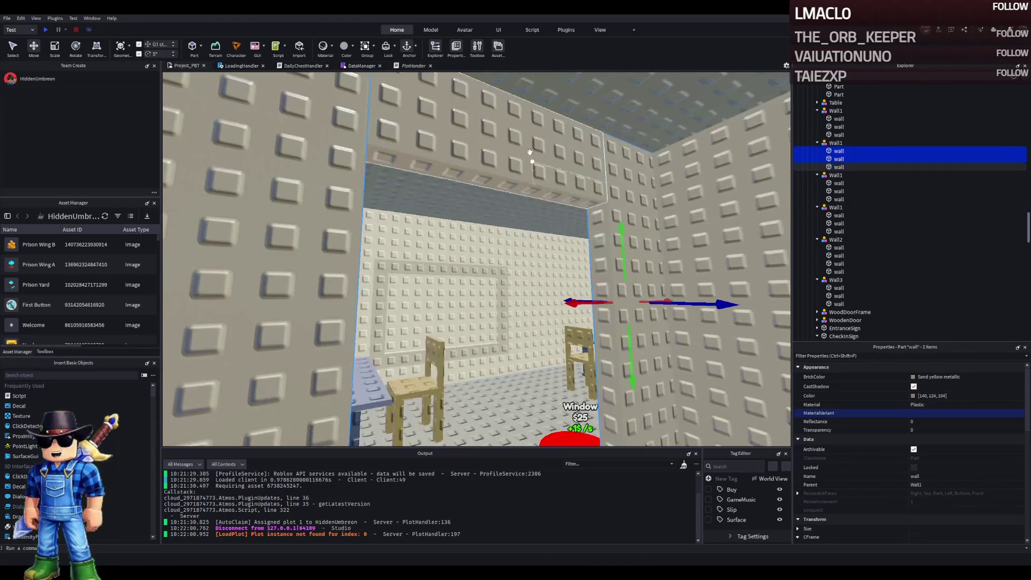
left_click(534, 168)
scroll("up", 3)
key("ctrl+d")
key("ctrl+3")
left_click_drag(382, 217, 379, 249)
left_click_drag(392, 108, 387, 183)
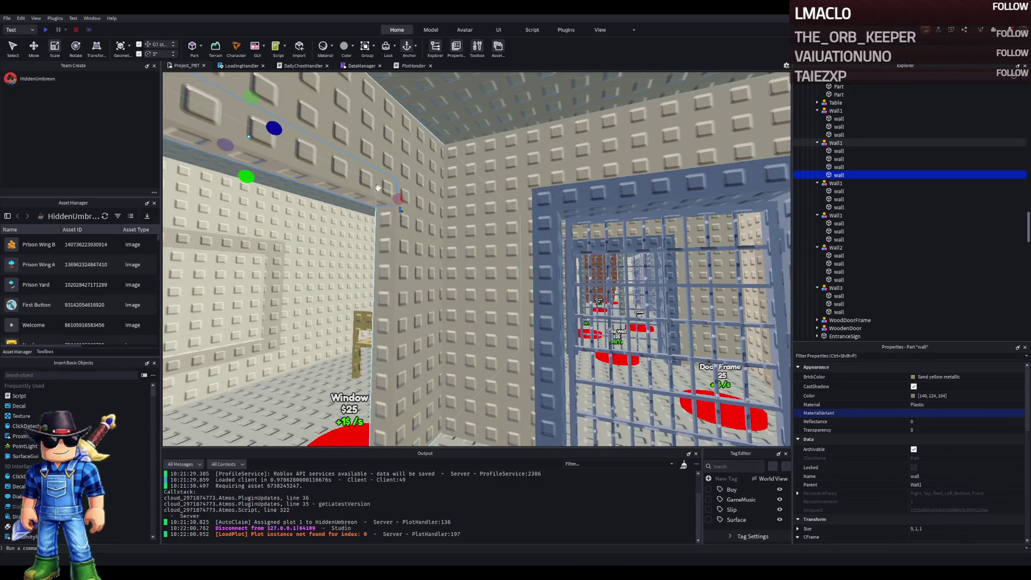
left_click_drag(274, 128, 288, 122)
scroll("up", 3)
- Copy the wooden door frame's Flint colour value from Properties
key("s")
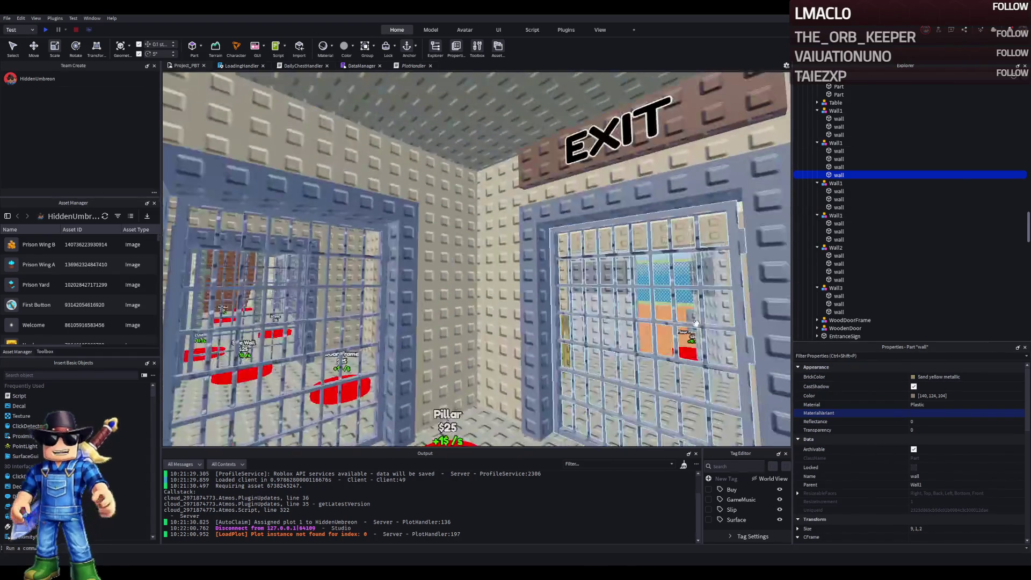
left_click(573, 287)
left_click(975, 394)
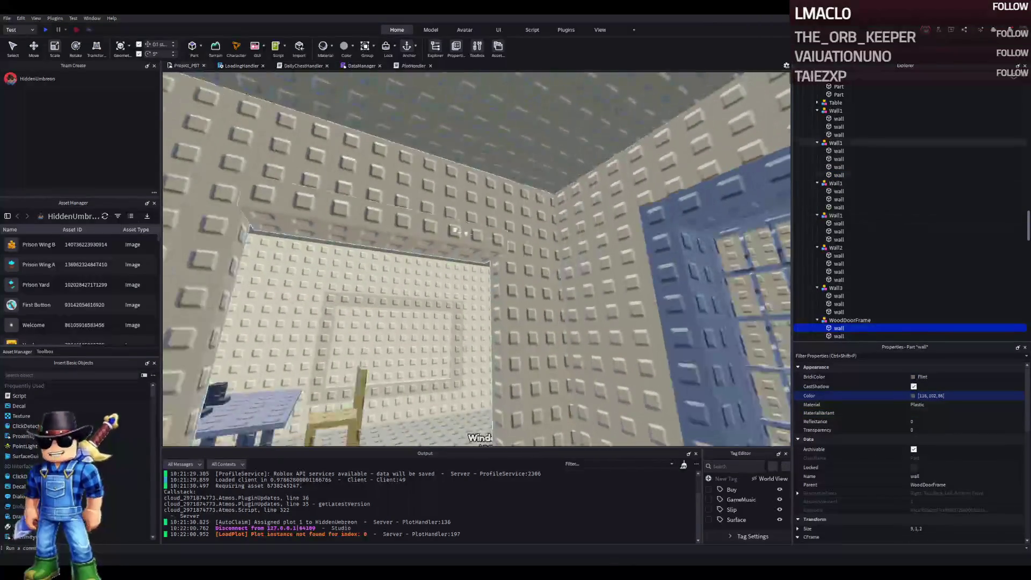
- Paste the Flint colour into the new strip's Color property
left_click(349, 231)
left_click(961, 398)
type("116, 102, 86")
key("Return")
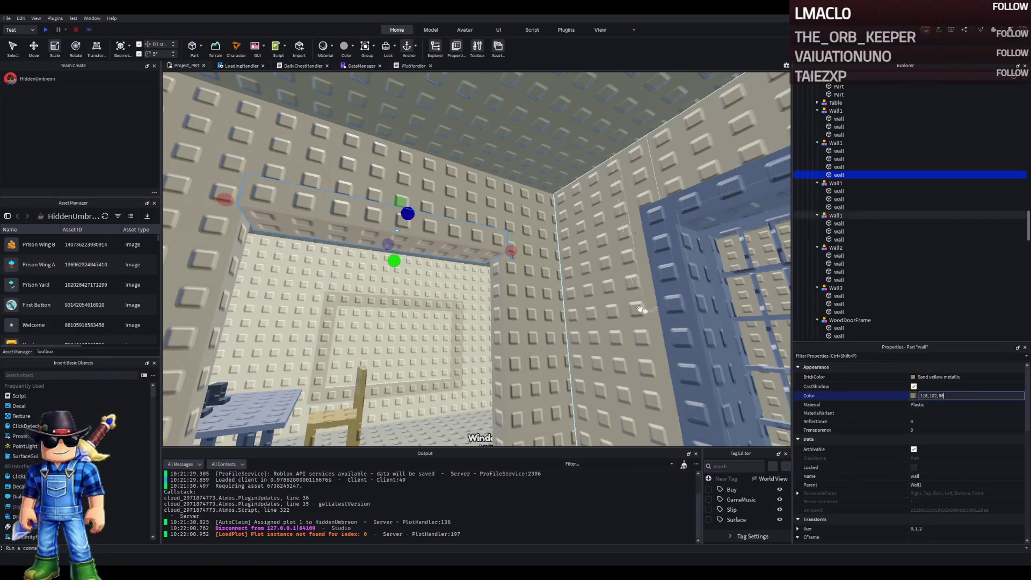
- Duplicate the Flint strip, rotate it upright as a pillar, and move it 5 studs left
key("ctrl+d")
key("ctrl+t")
key("ctrl+2")
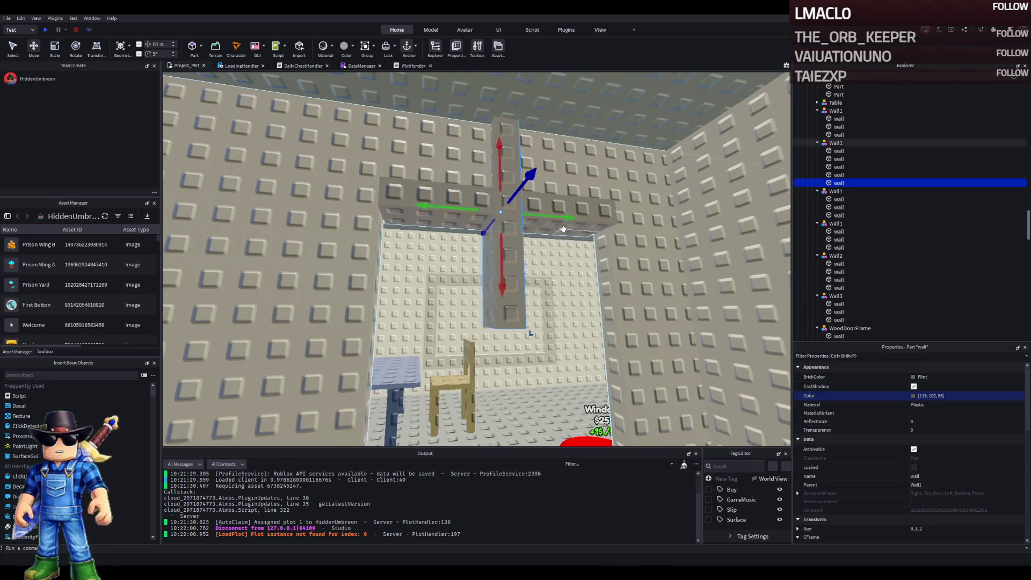
scroll("up", 3)
scroll("up", 3)
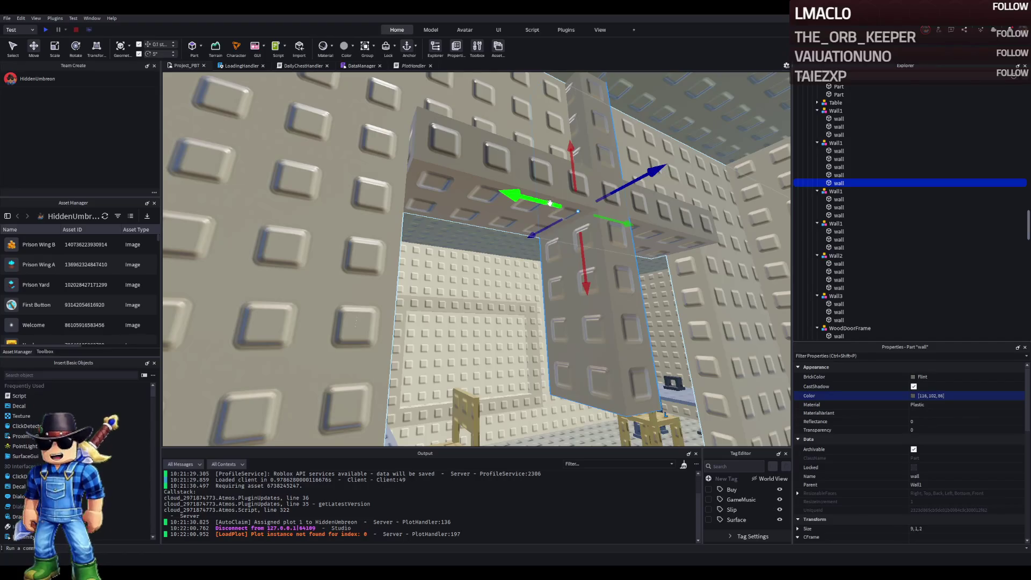
left_click_drag(549, 203, 420, 237)
- Nudge the Flint beam above the doorway slightly into line with the pillar
key("s")
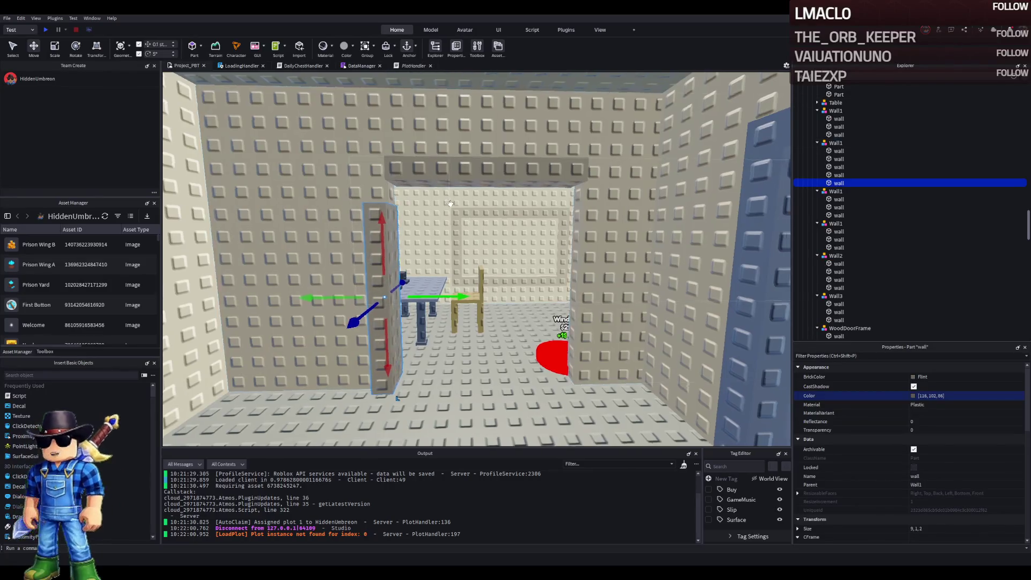
scroll("up", 3)
scroll("up", 3)
left_click(448, 226)
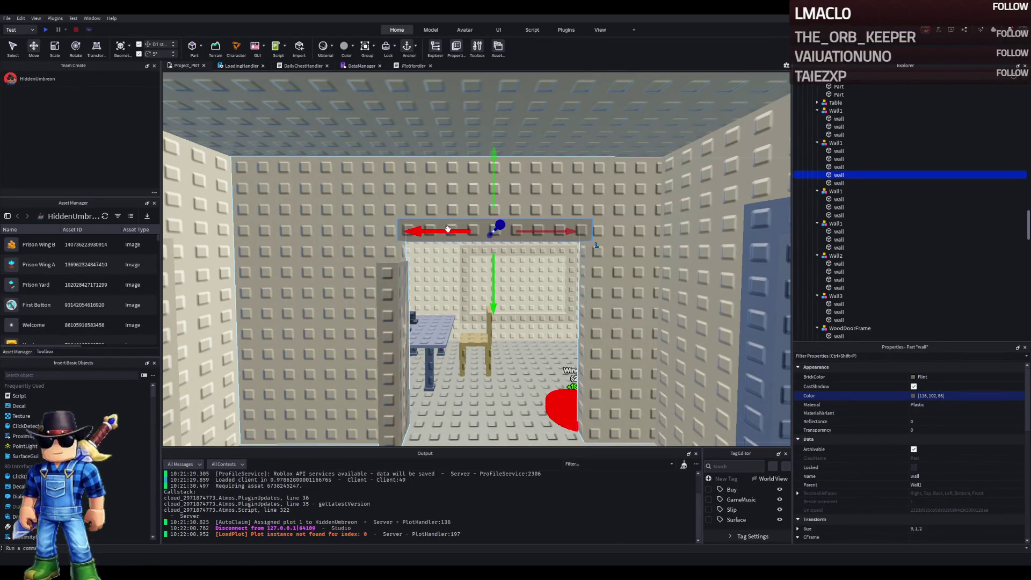
left_click(377, 277)
left_click(524, 214)
left_click_drag(523, 258, 525, 236)
- Lengthen the left pillar from 9 to 12 studs and copy it to the doorway's other side
left_click(319, 266)
key("ctrl+3")
left_click_drag(346, 230, 362, 131)
scroll("up", 3)
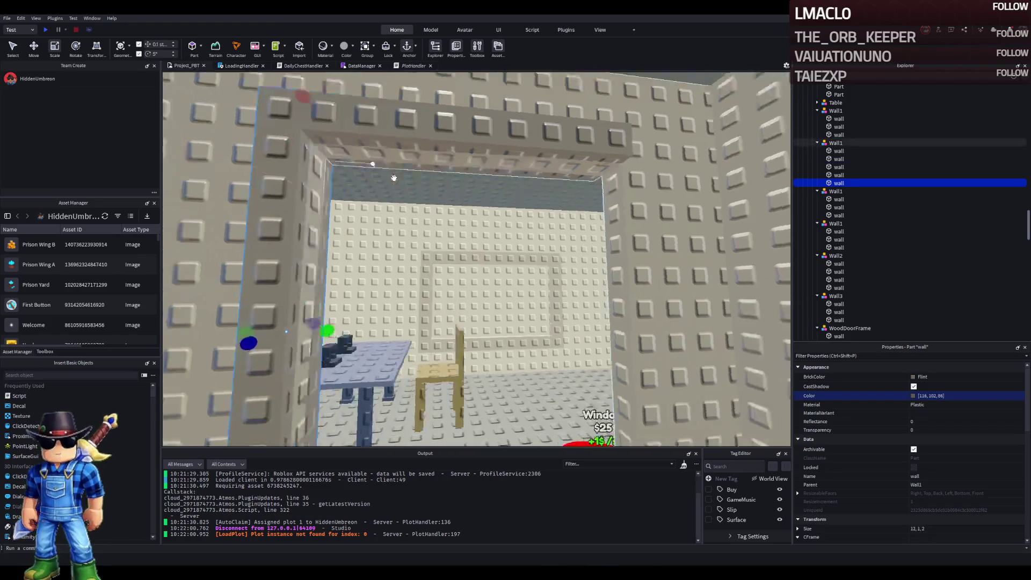
key("ctrl+2")
key("ctrl+d")
left_click_drag(334, 173, 564, 251)
- Narrow the wall left of the doorway from 8 to 7.1 studs
scroll("down", 3)
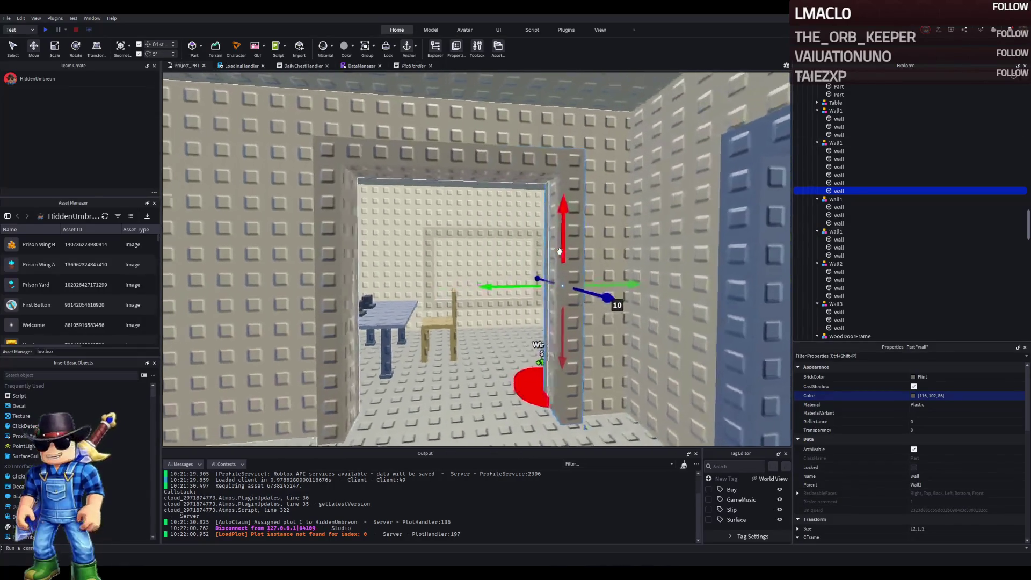
scroll("up", 3)
left_click(376, 258)
key("ctrl+3")
left_click_drag(478, 263, 455, 266)
left_click(454, 144)
scroll("up", 3)
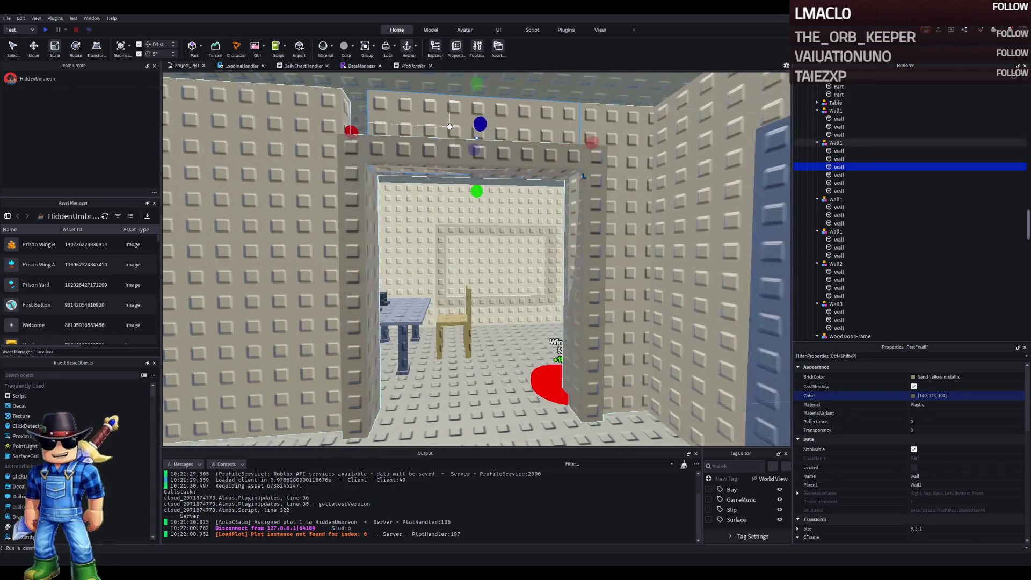
- Widen the lintel to 10.4 studs and narrow the side wall from 20 to 19
left_click_drag(514, 141, 530, 141)
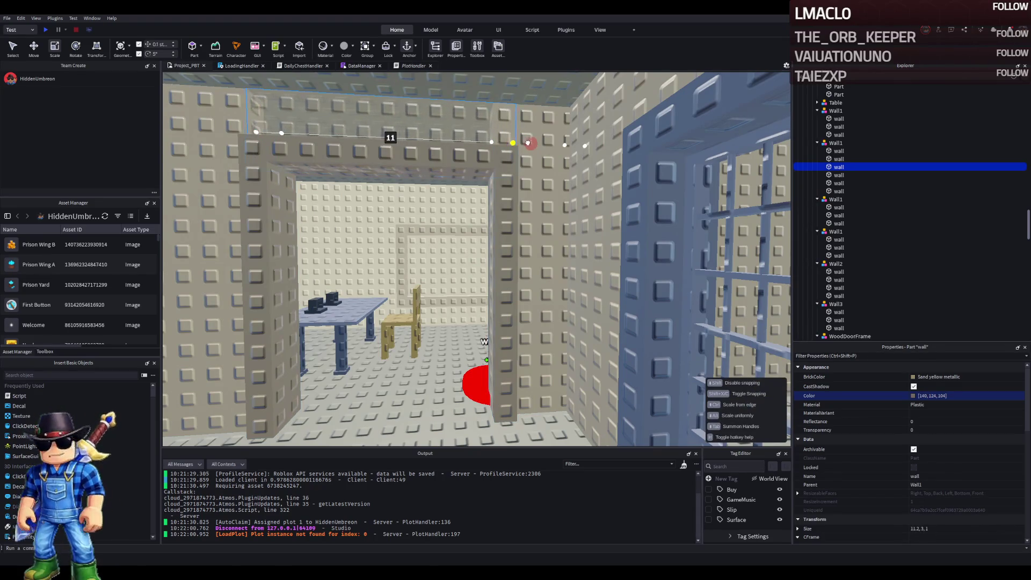
left_click(548, 196)
left_click_drag(455, 258, 451, 254)
left_click(450, 254)
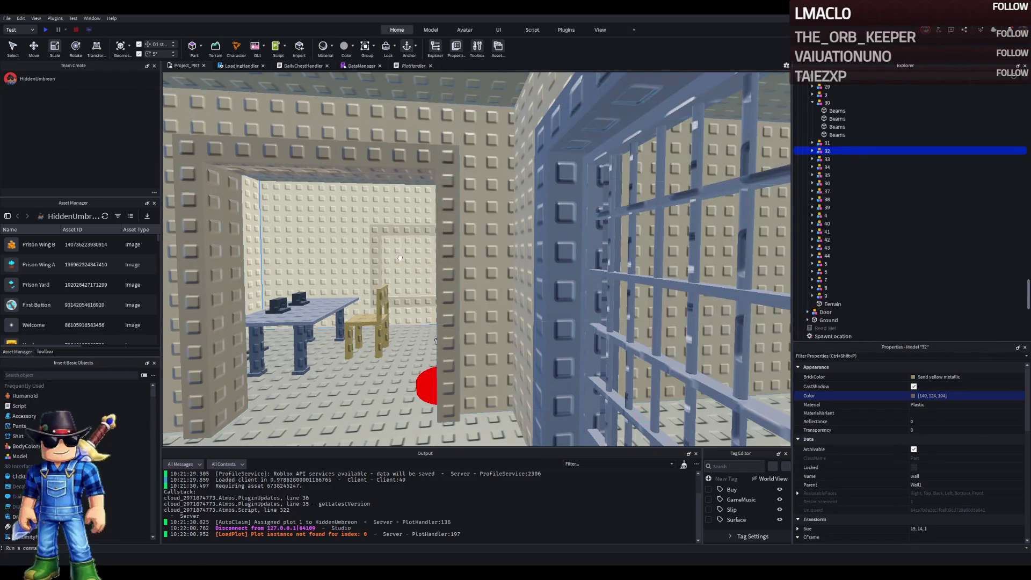
key("w")
key("d")
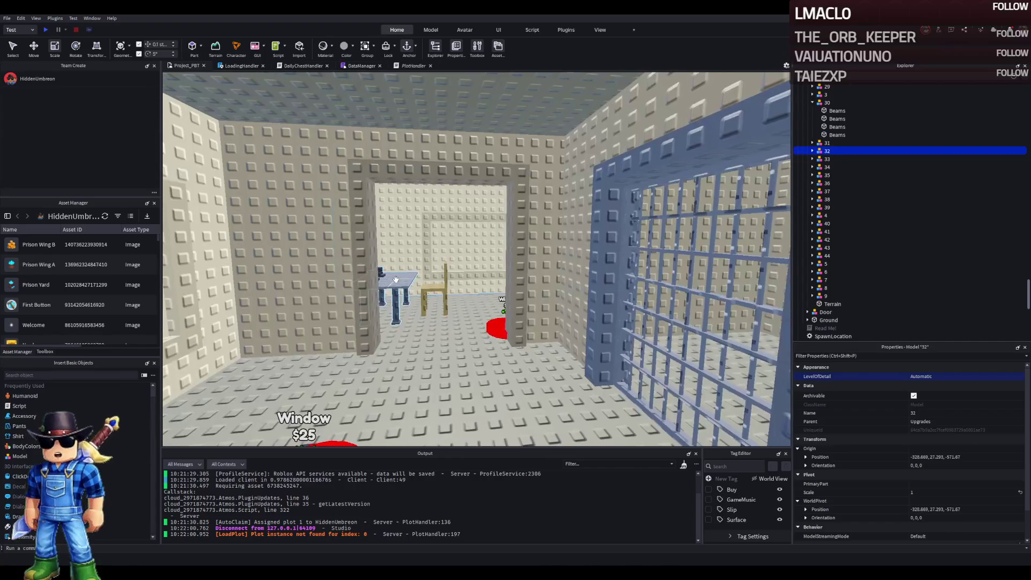
key("w")
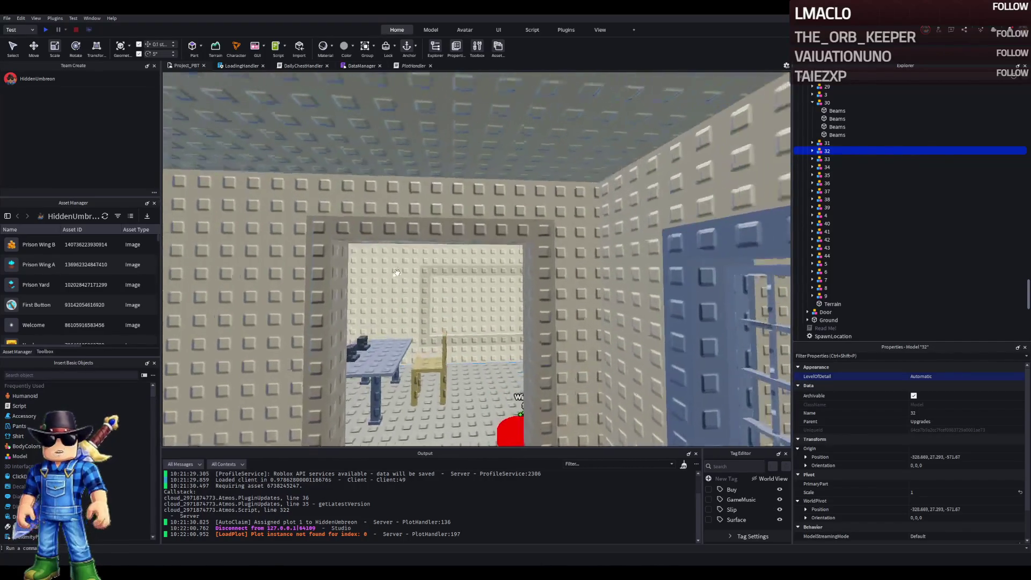
- Shorten the wall above the doorway to 2 studs tall, giving it size 11 × 2 × 1
left_click(397, 269)
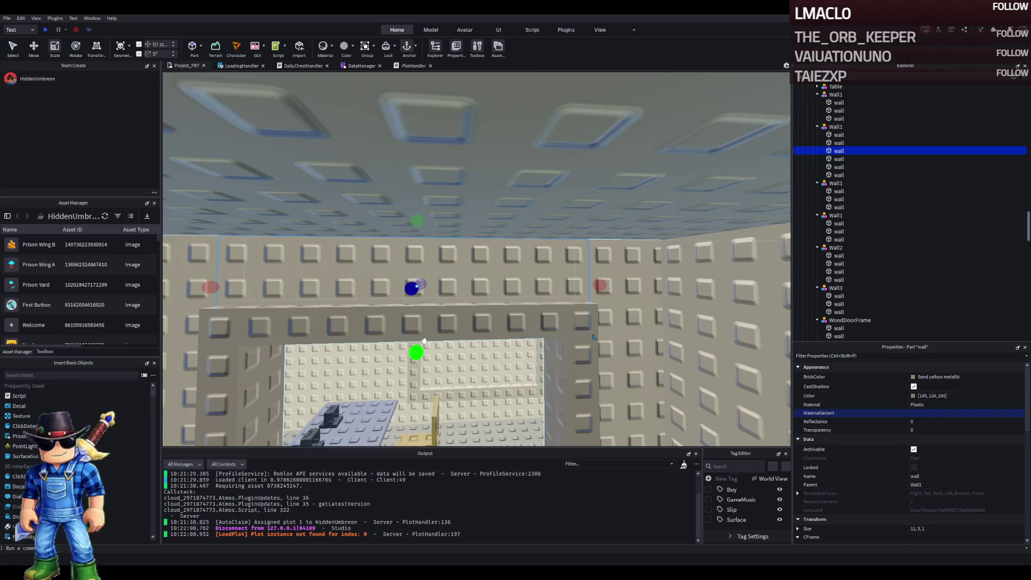
left_click_drag(416, 346, 434, 339)
left_click(434, 339)
key("s")
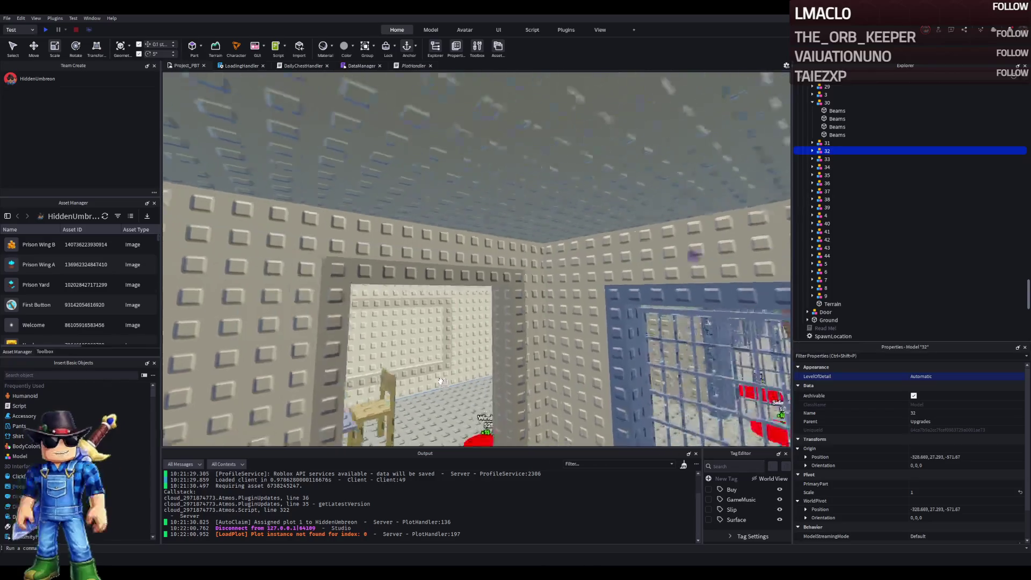
key("w")
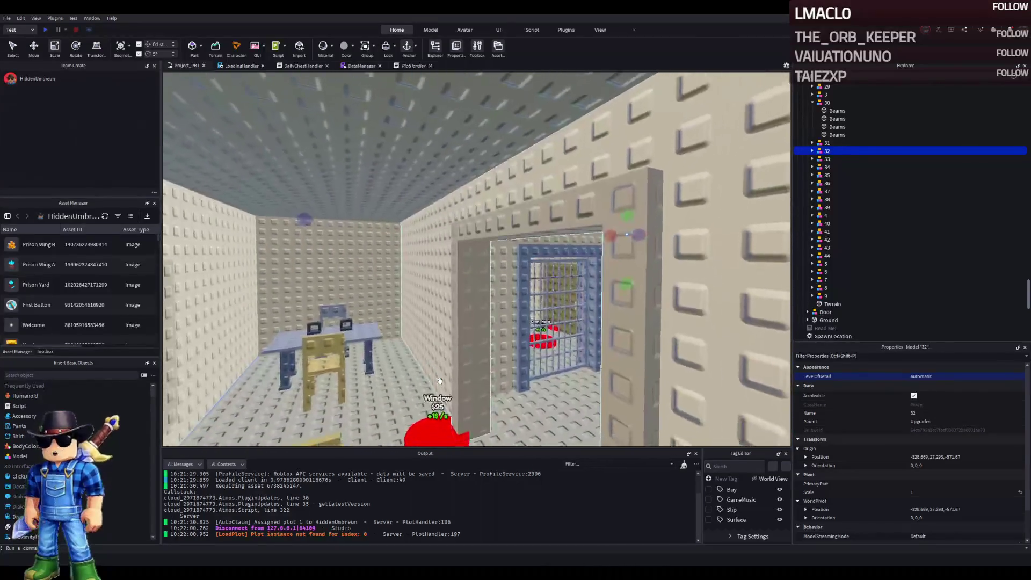
key("s")
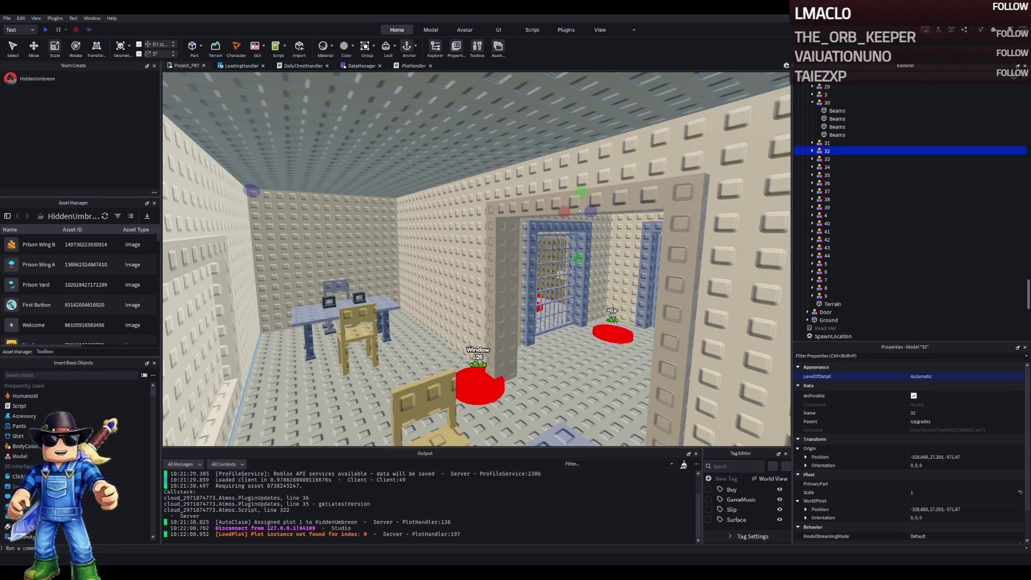
key("f")
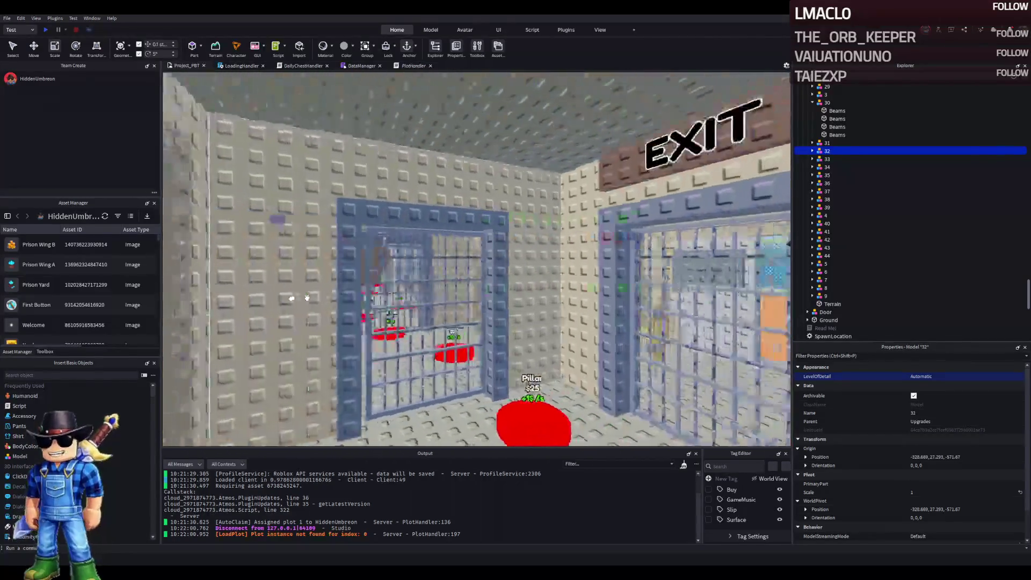
key("w")
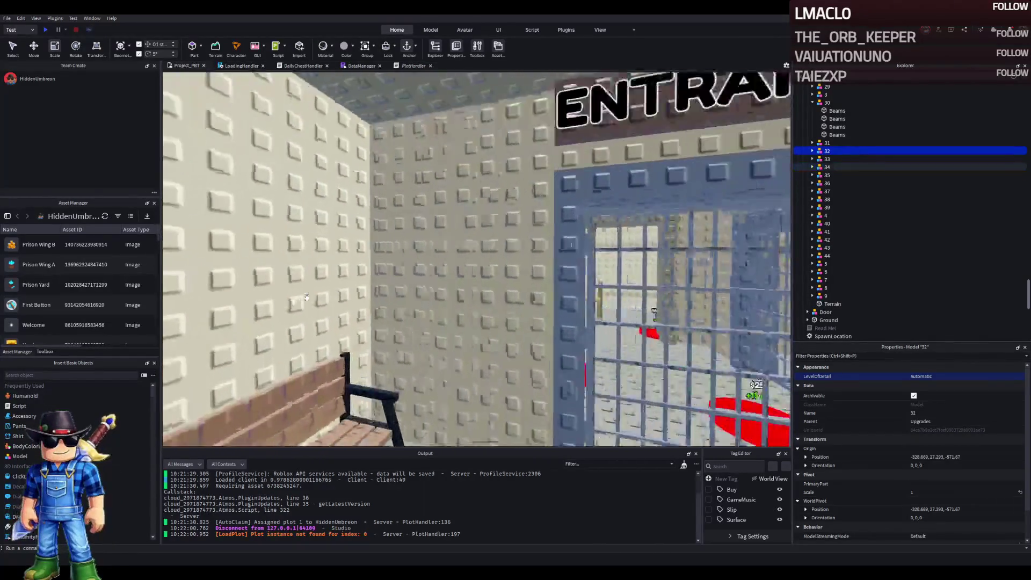
key("d")
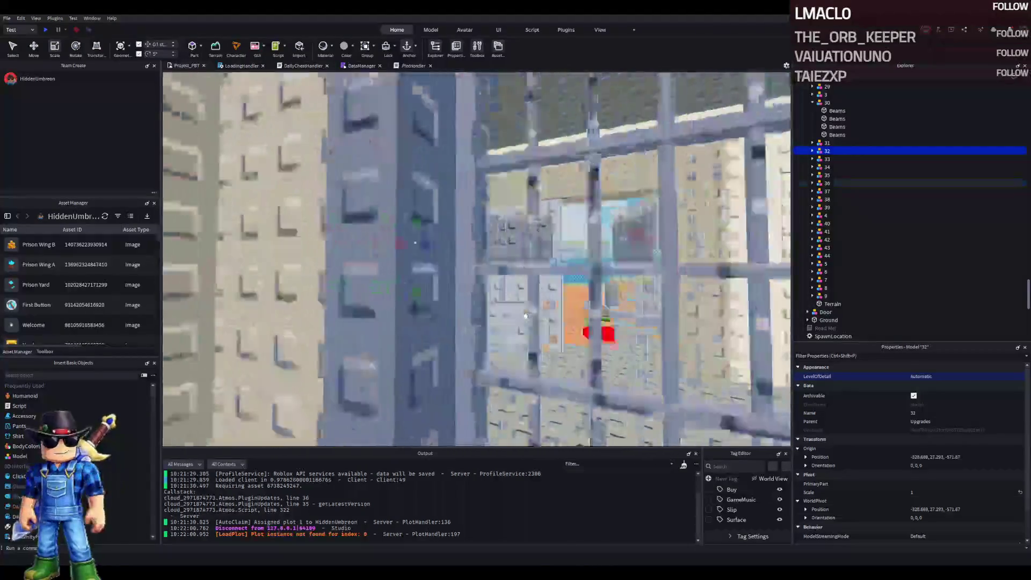
key("s")
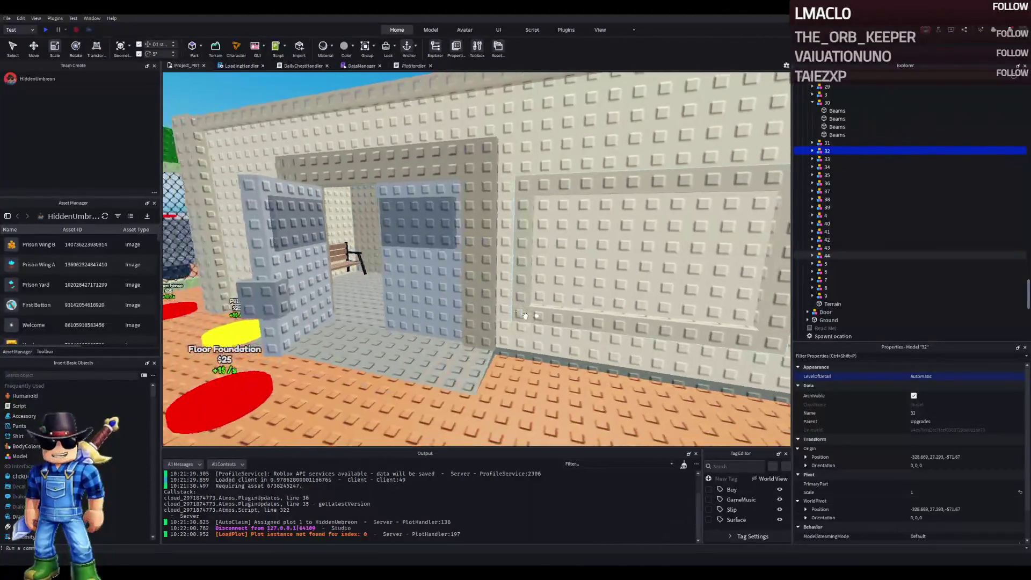
key("w")
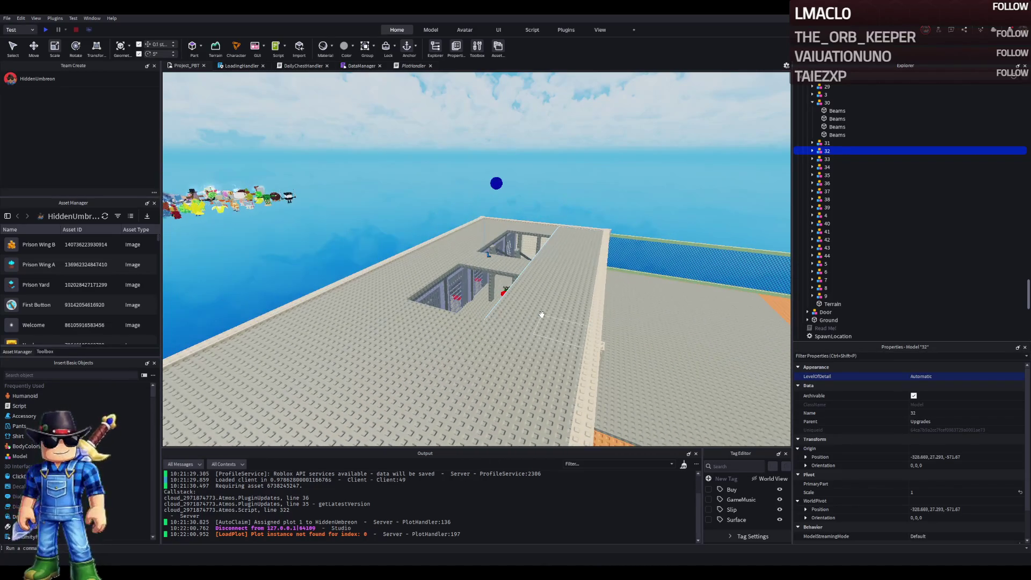
key("w")
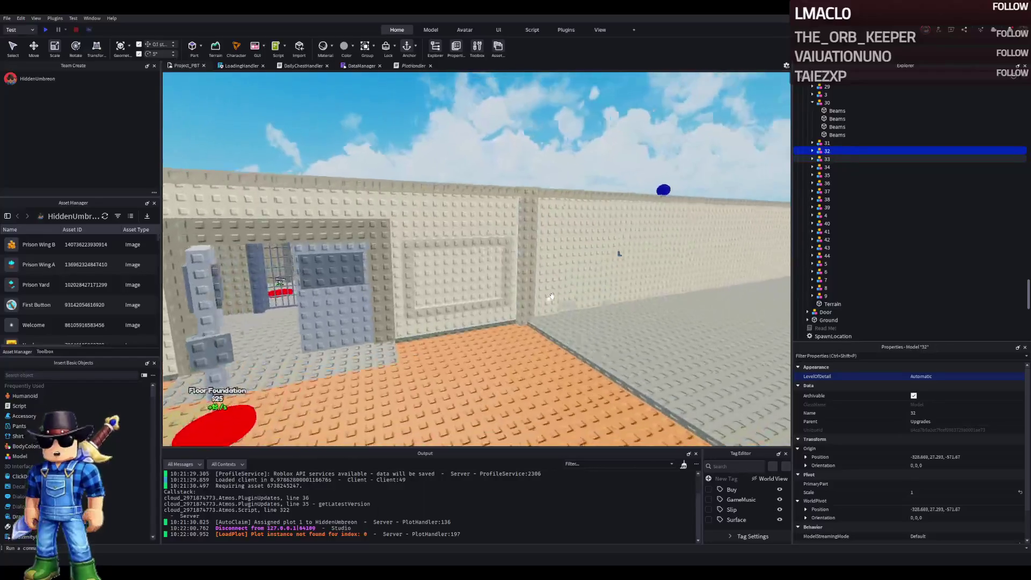
key("w")
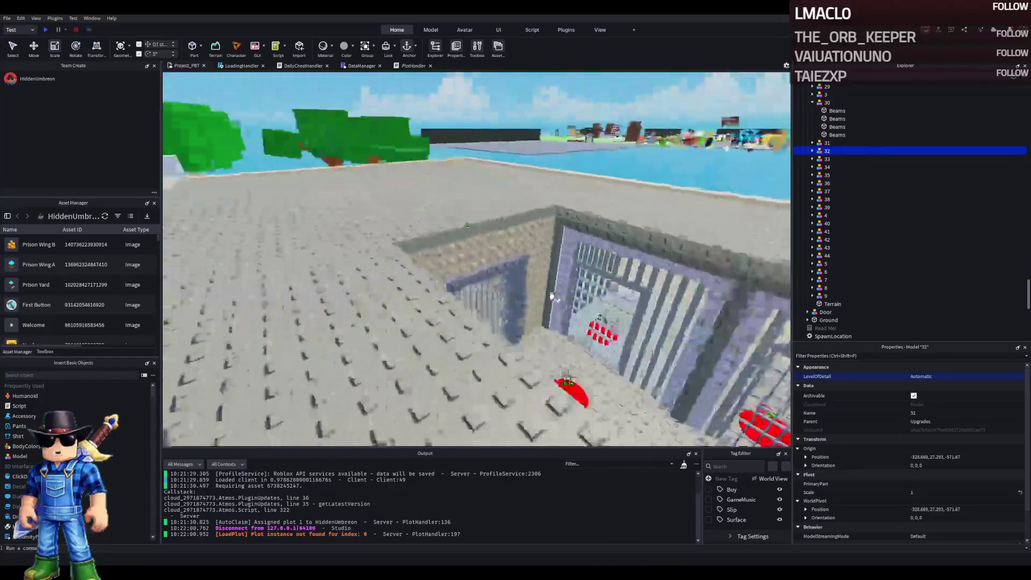
key("a")
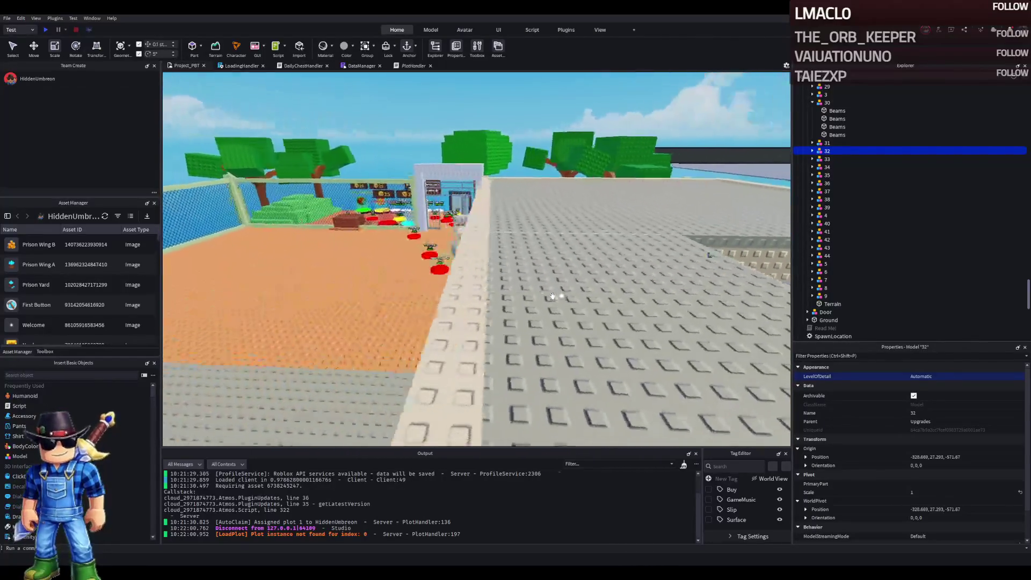
key("e")
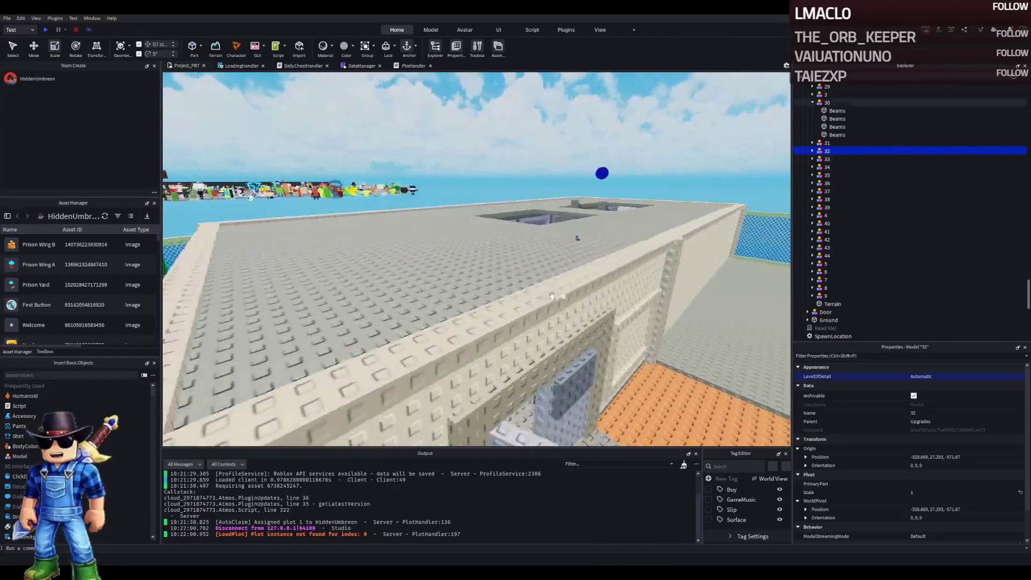
key("w")
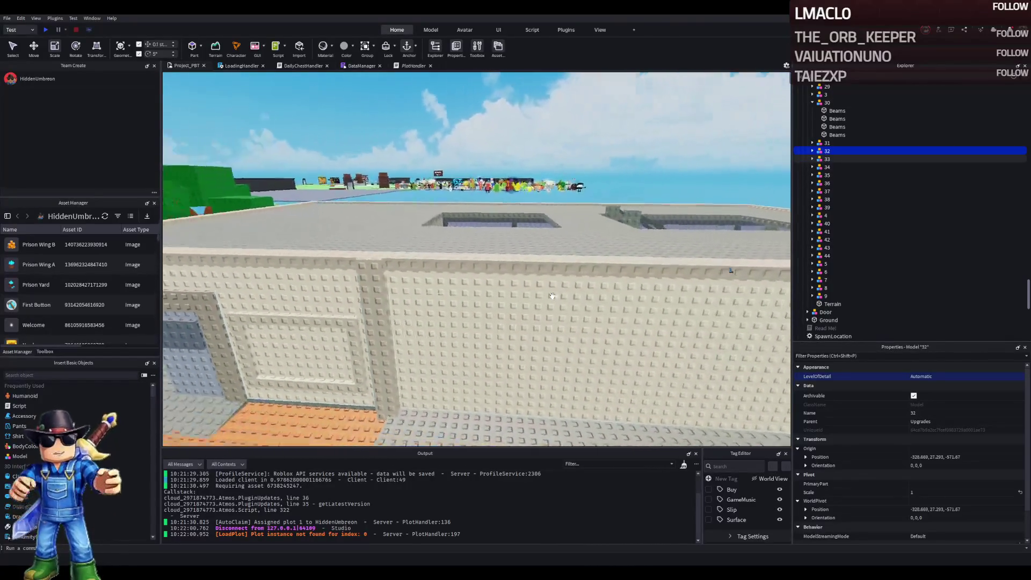
key("w")
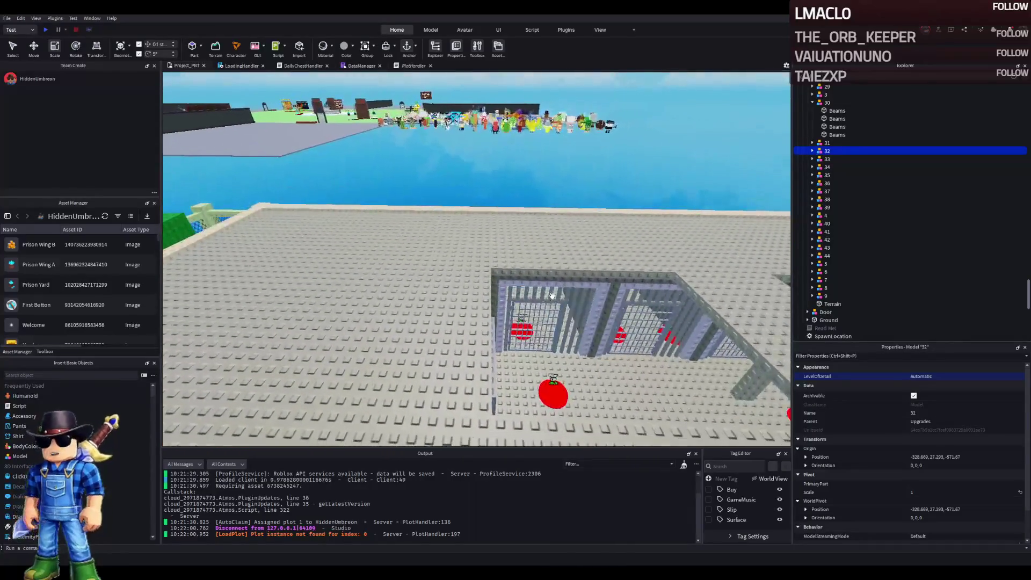
key("a")
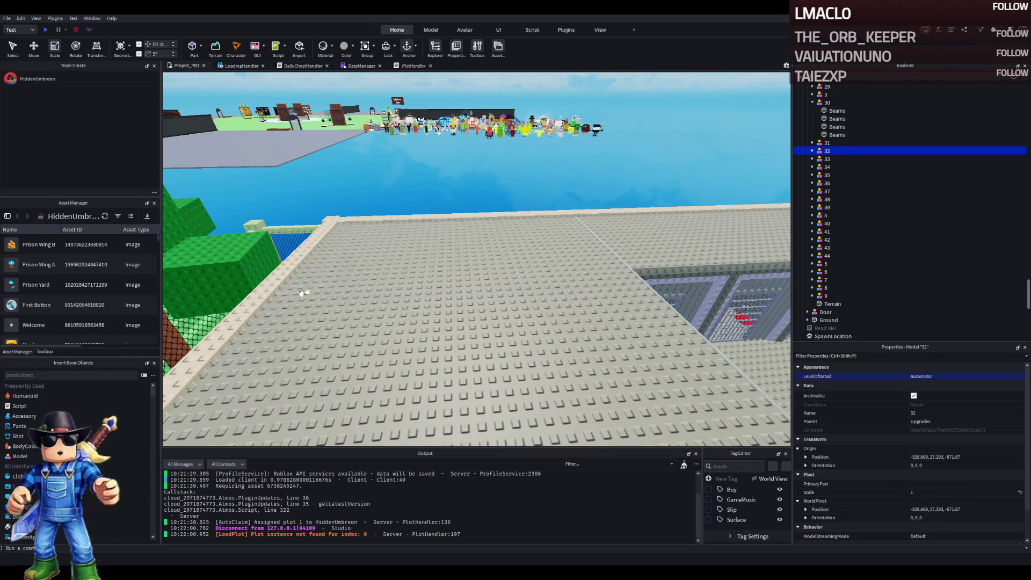
key("d")
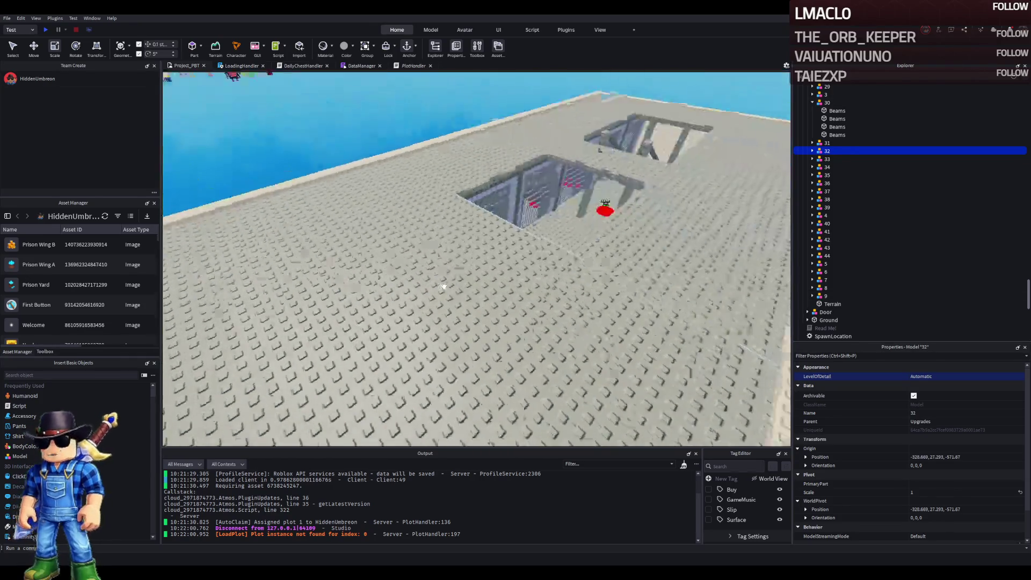
key("d")
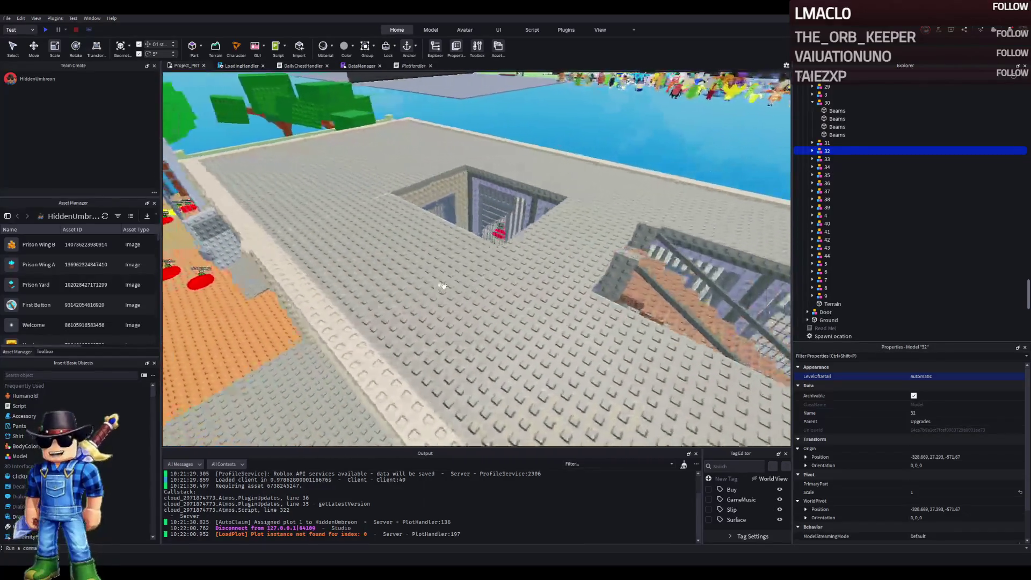
key("a")
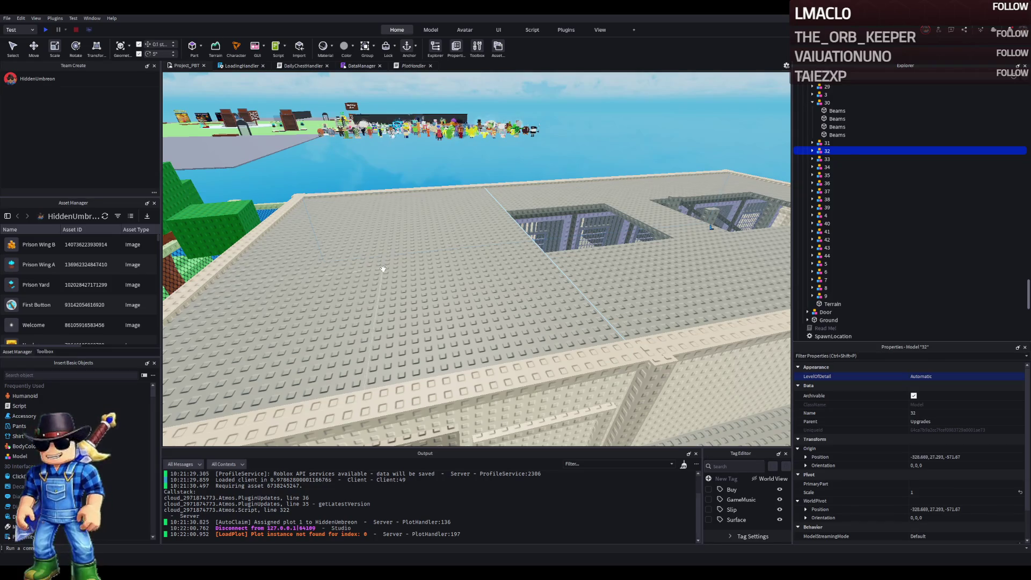
key("d")
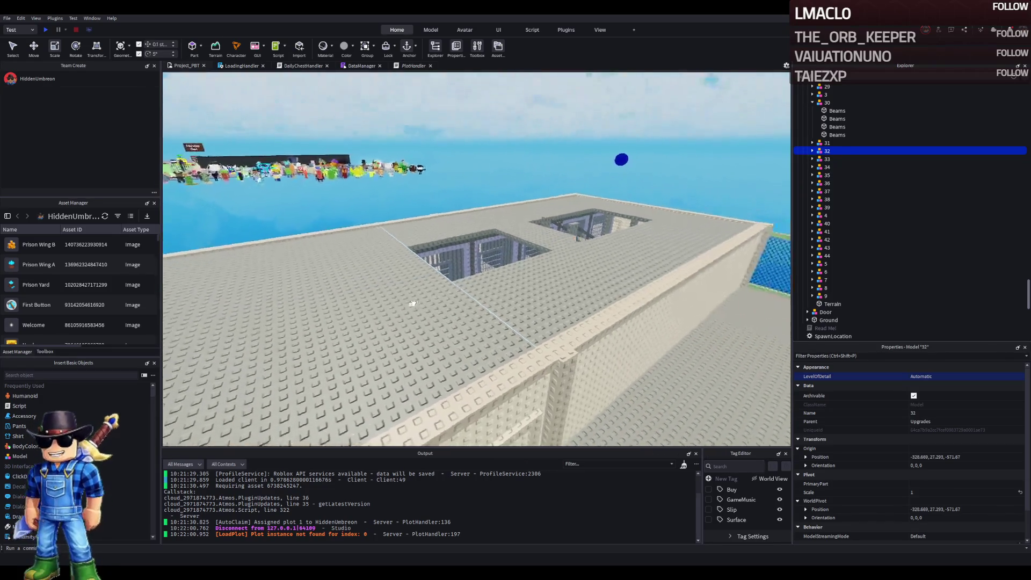
key("q")
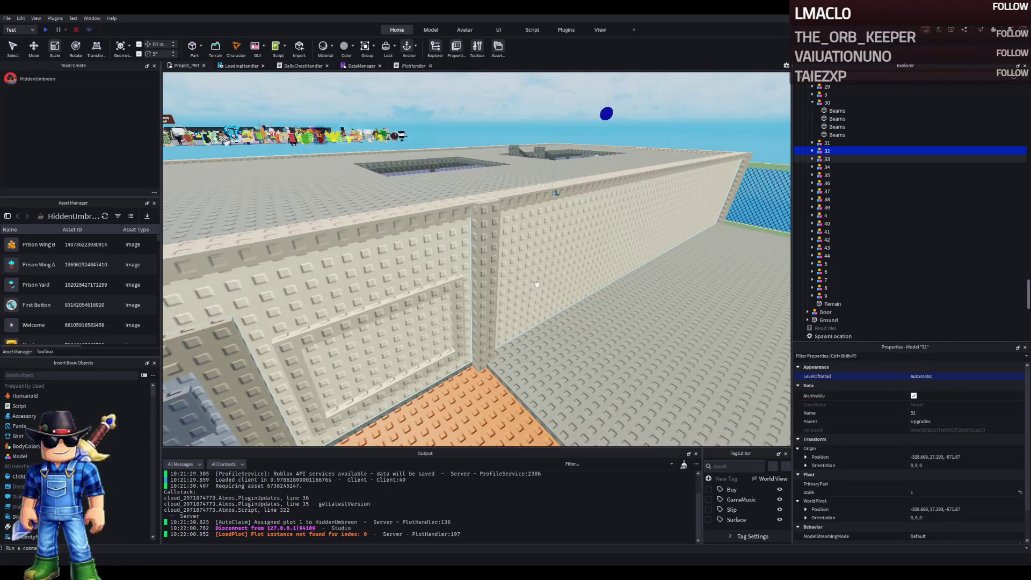
key("e")
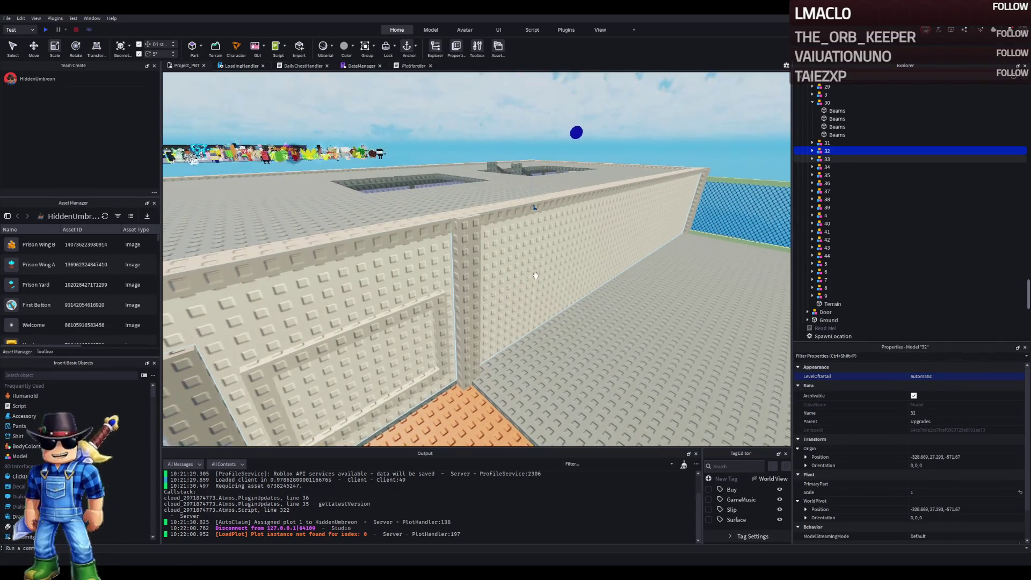
key("a")
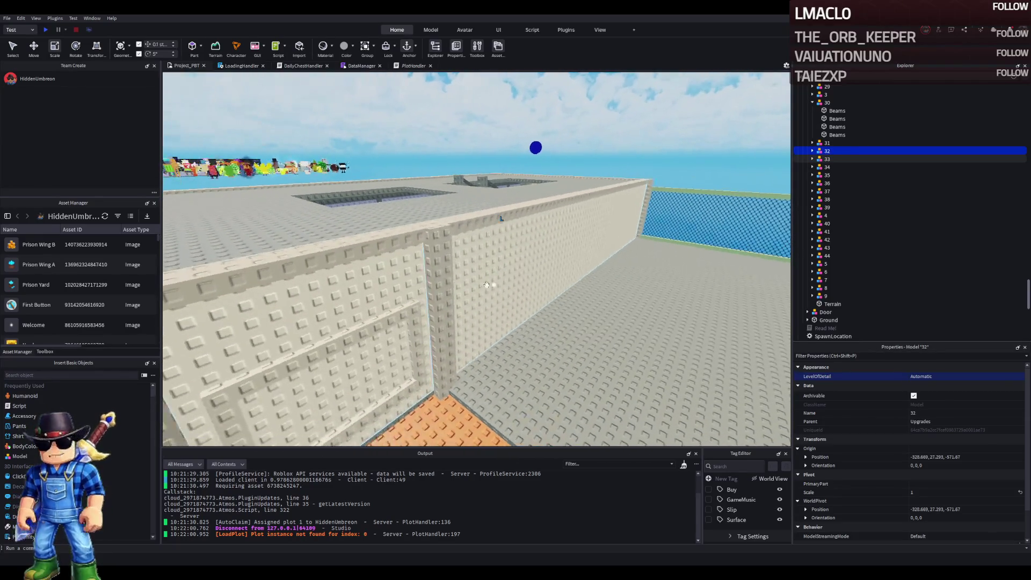
scroll("up", 3)
left_click(837, 151)
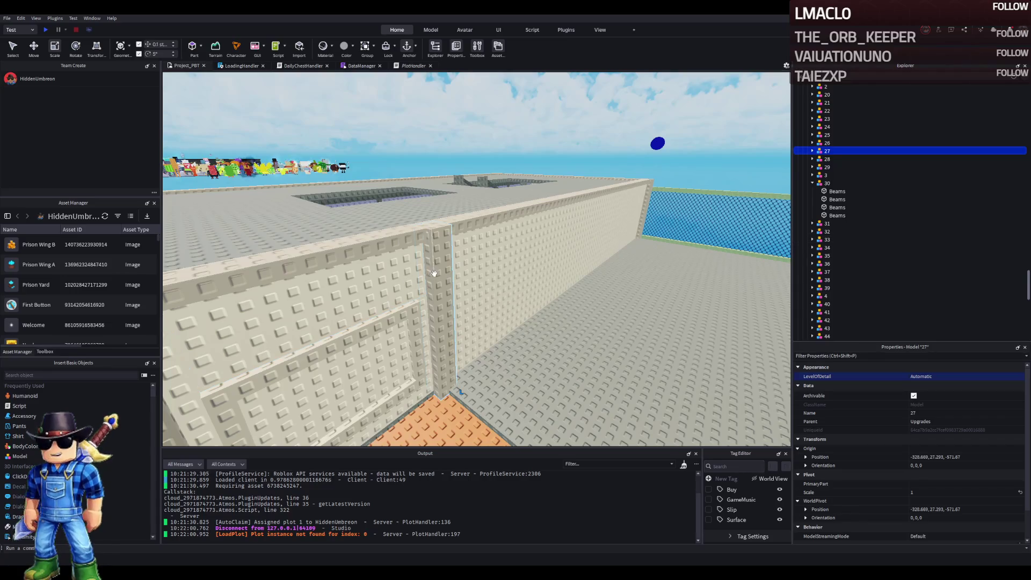
- Select the Pillar parts from models 27, 28, 29 and two others, then group them with Ctrl+G
left_click(434, 273)
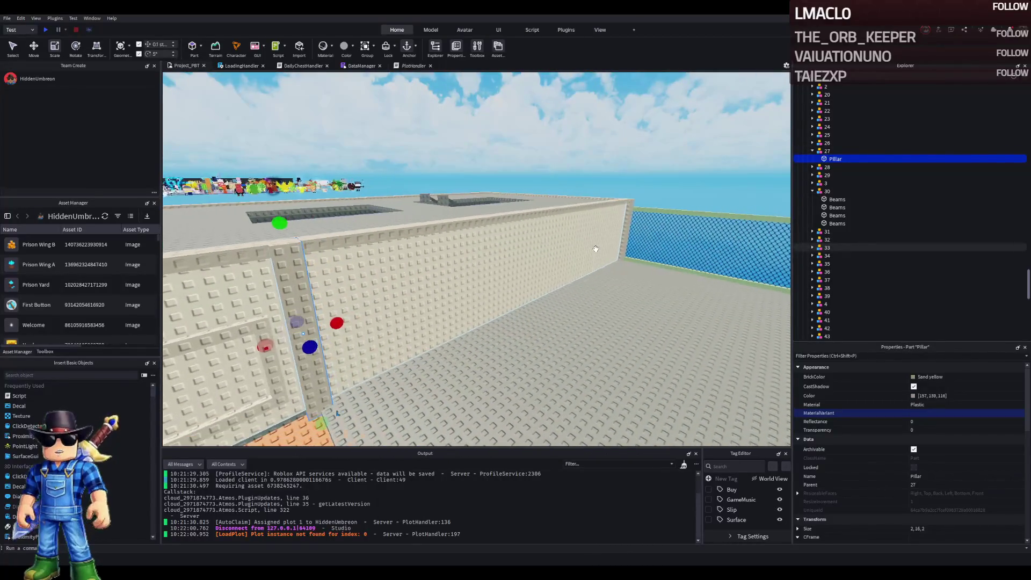
key("d")
left_click(608, 233)
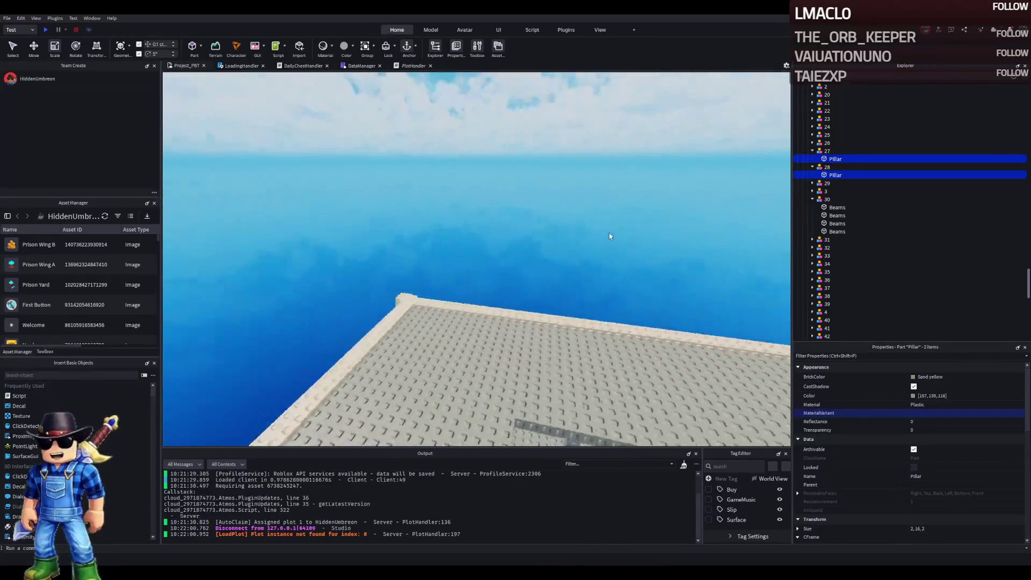
left_click(328, 344)
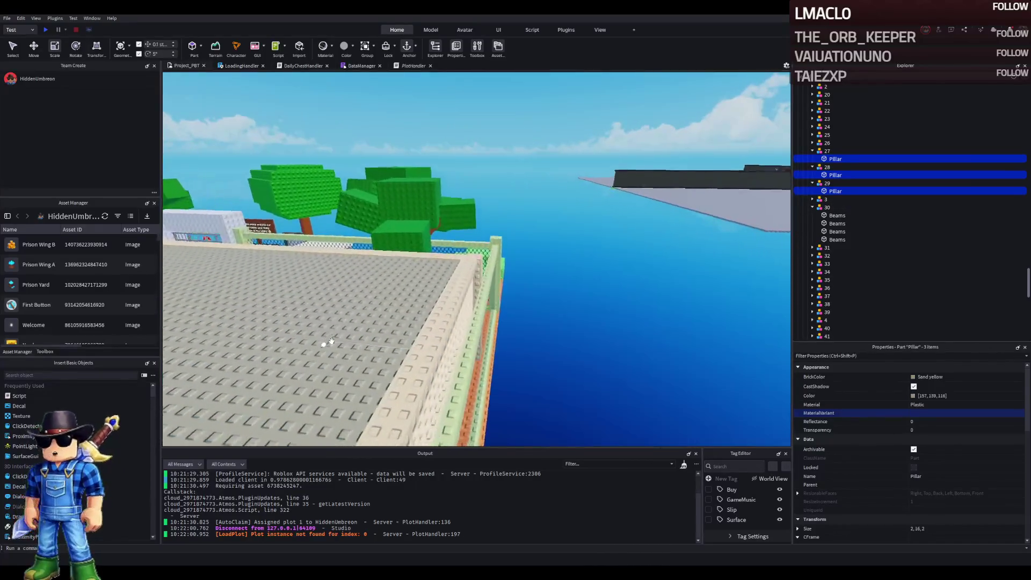
left_click(524, 305)
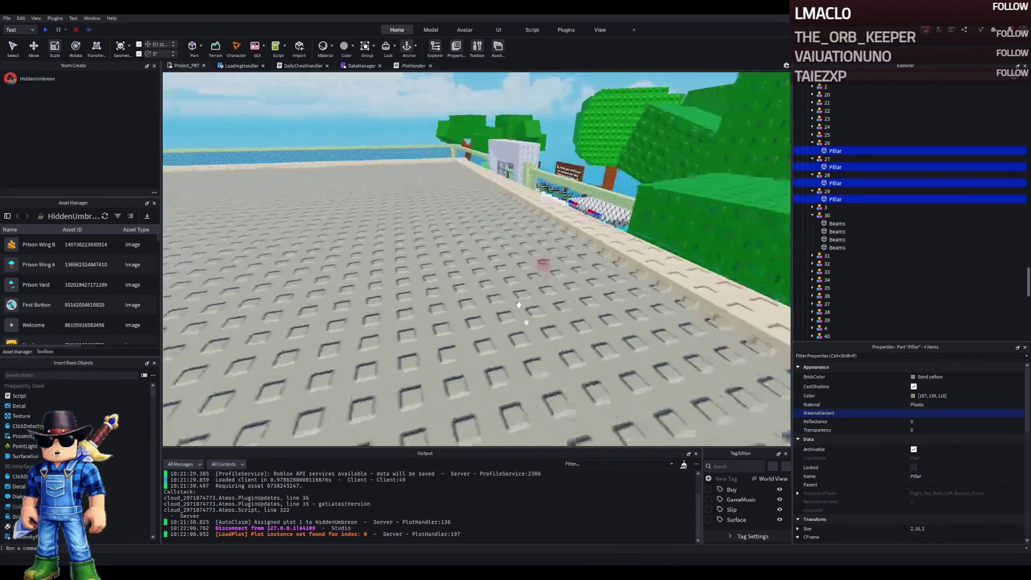
left_click(538, 282)
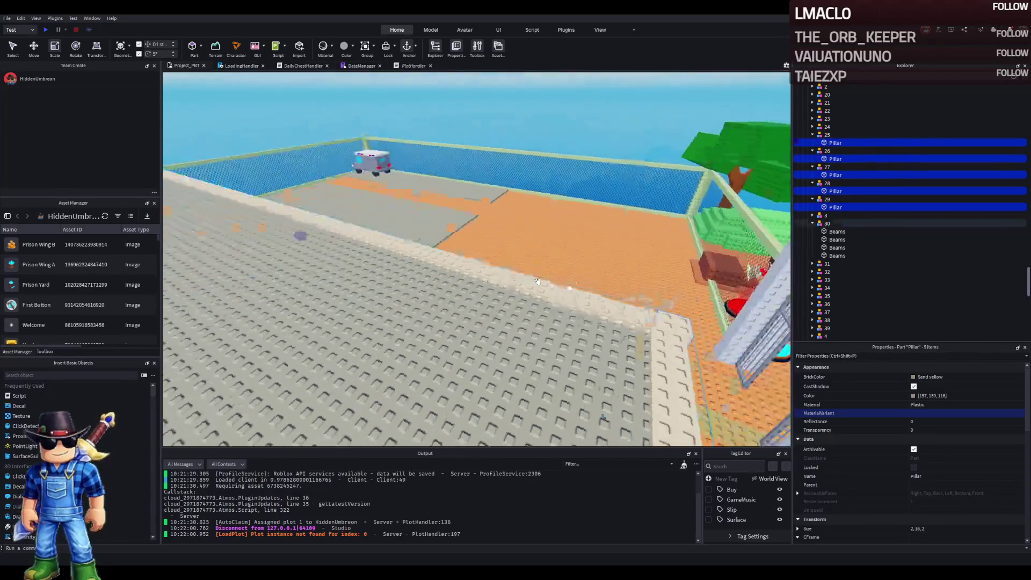
key("ctrl+g")
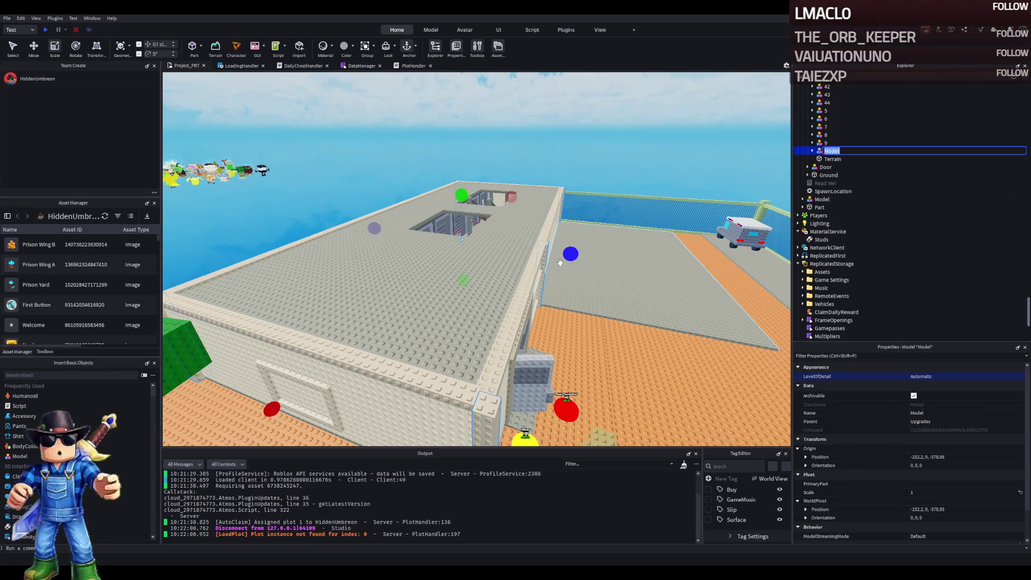
- Rename the group Pillars and raise it to height 25, above the roof
type("Pillars")
key("Return")
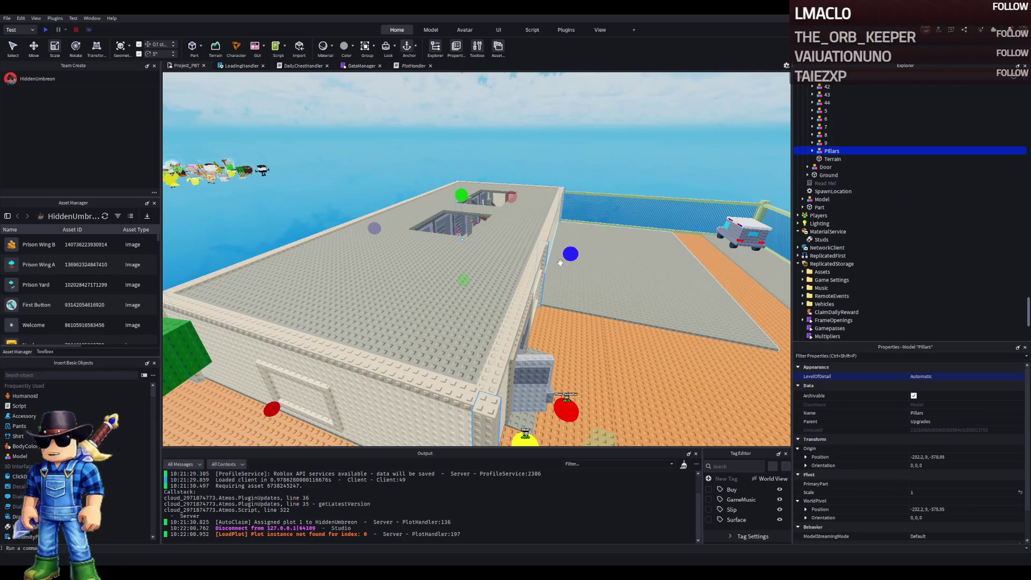
key("ctrl+2")
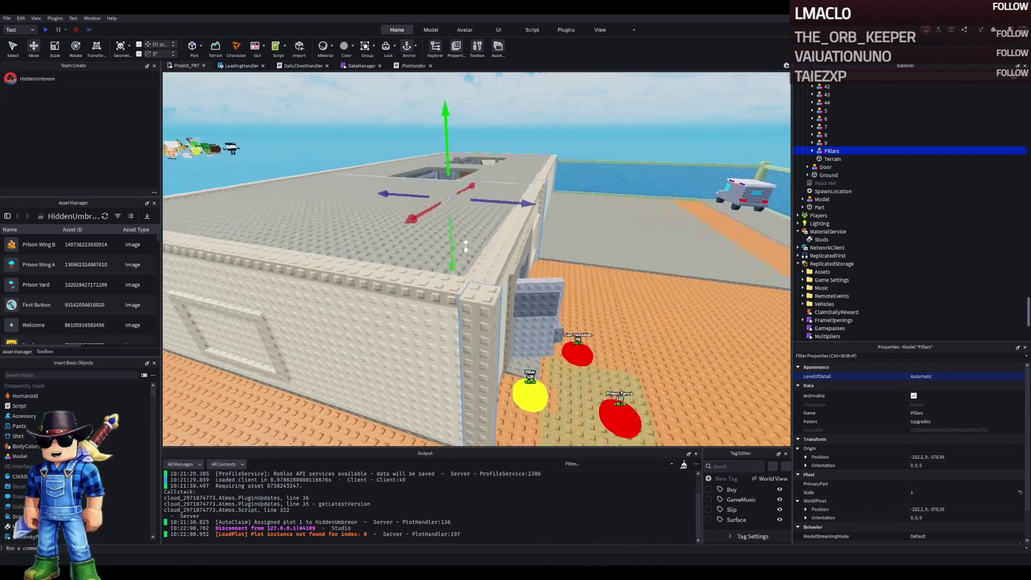
left_click_drag(450, 246, 436, 182)
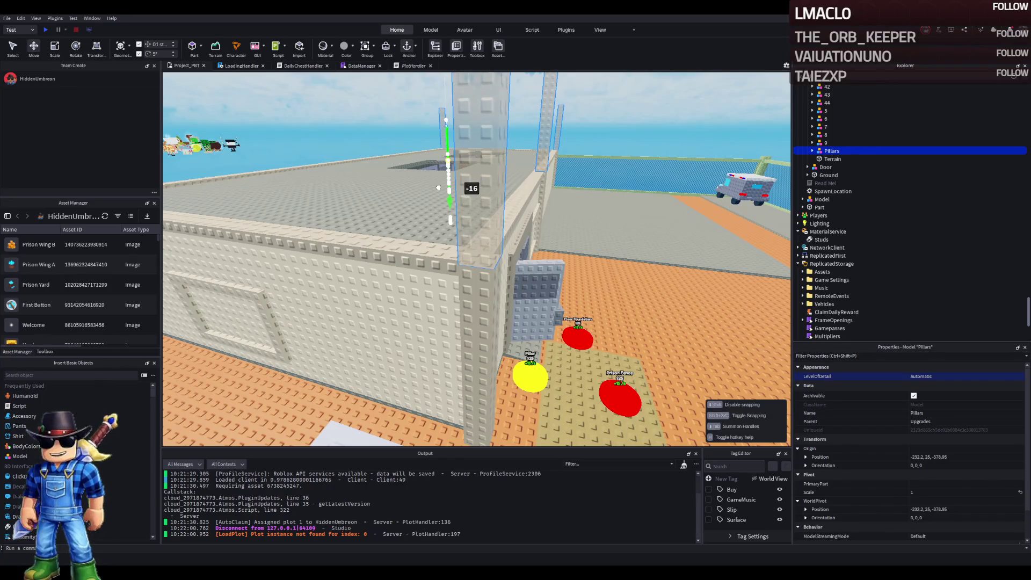
left_click_drag(438, 187, 440, 187)
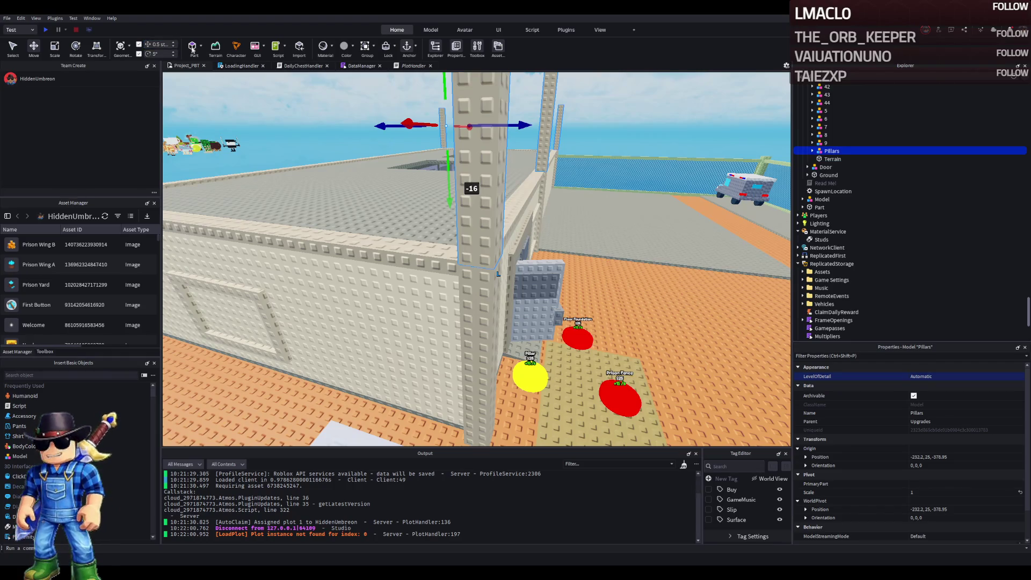
key("a")
key("s")
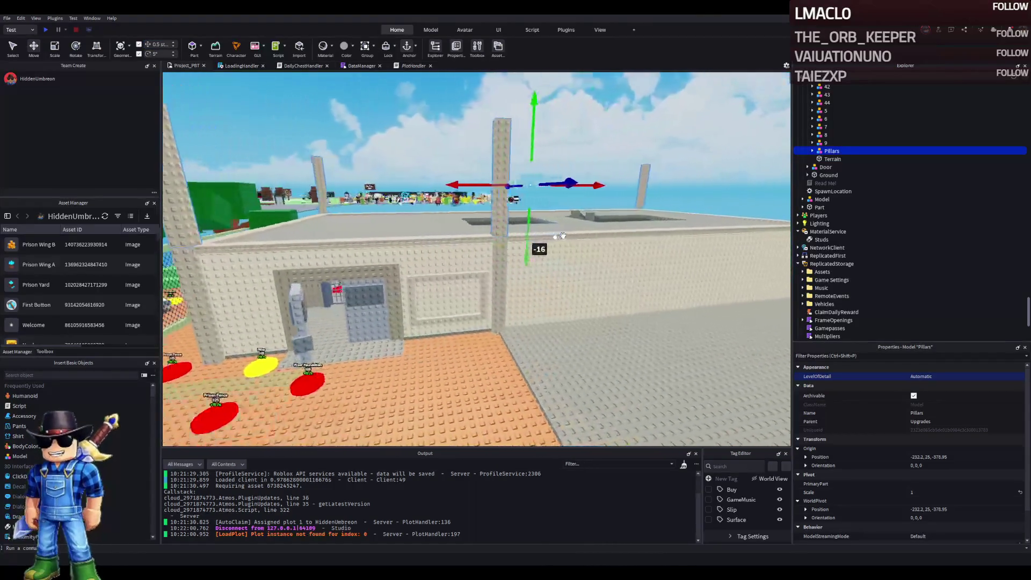
key("w")
key("e")
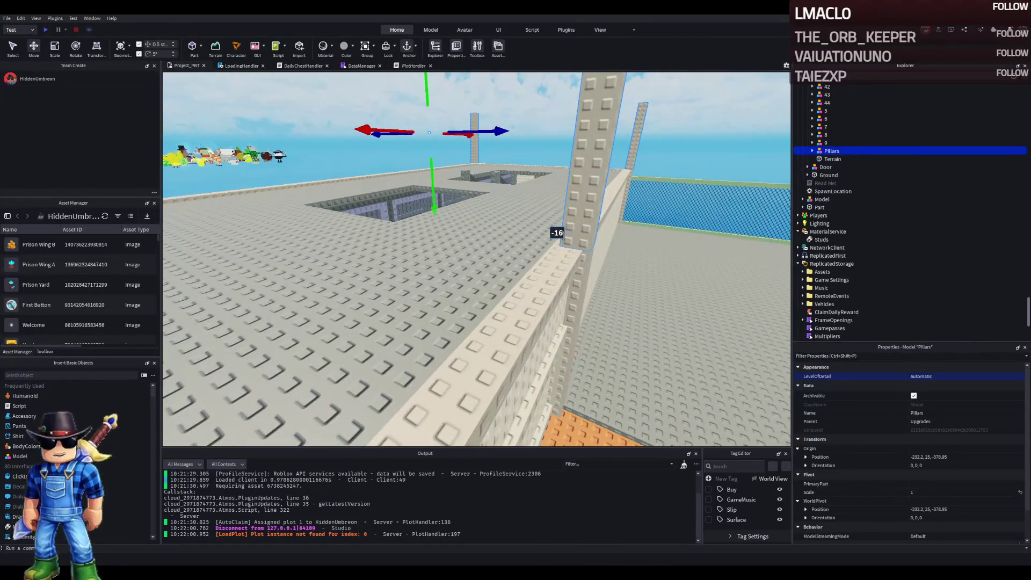
key("d")
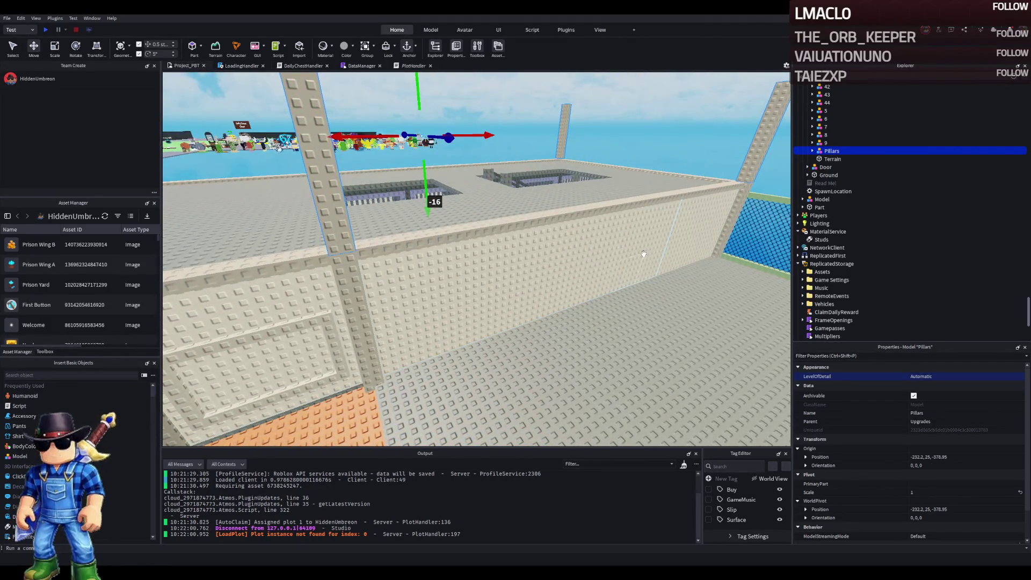
- Duplicate the w4 wall part and drag the copy up above the roof edge
key("d")
left_click(500, 274)
key("f")
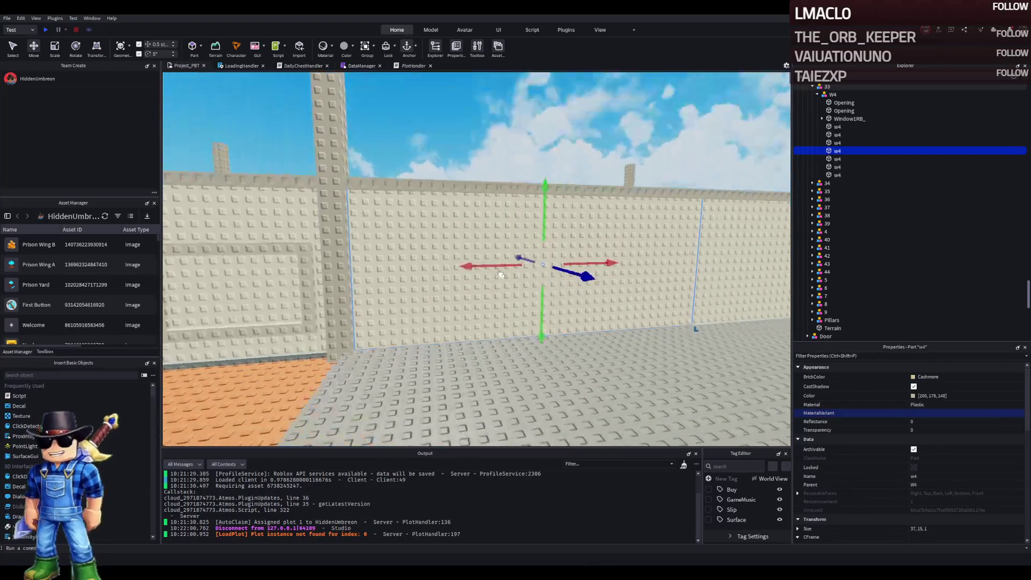
key("ctrl+d")
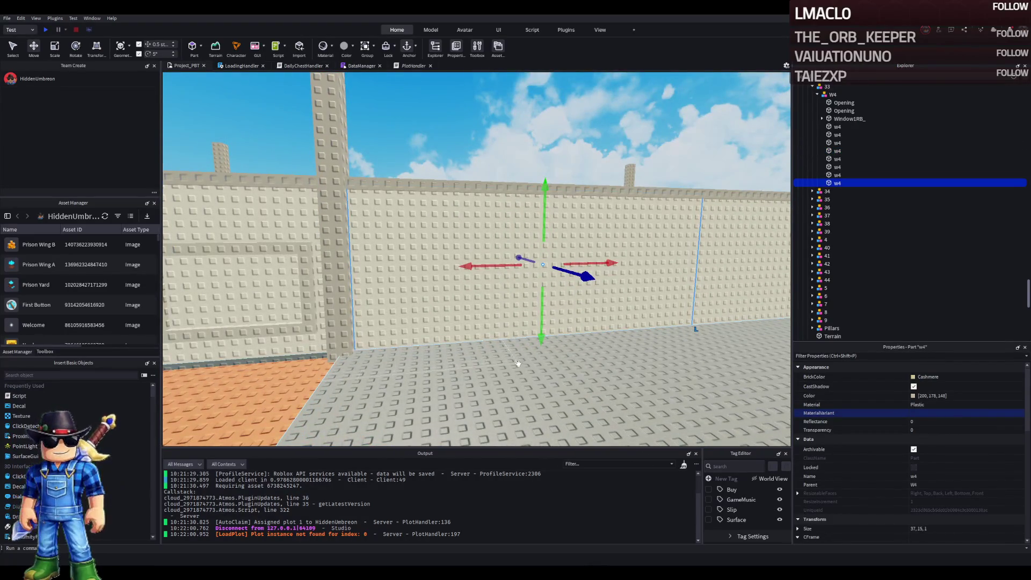
left_click_drag(536, 339, 529, 274)
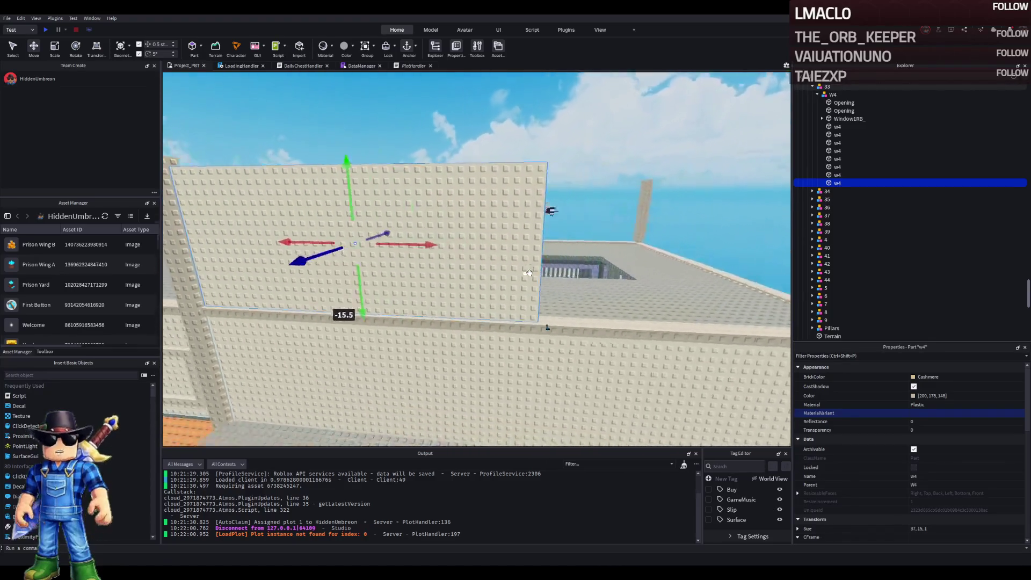
key("a")
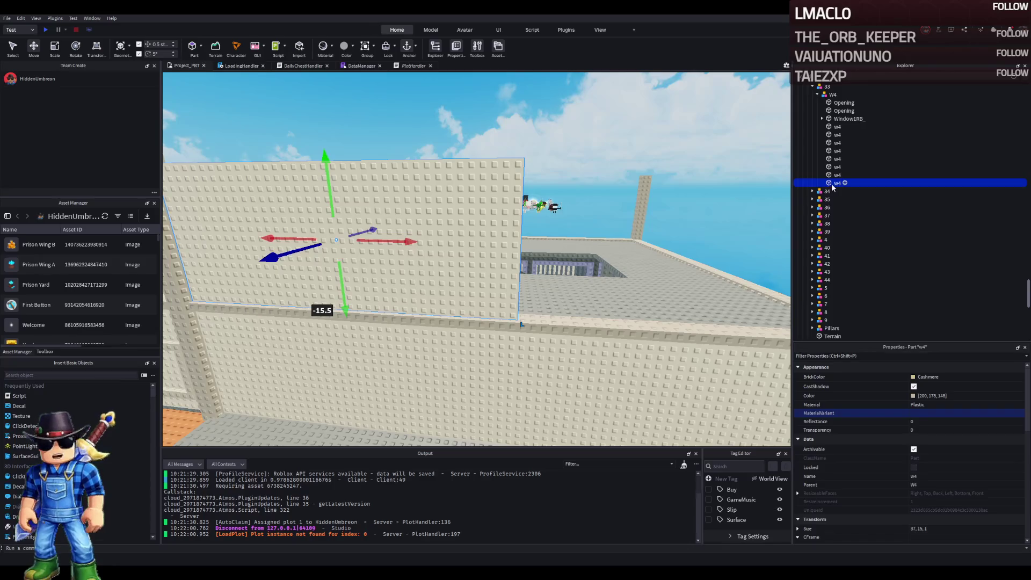
scroll("up", 3)
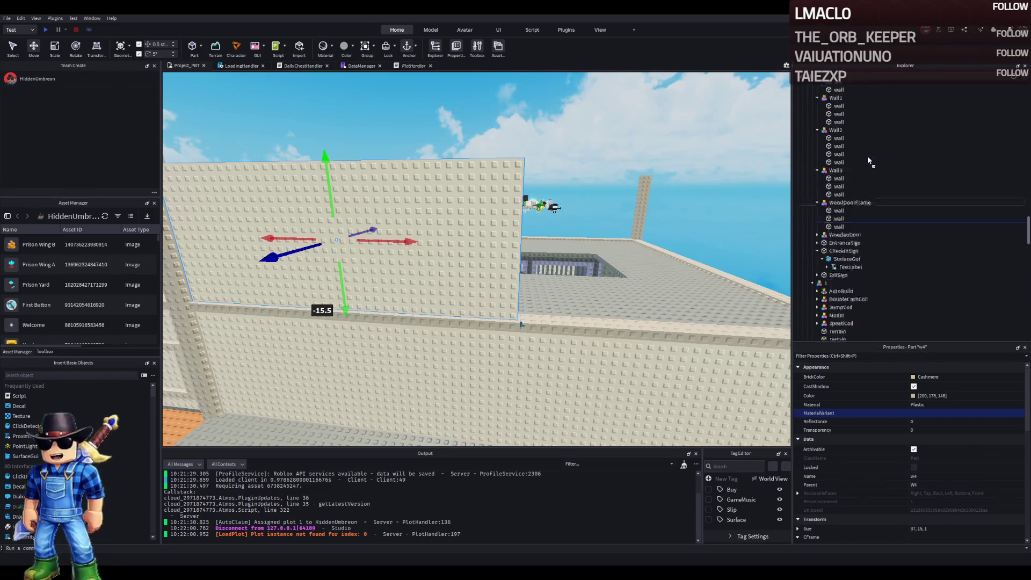
- Move the SecondLevel folder into Prison, with the Pillars group and raised w4 wall inside it
scroll("up", 3)
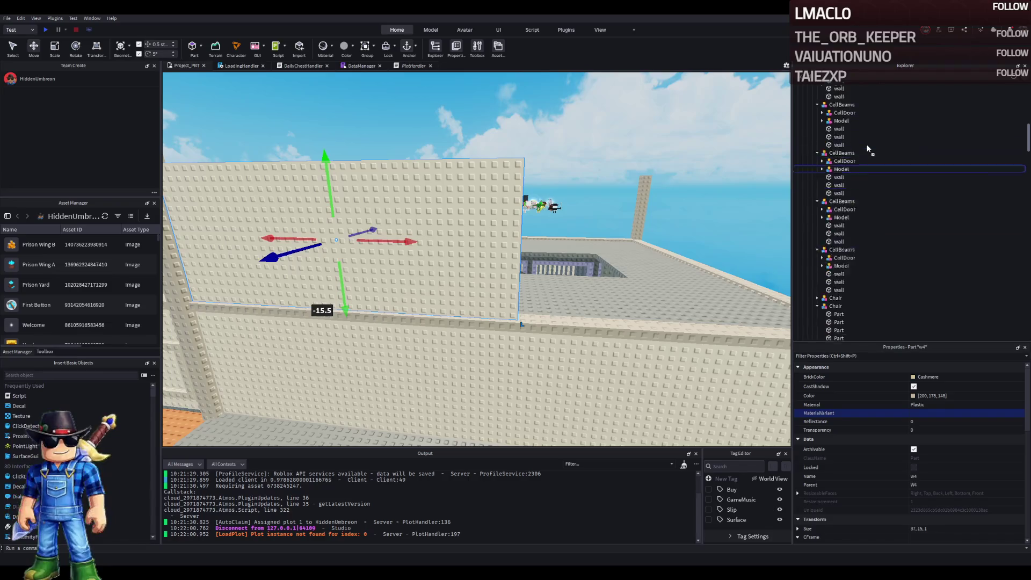
scroll("up", 3)
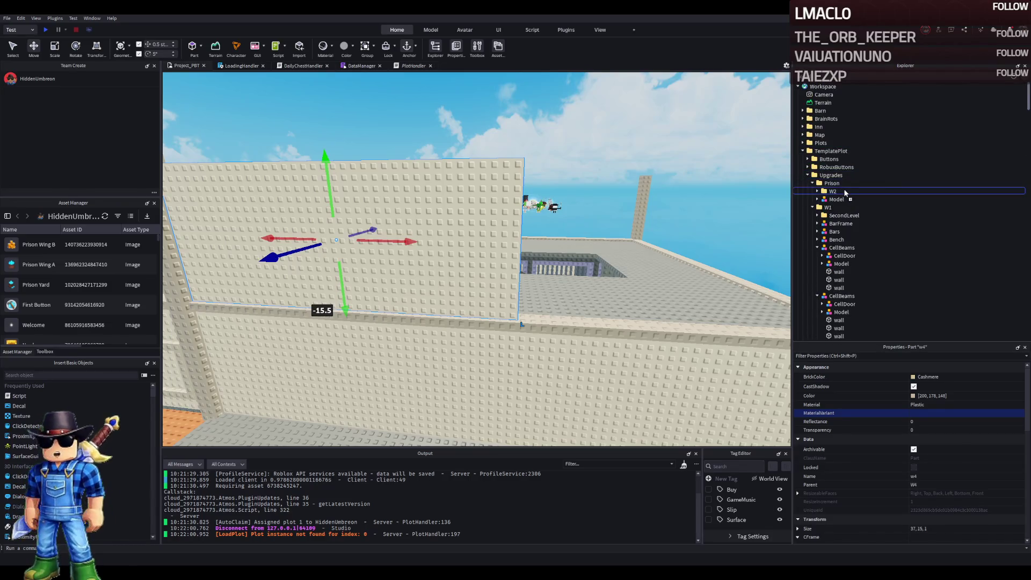
double_click(841, 215)
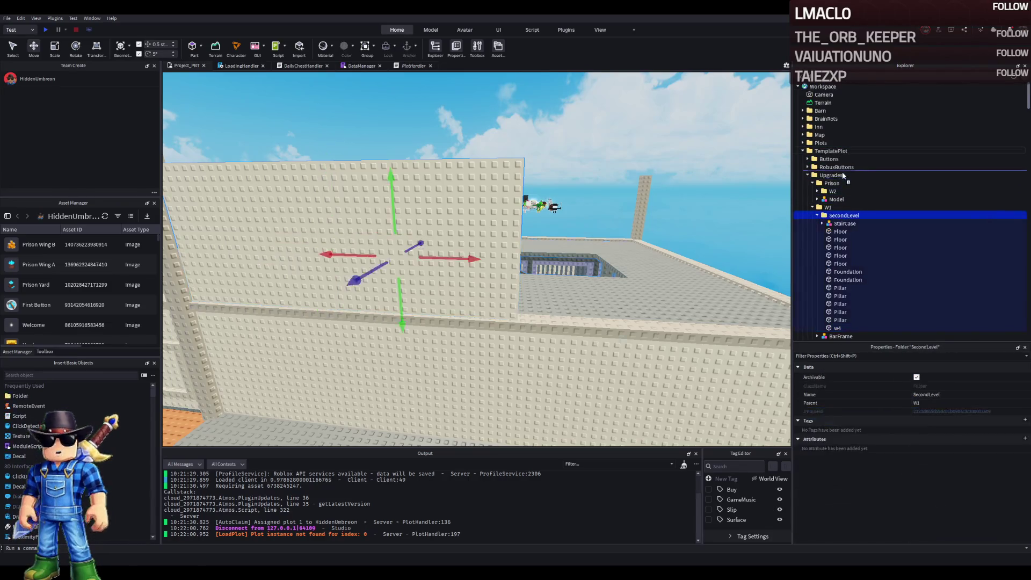
left_click_drag(839, 190, 840, 184)
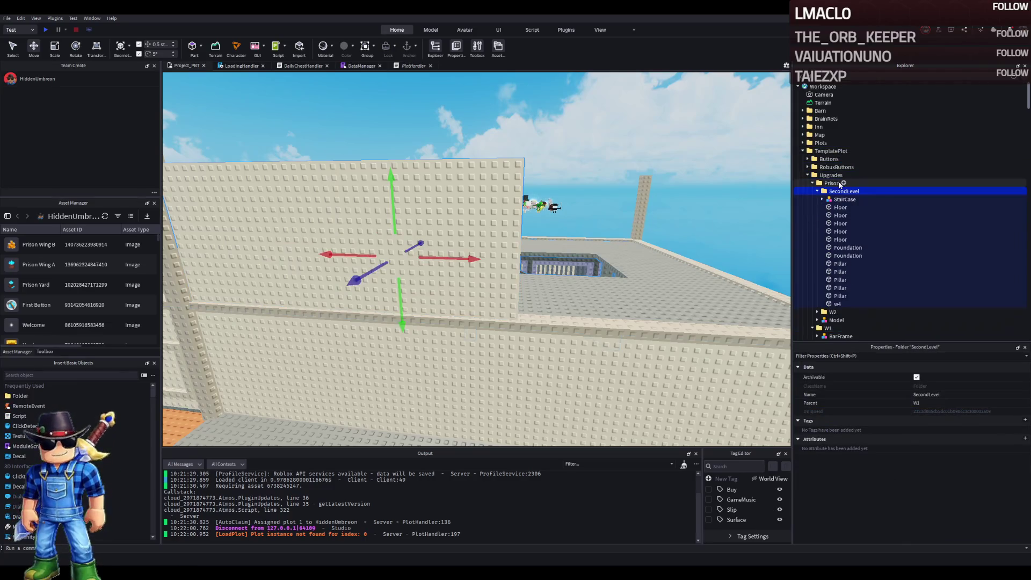
left_click(653, 242)
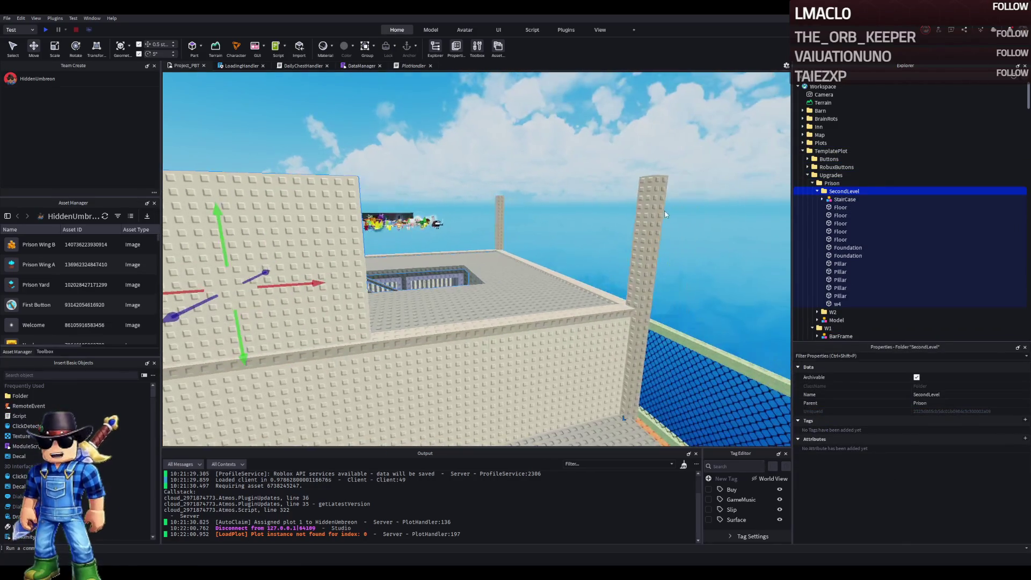
left_click(333, 262)
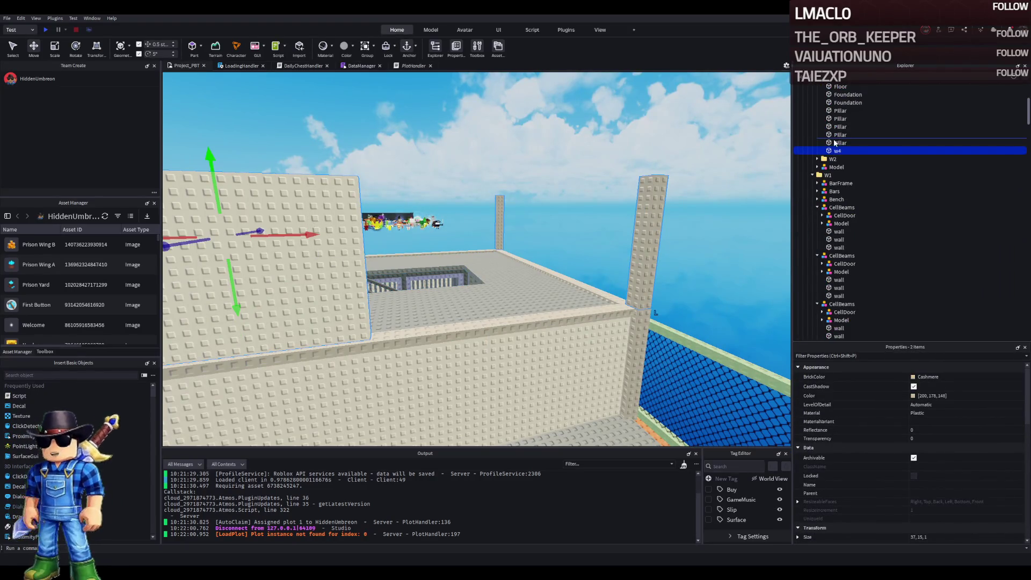
scroll("up", 3)
left_click(819, 105)
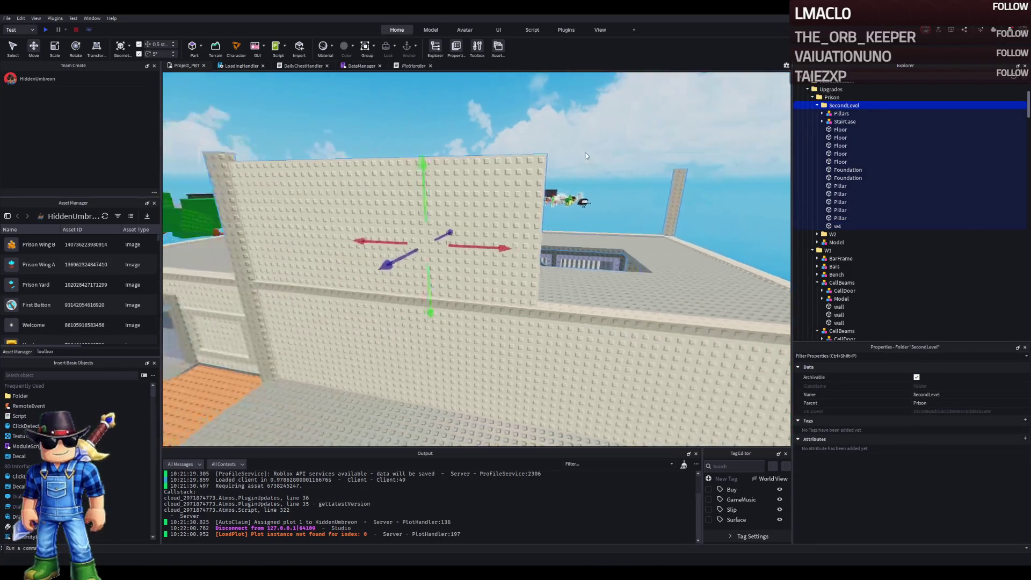
- Rename the raised wall copy Wall4 and begin stretching it to 67 studs long
left_click(859, 226)
key("F2")
type("Wall")
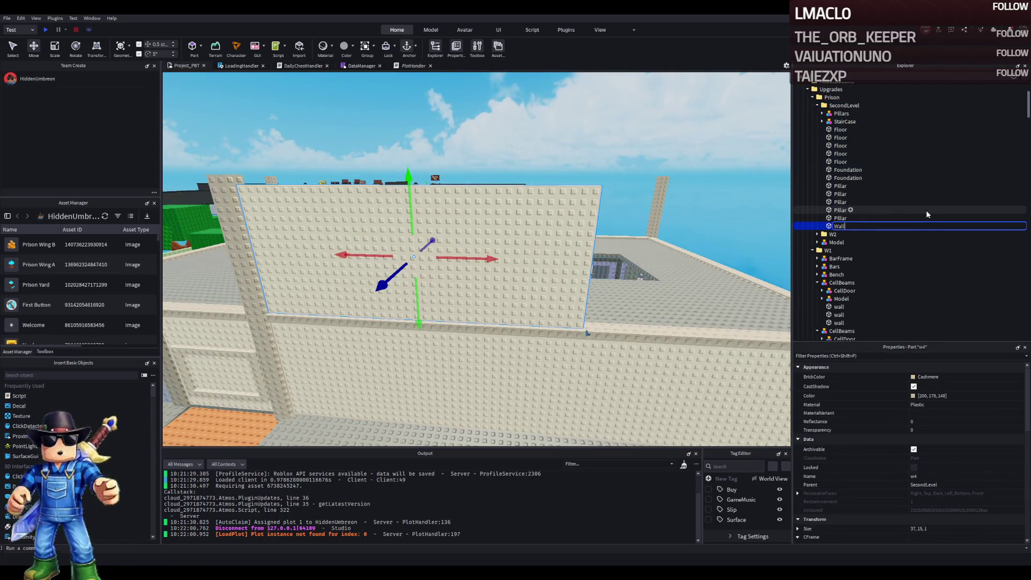
type("4")
key("Return")
key("ctrl+3")
left_click_drag(475, 167, 490, 230)
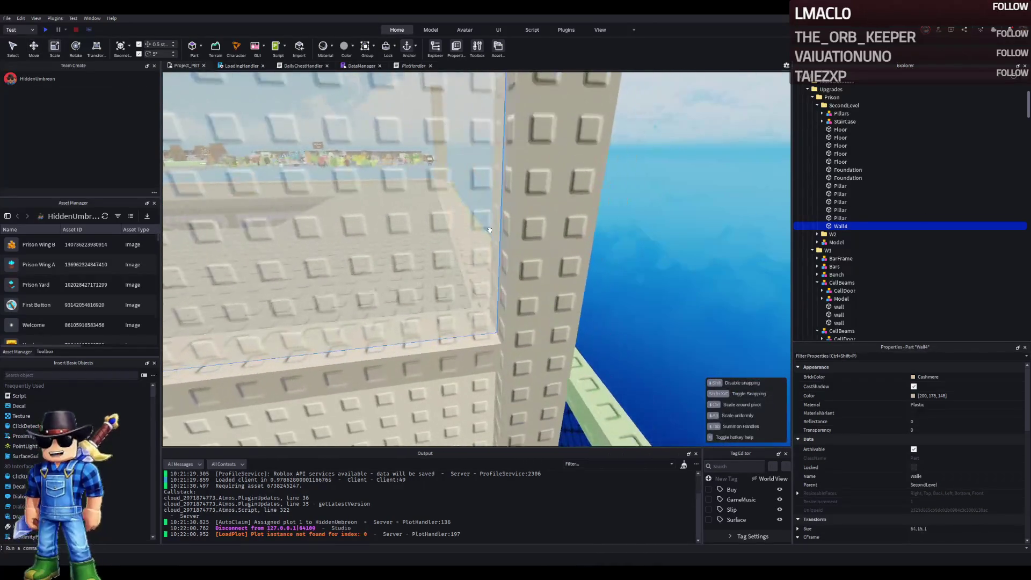
- Fly around the rooftop to inspect the 68-stud Wall4 beside the stairwell opening
key("f")
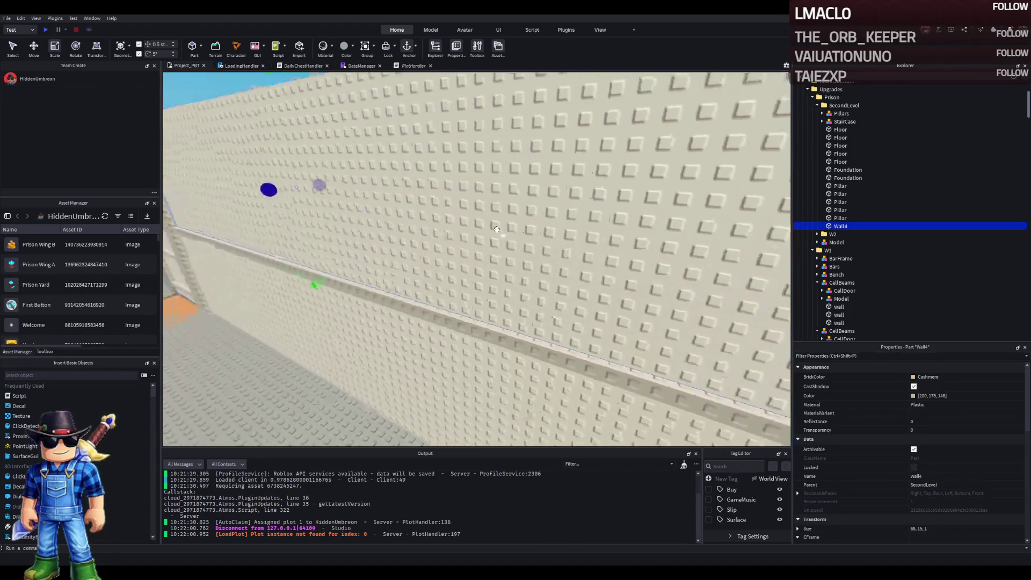
key("d")
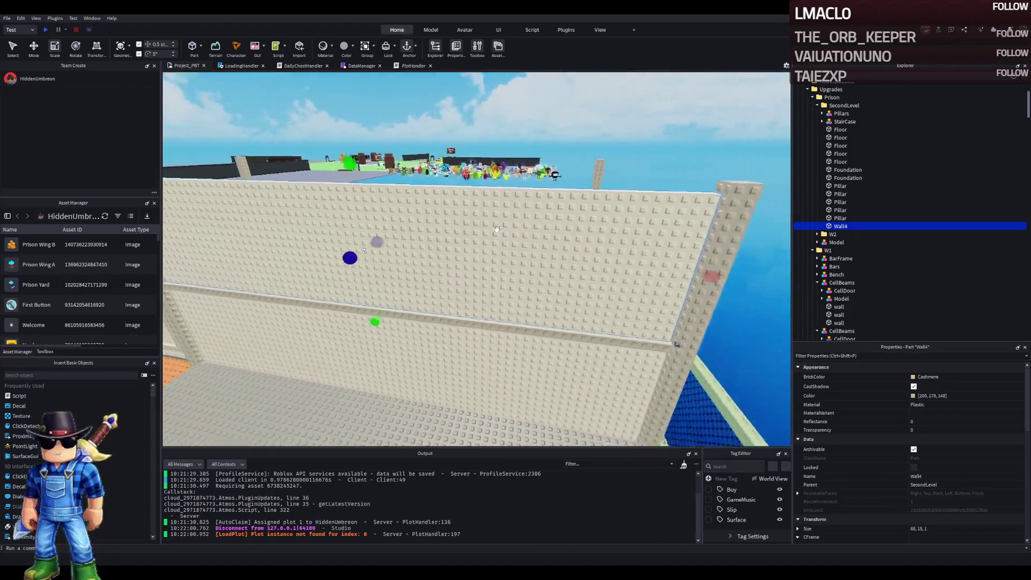
key("s")
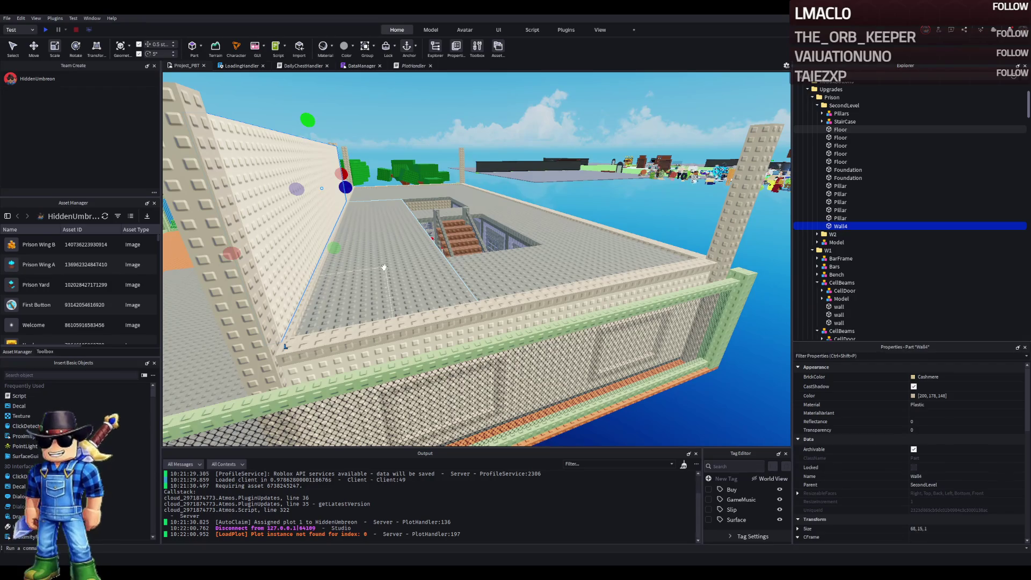
key("w")
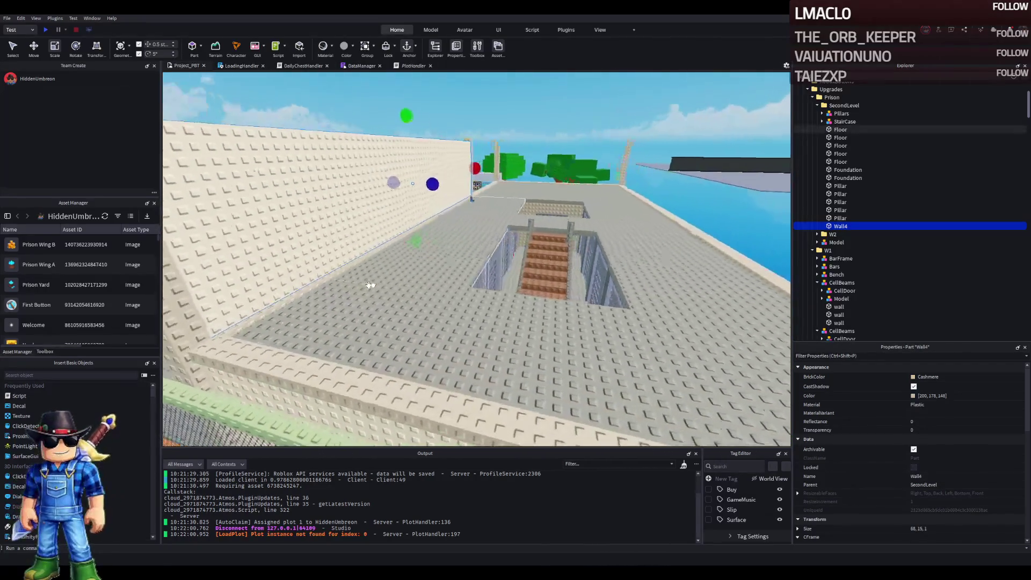
key("s")
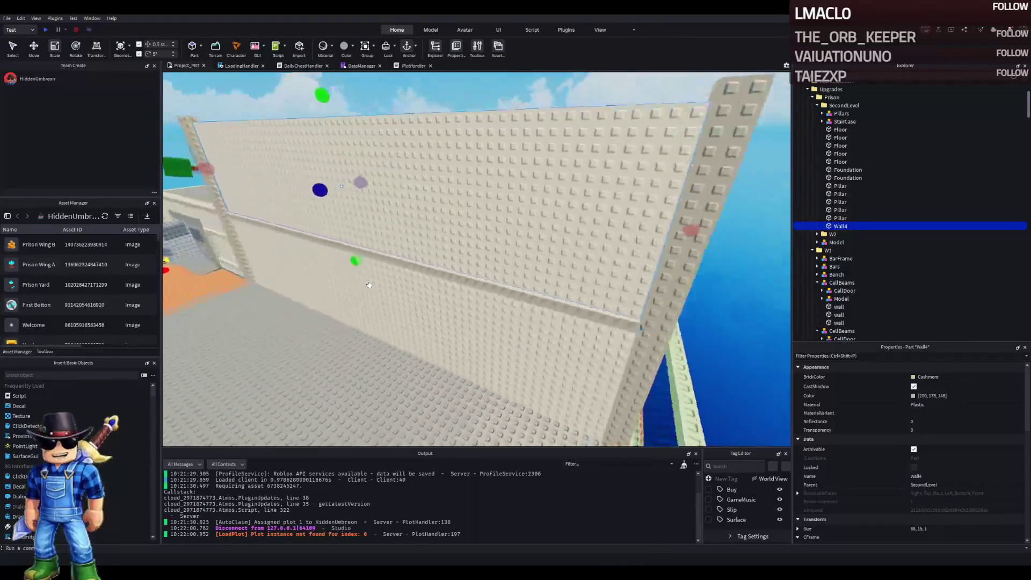
scroll("up", 3)
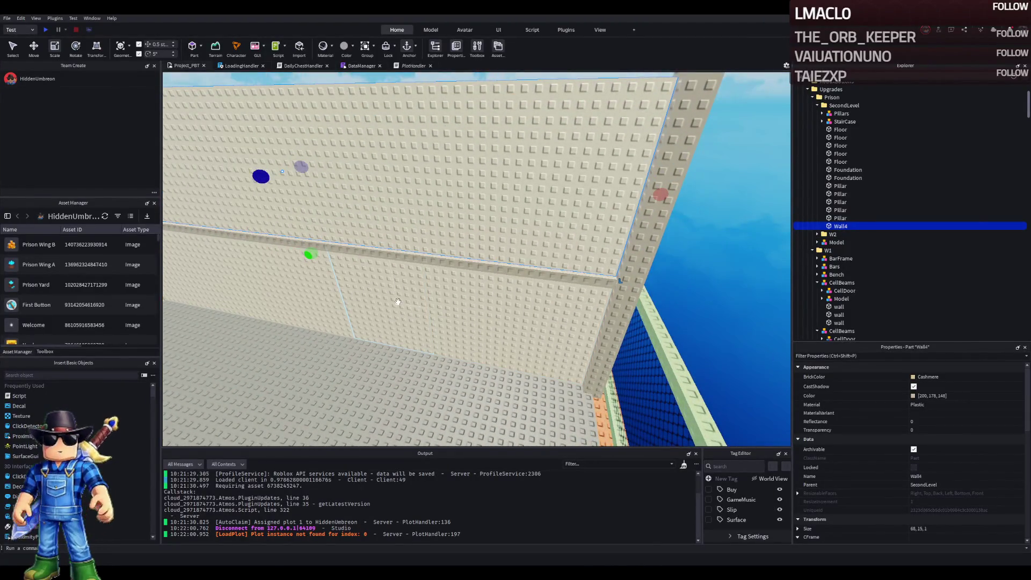
key("a")
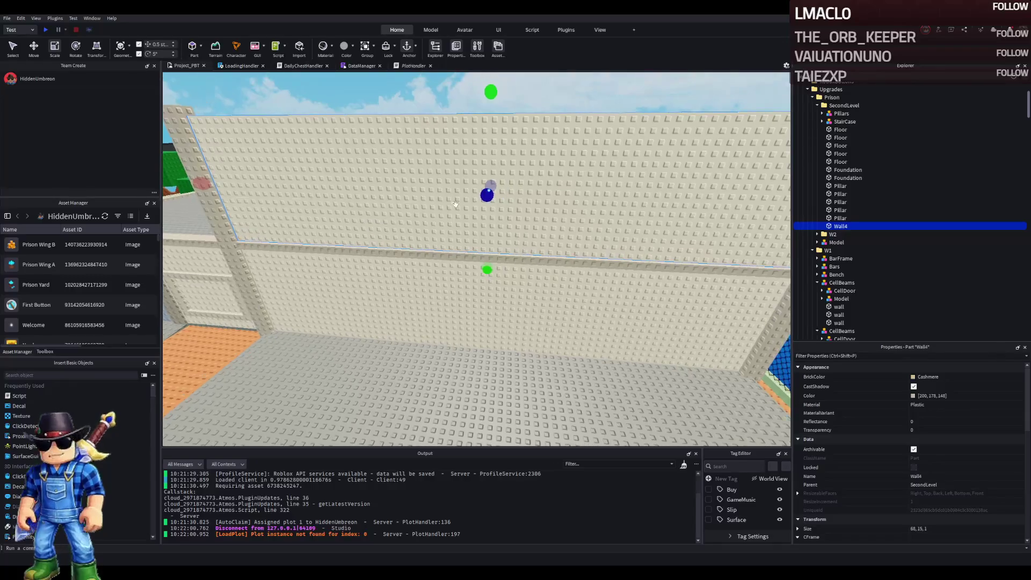
left_click(410, 315)
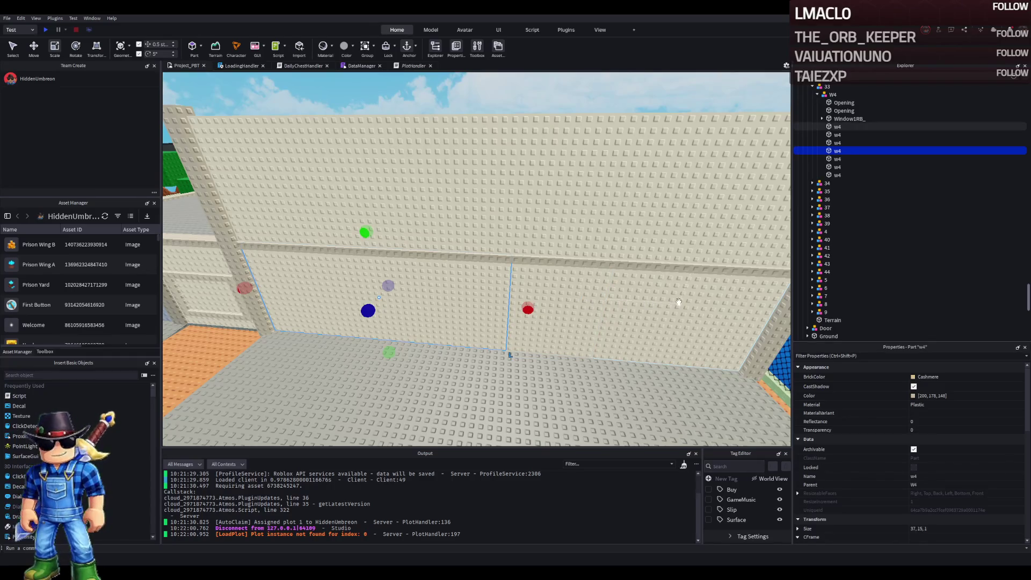
key("w")
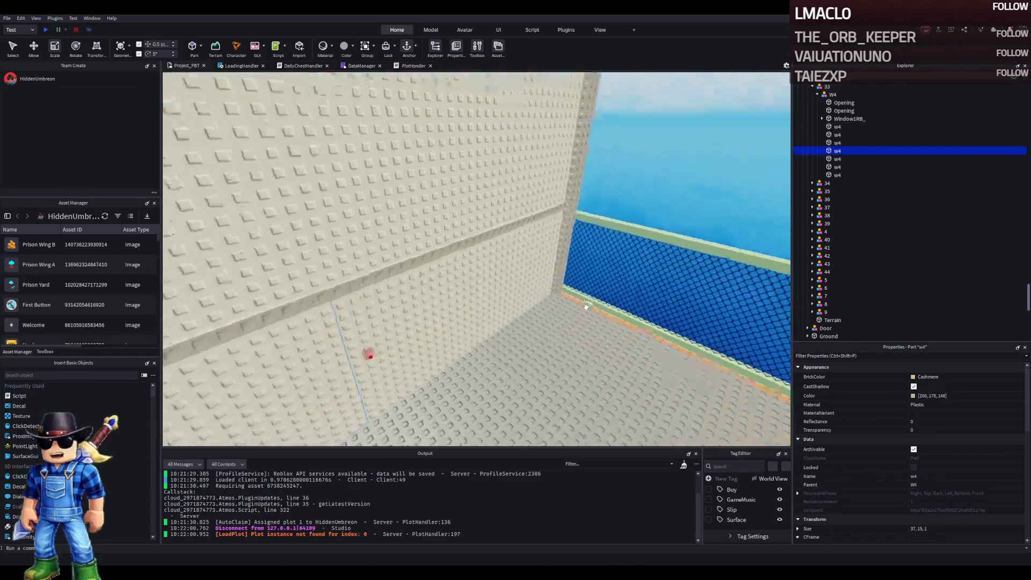
key("w")
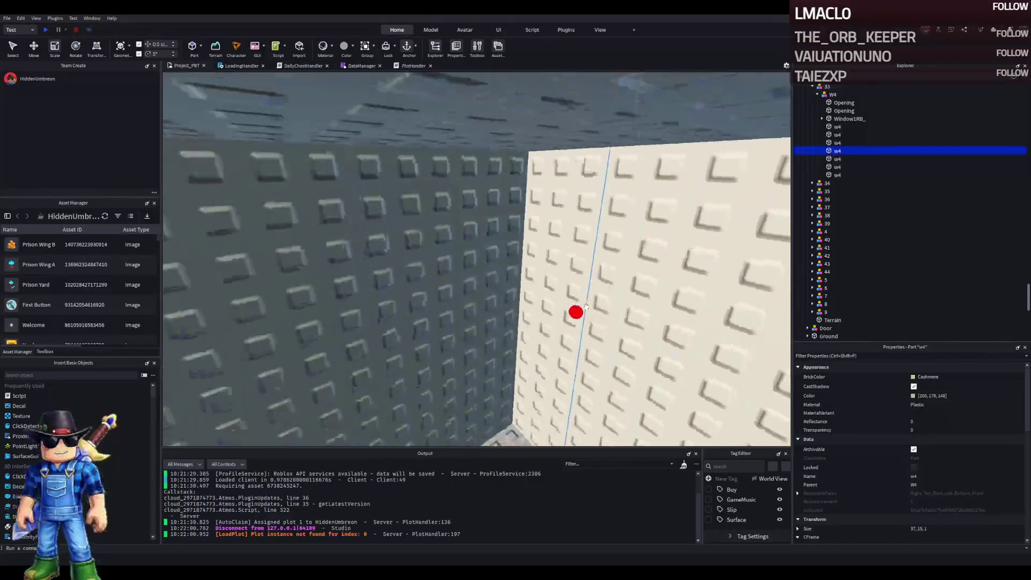
key("s")
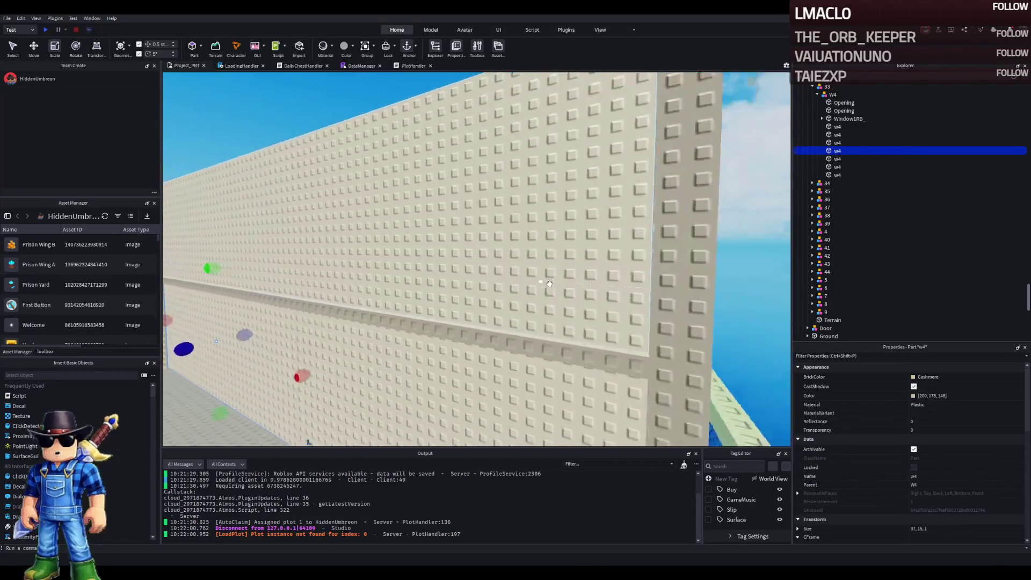
left_click(524, 261)
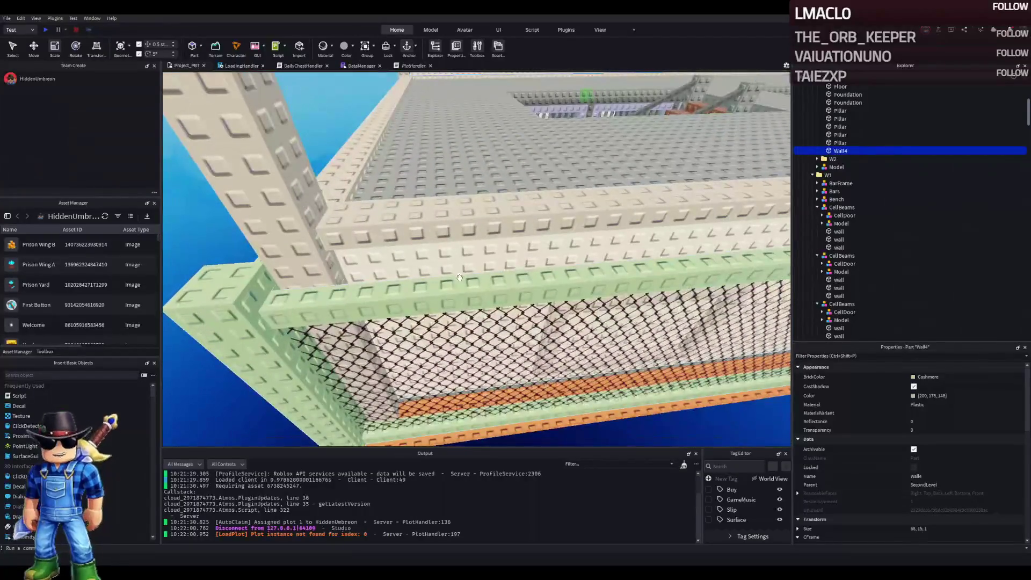
- Duplicate the Wall4 wall and slide the copy 39 studs along the roof edge
key("w")
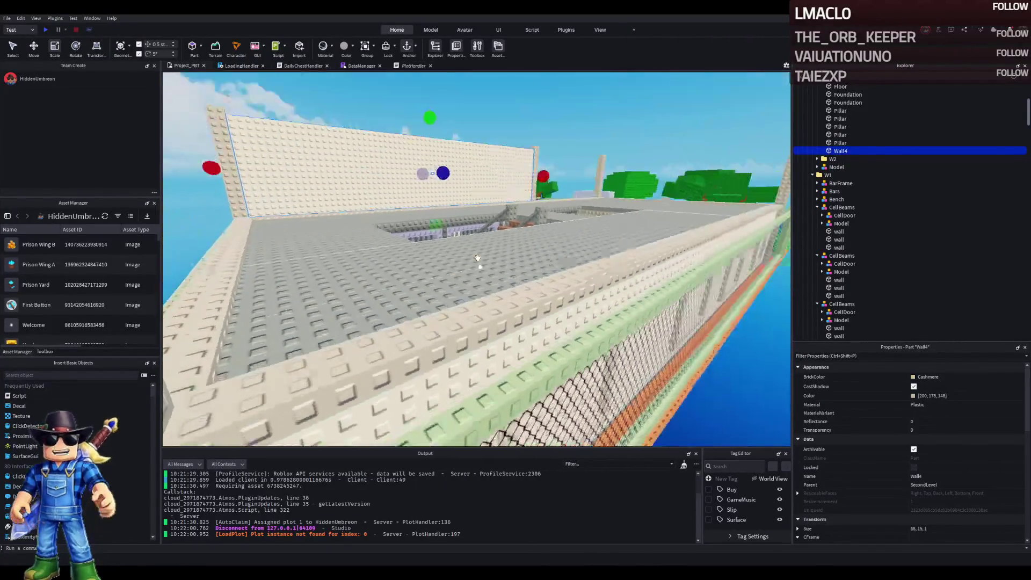
key("w")
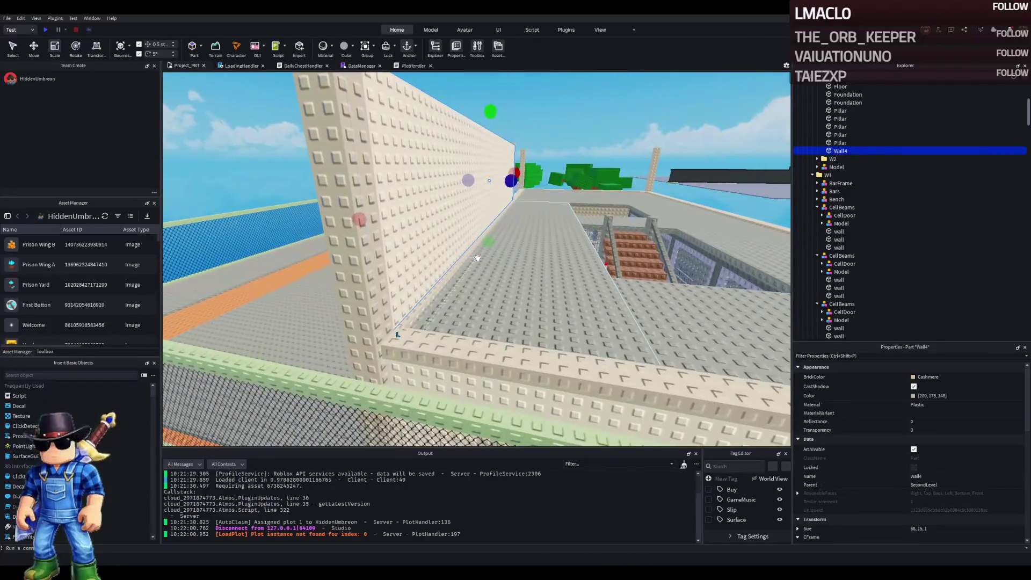
key("f")
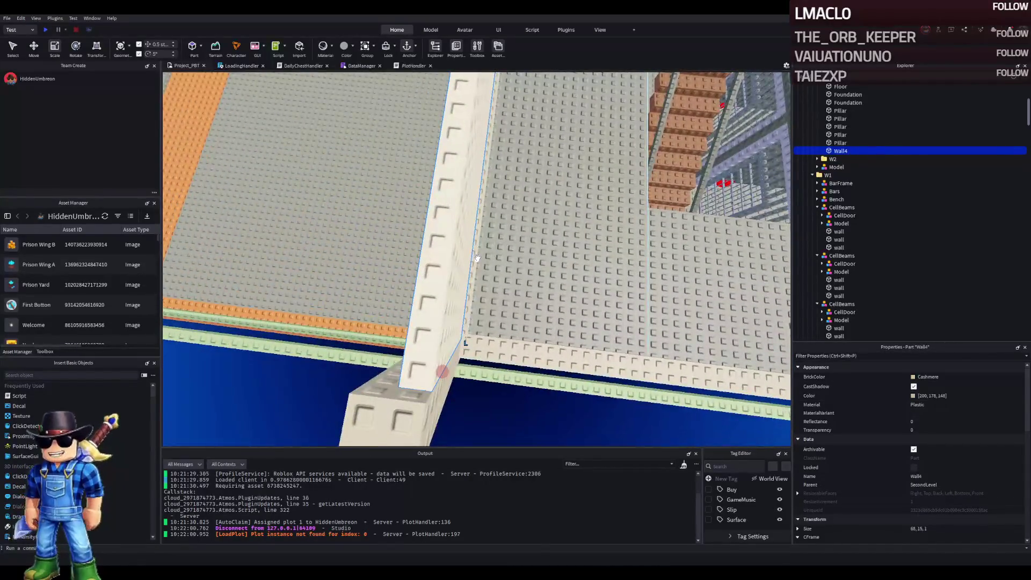
scroll("down", 3)
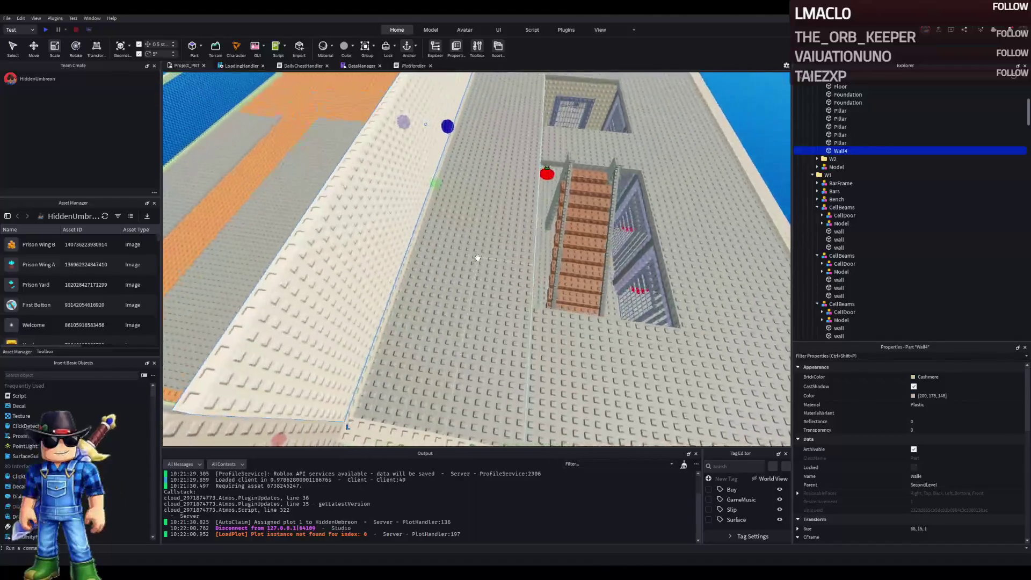
key("ctrl+2")
key("ctrl+d")
left_click_drag(472, 96, 539, 196)
scroll("down", 3)
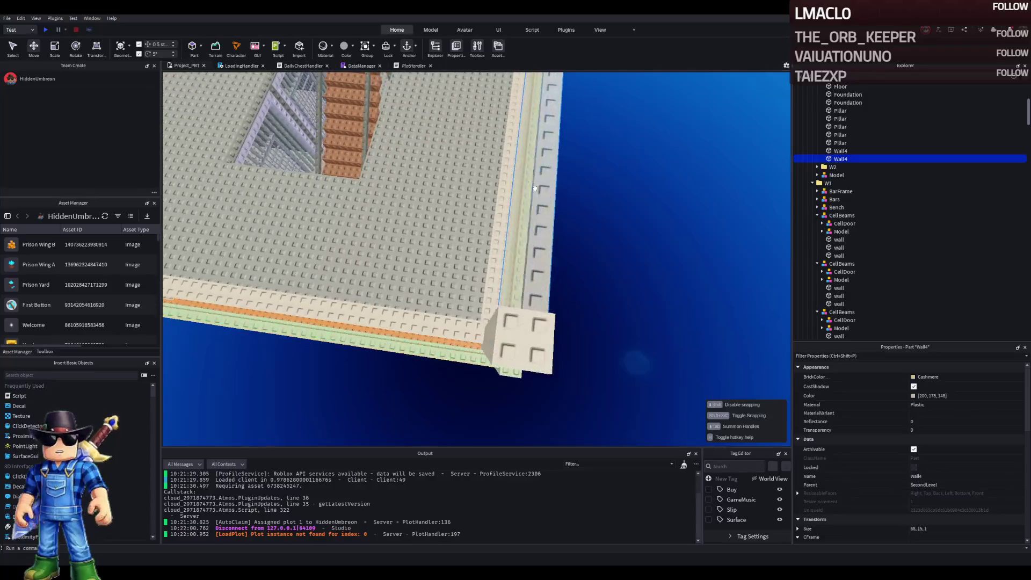
scroll("down", 3)
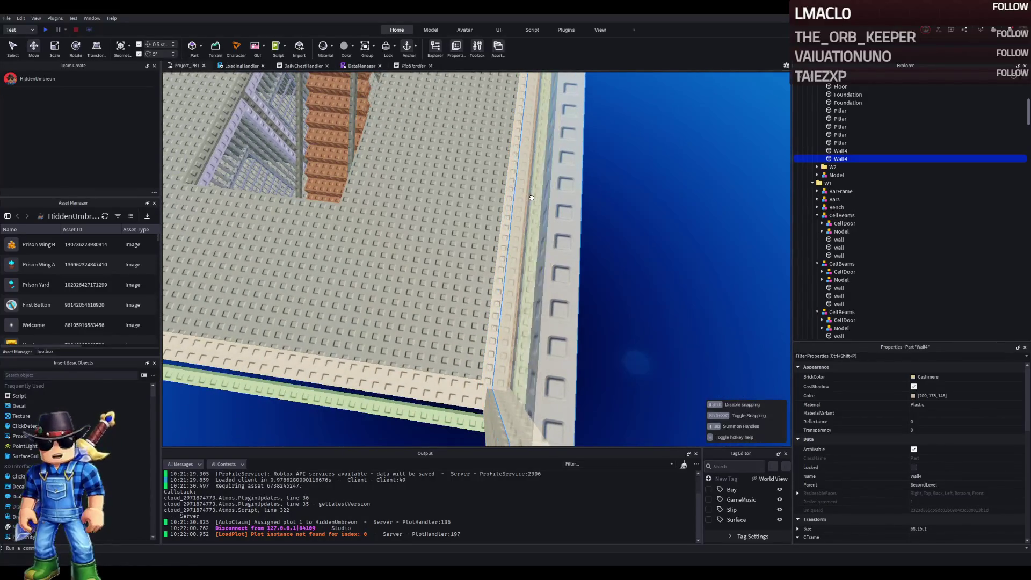
scroll("up", 3)
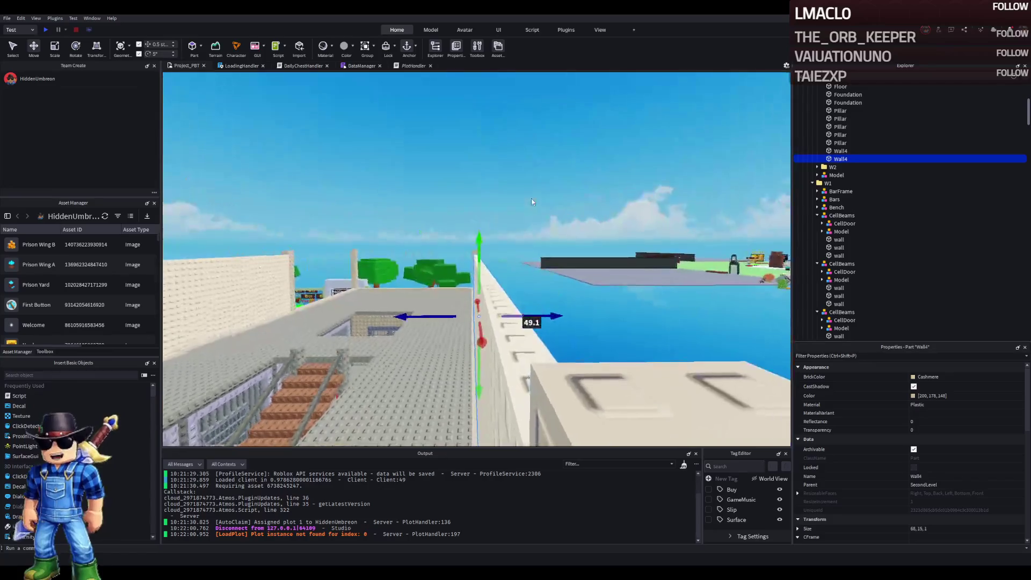
scroll("down", 3)
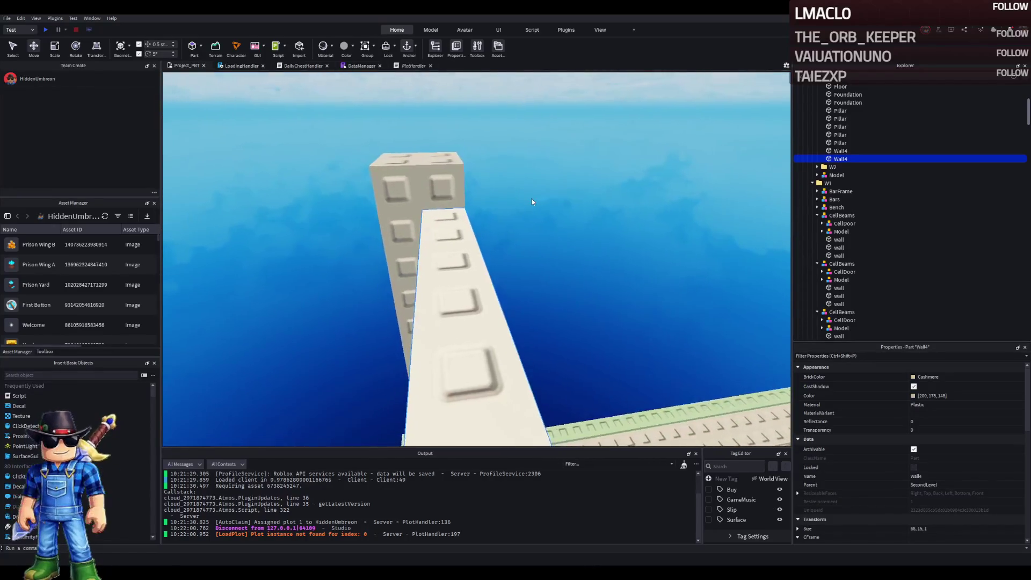
scroll("up", 3)
scroll("down", 3)
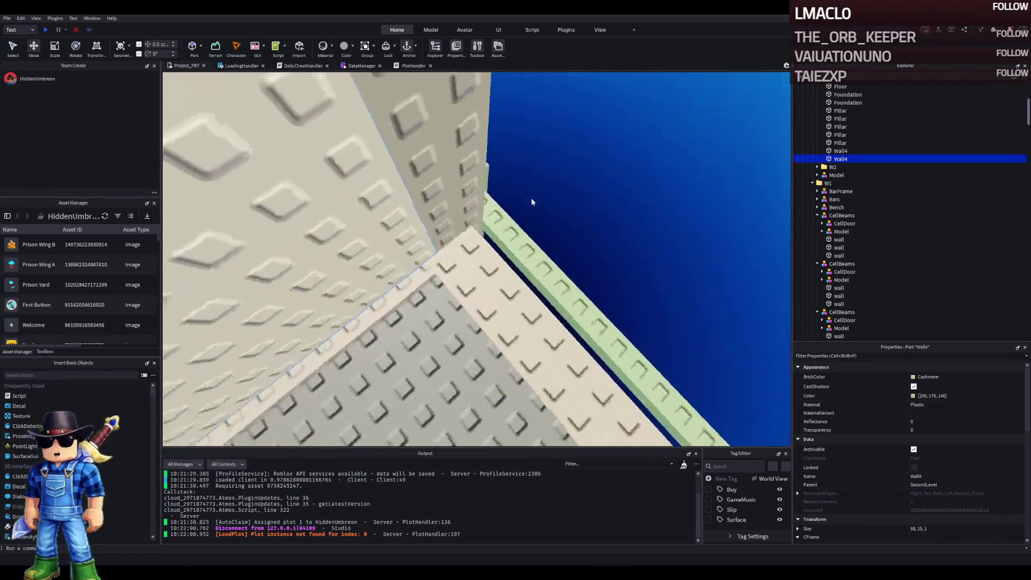
scroll("down", 3)
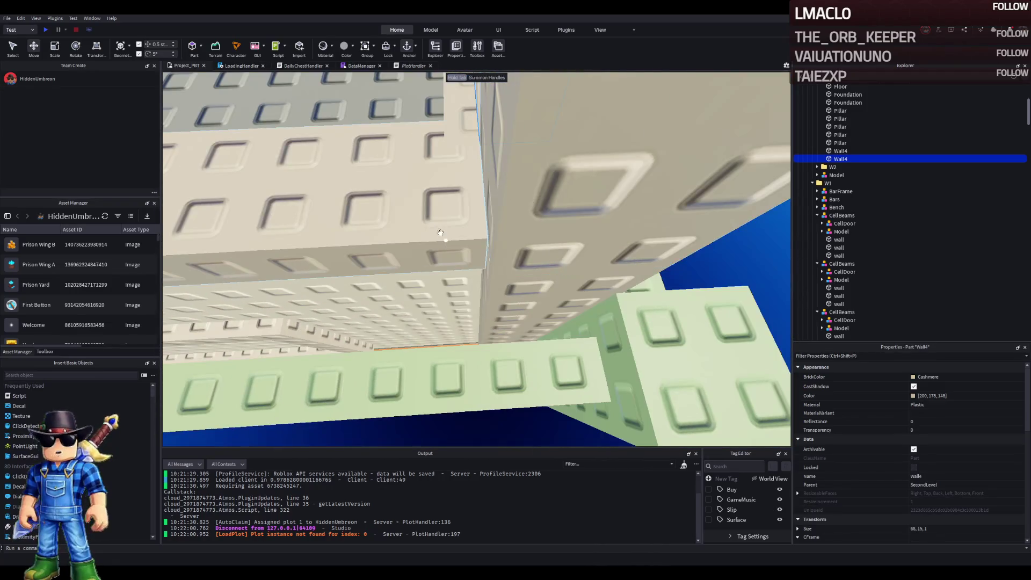
scroll("down", 3)
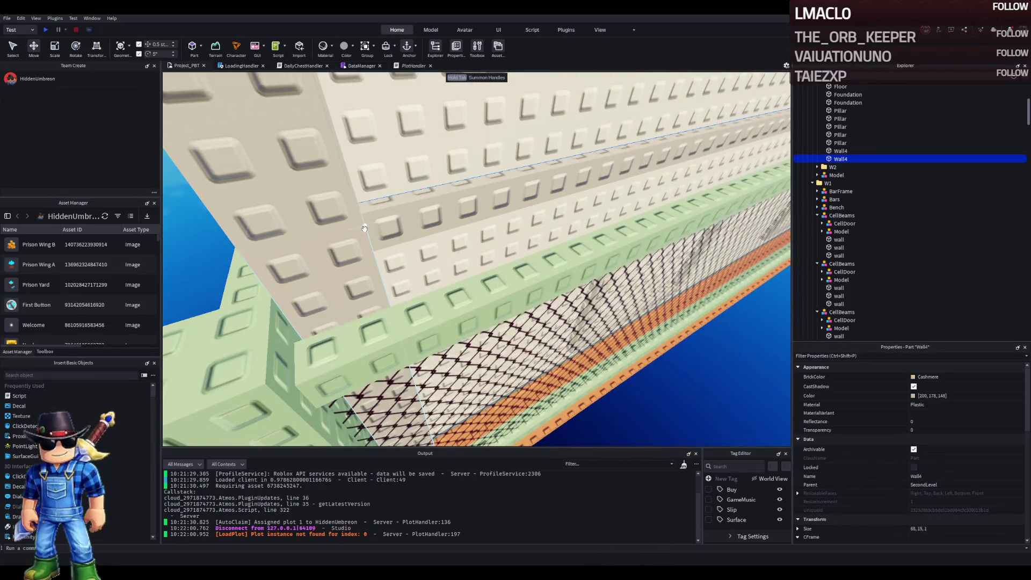
scroll("down", 3)
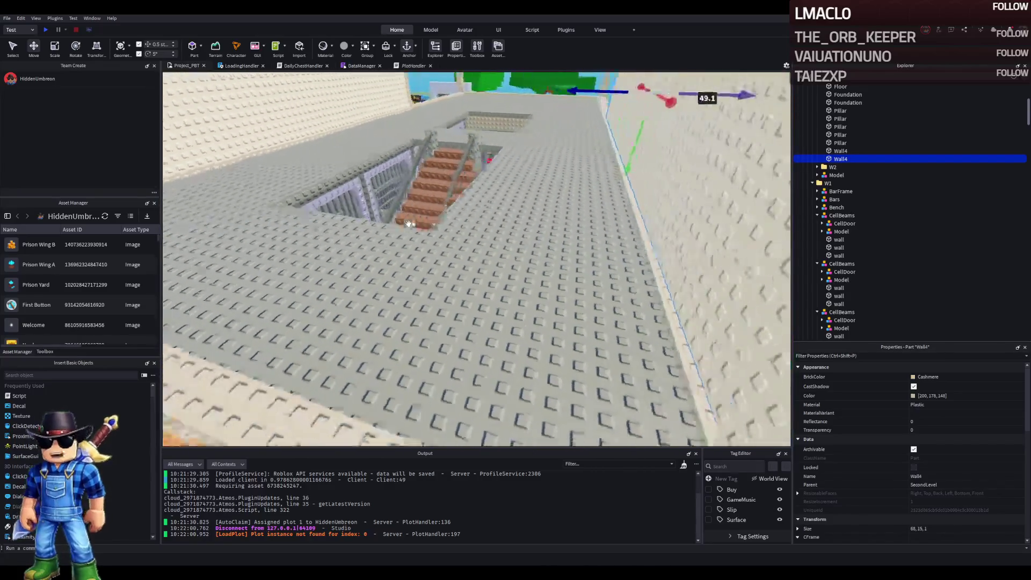
scroll("up", 3)
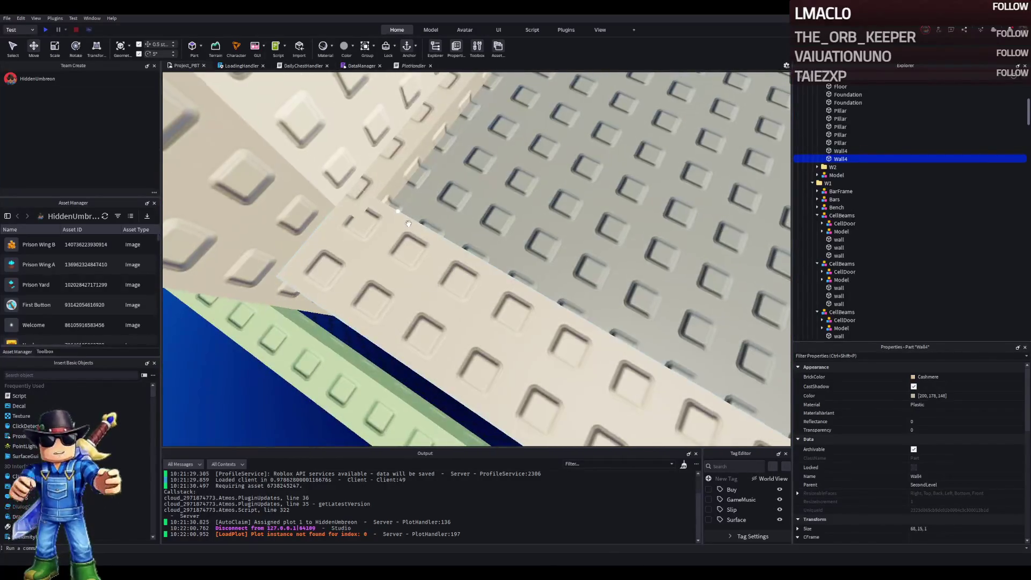
scroll("up", 3)
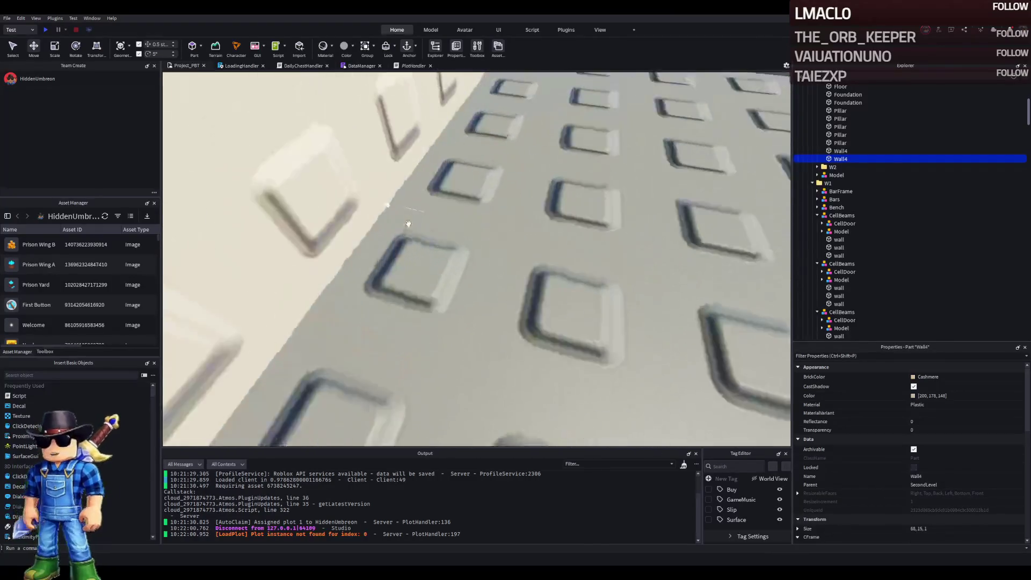
scroll("down", 3)
scroll("up", 3)
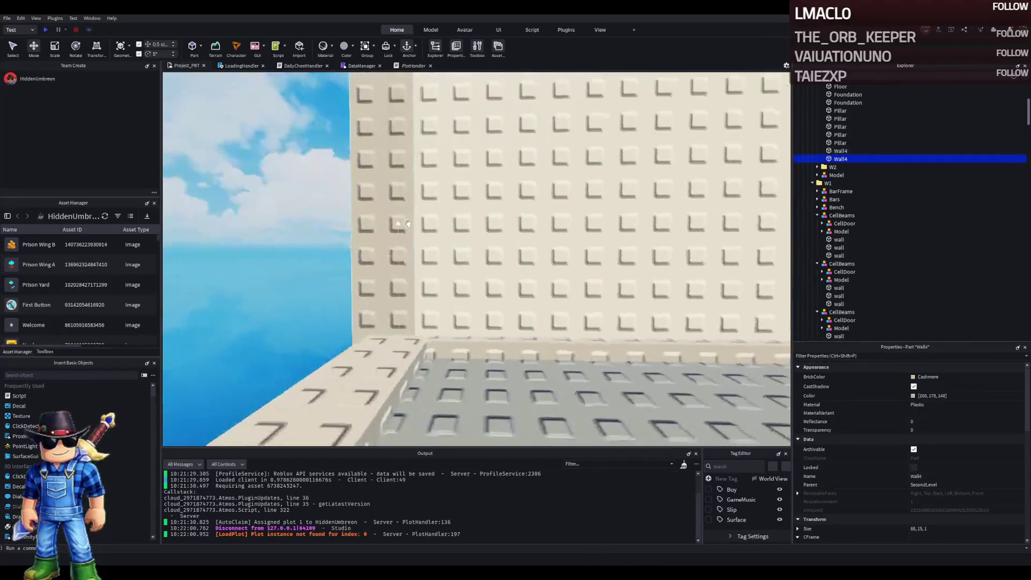
- Adjust the Wall4 piece's position at the corner near the floor-wall edge
key("q")
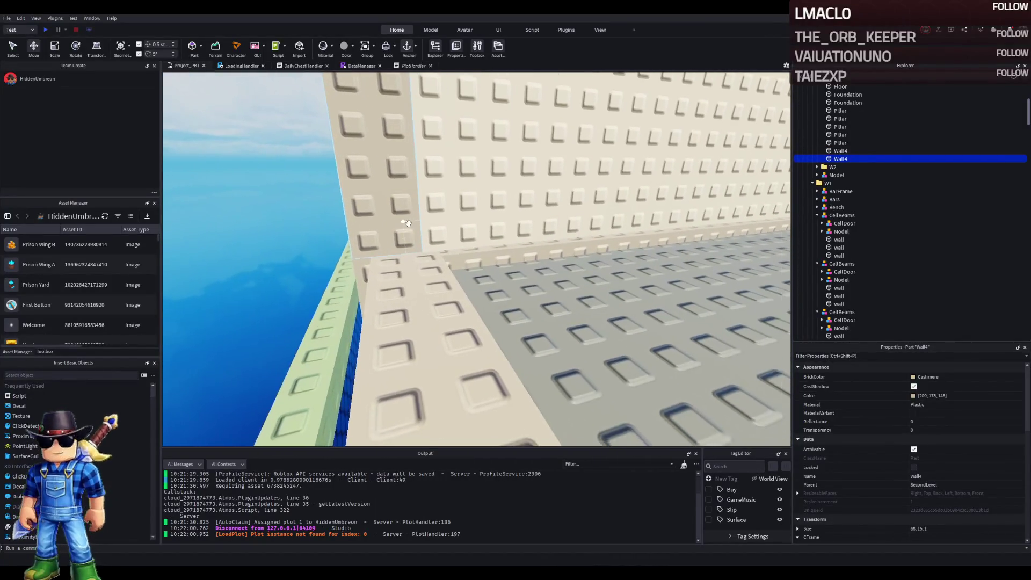
scroll("down", 3)
left_click_drag(407, 262, 424, 298)
scroll("up", 3)
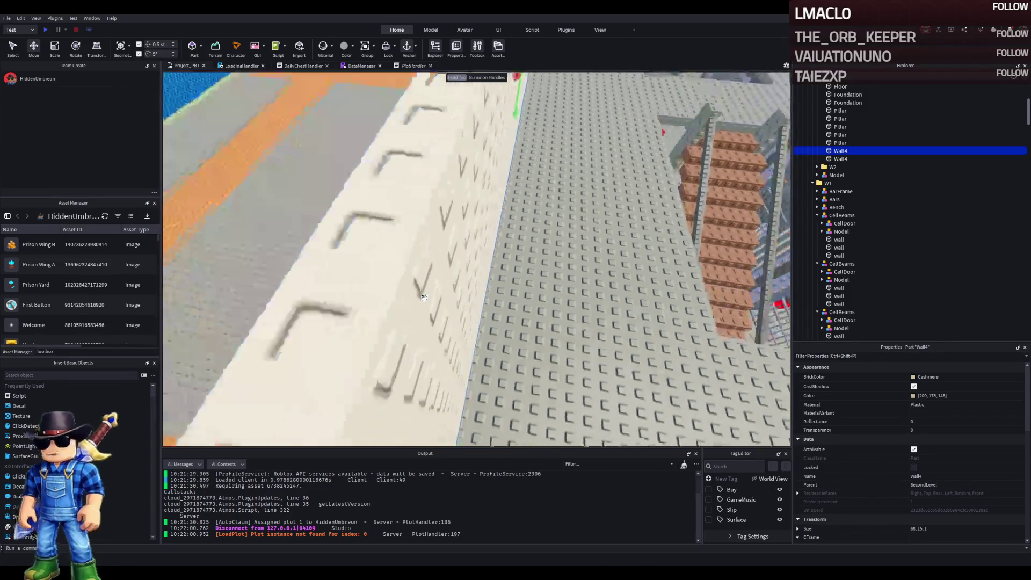
scroll("down", 3)
scroll("up", 3)
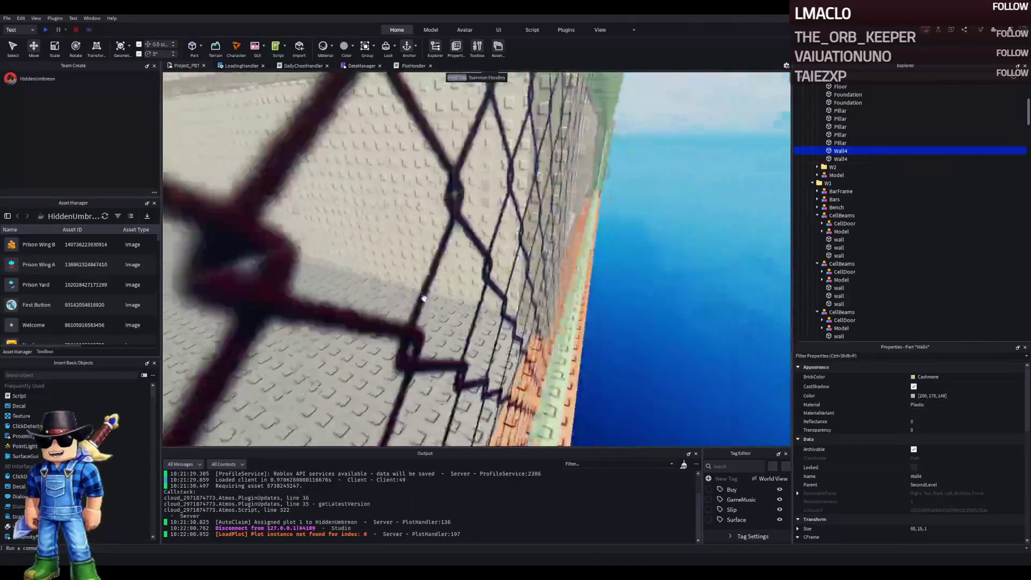
scroll("down", 3)
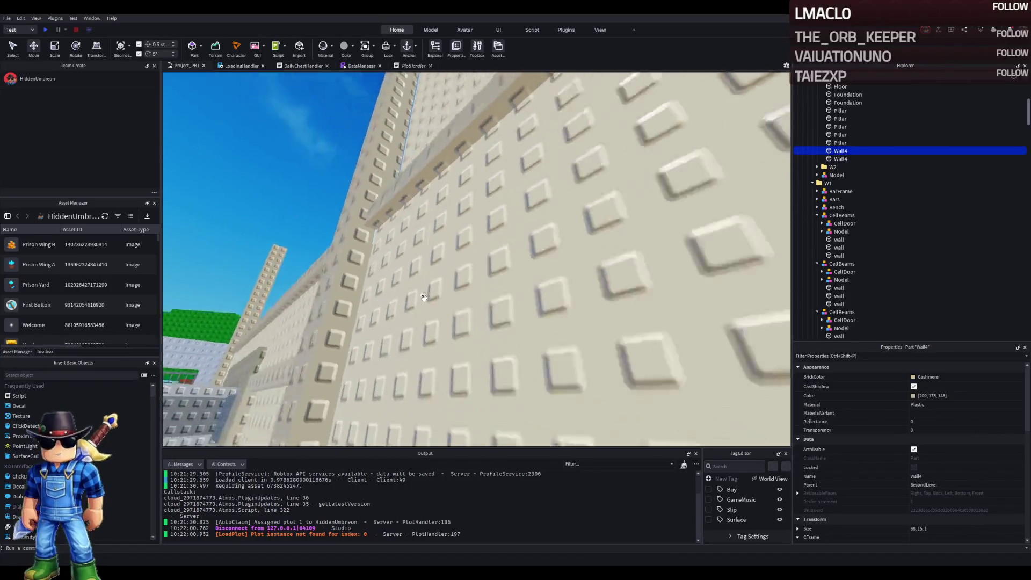
- Duplicate a w4 wall part, then reselect the Wall4 wall piece
left_click(415, 321)
key("ctrl+d")
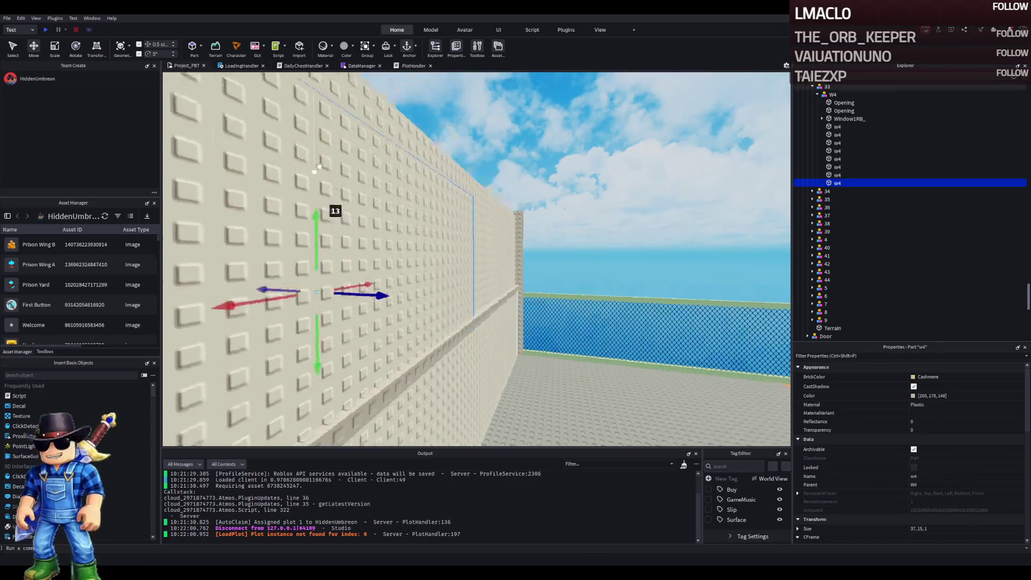
left_click(357, 206)
key("d")
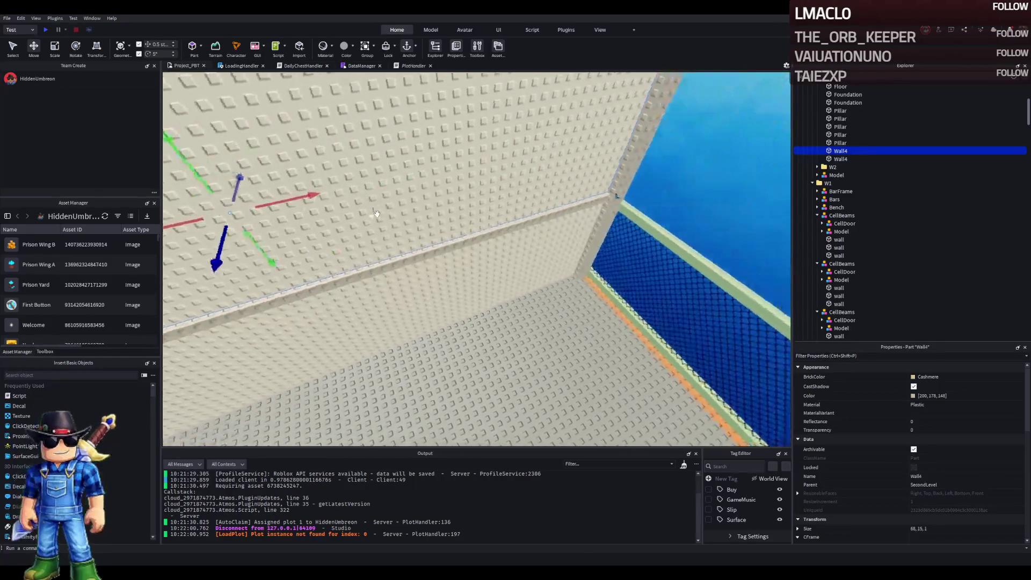
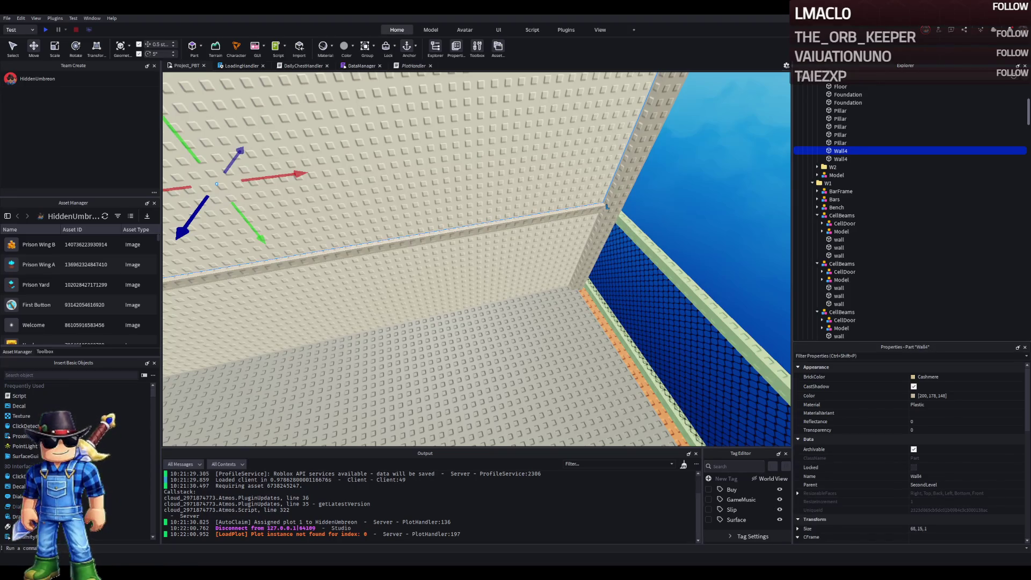
- Lengthen the second Wall4 wall to about 105 studs
left_click(607, 206)
key("f")
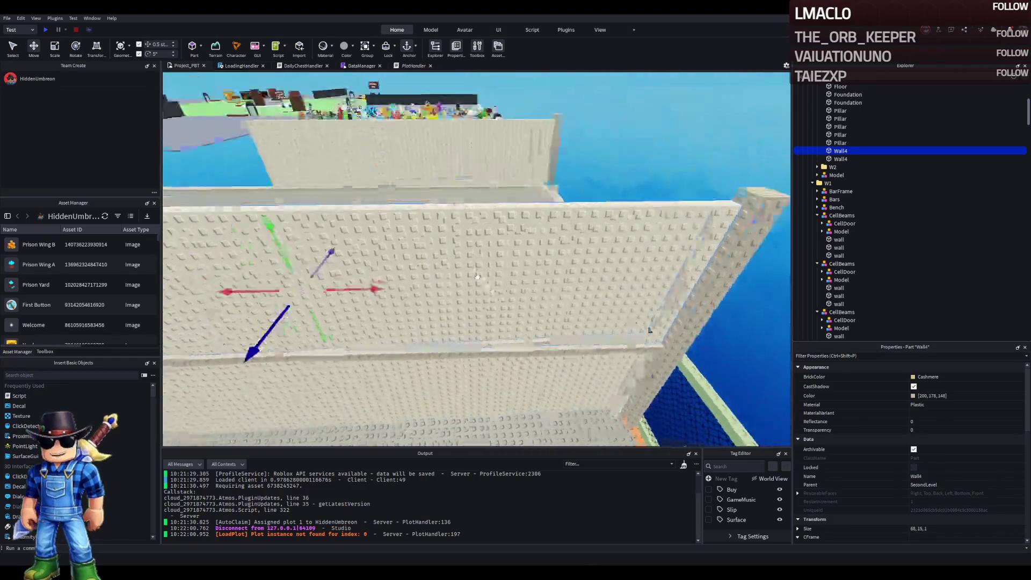
scroll("up", 3)
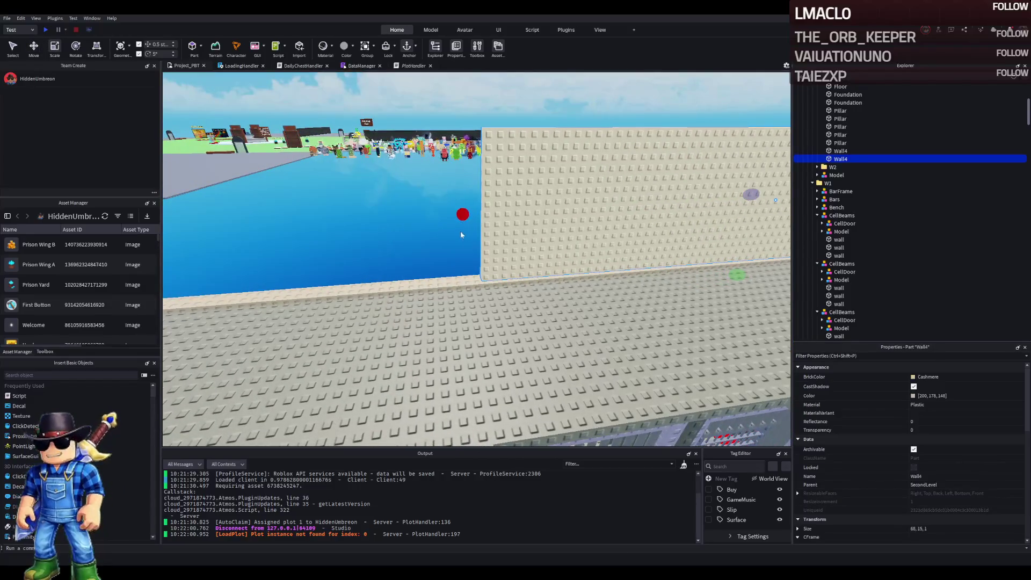
left_click_drag(466, 213, 376, 293)
scroll("down", 3)
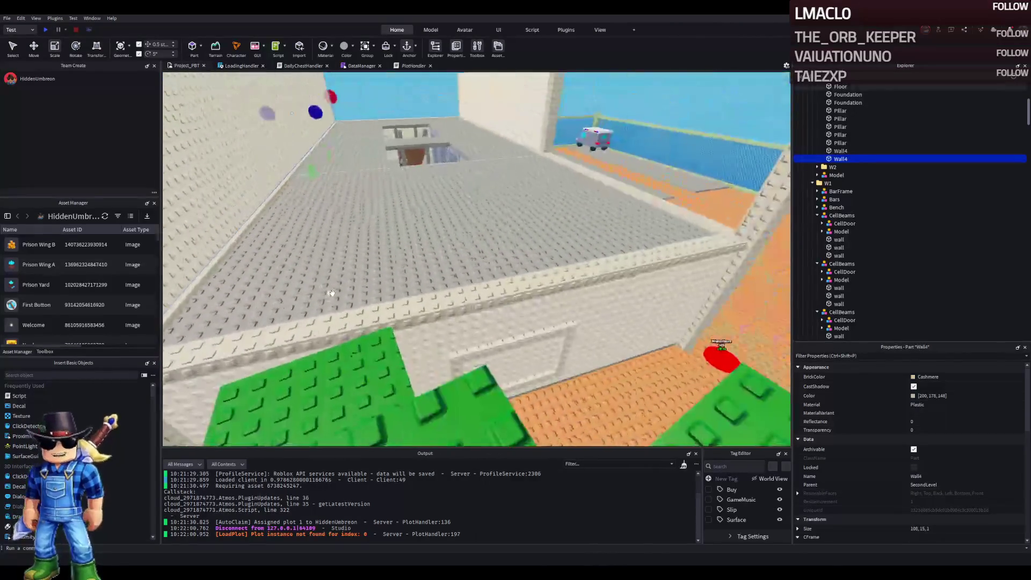
- Duplicate the w1 wall piece, lower it onto the upper floor's edge, and stretch it to 48 × 15 × 1
left_click(398, 398)
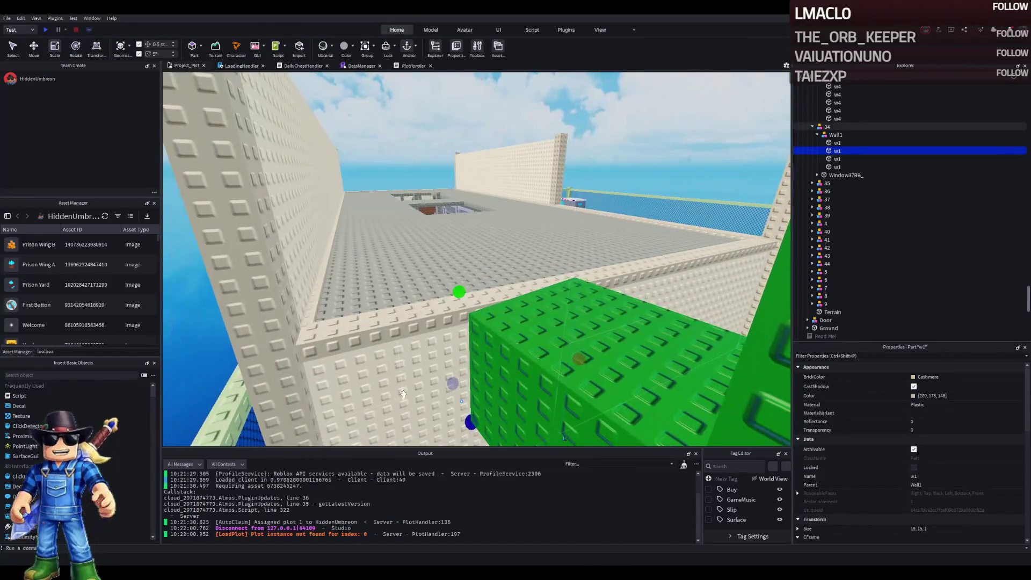
key("ctrl+d")
key("ctrl+2")
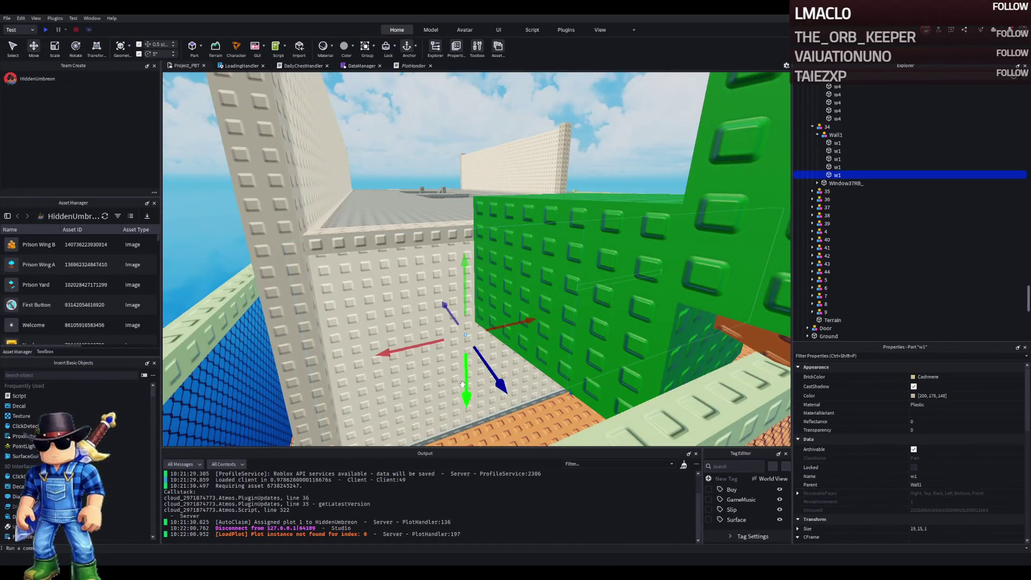
left_click_drag(454, 379, 422, 365)
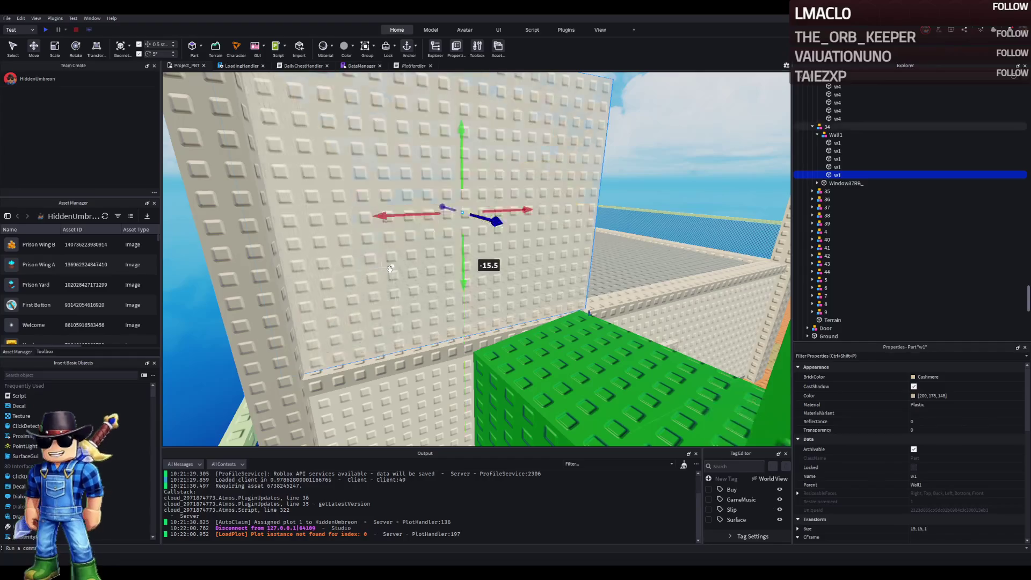
key("e")
key("q")
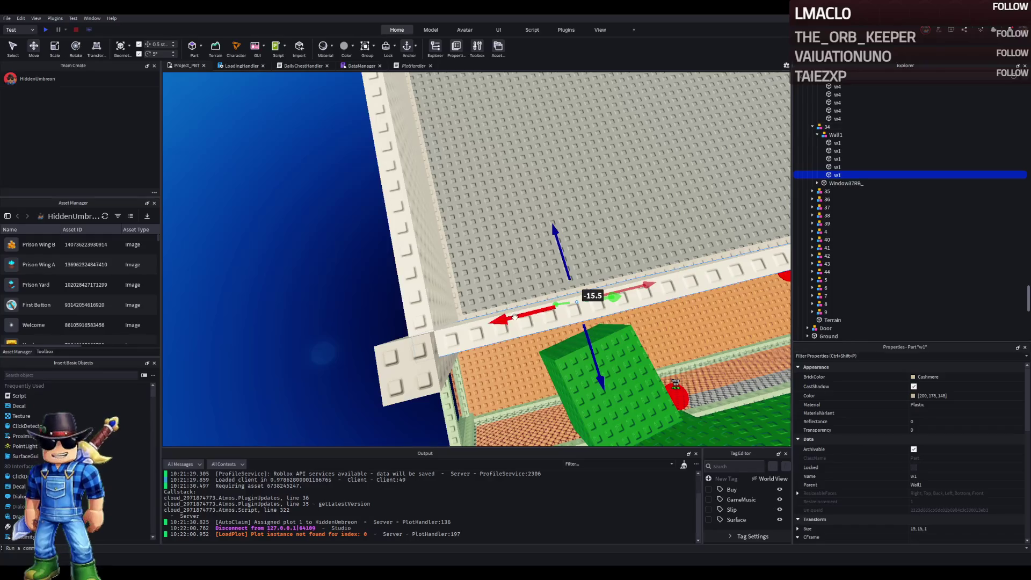
left_click_drag(527, 318, 524, 317)
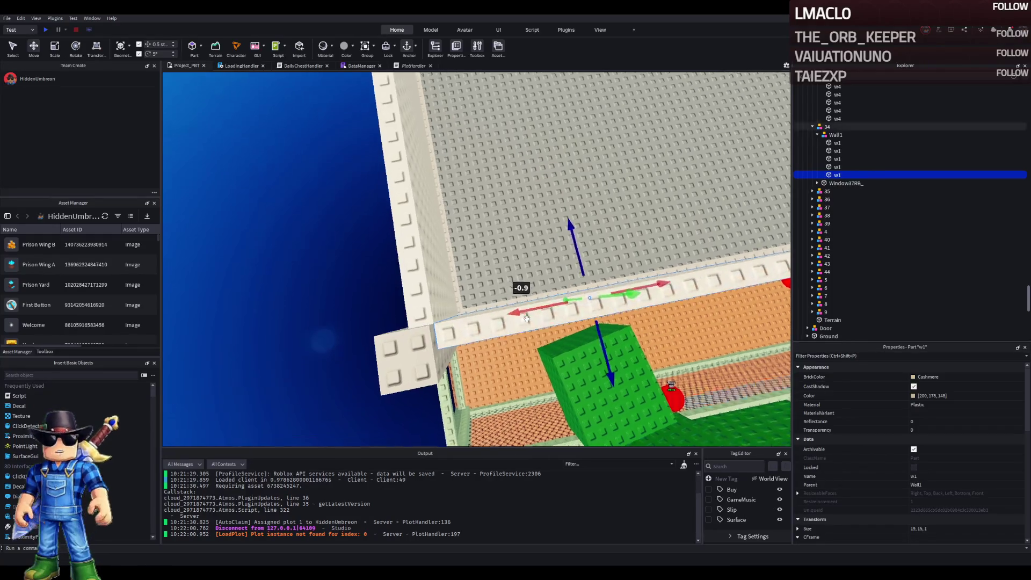
key("ctrl+3")
left_click_drag(451, 325, 478, 321)
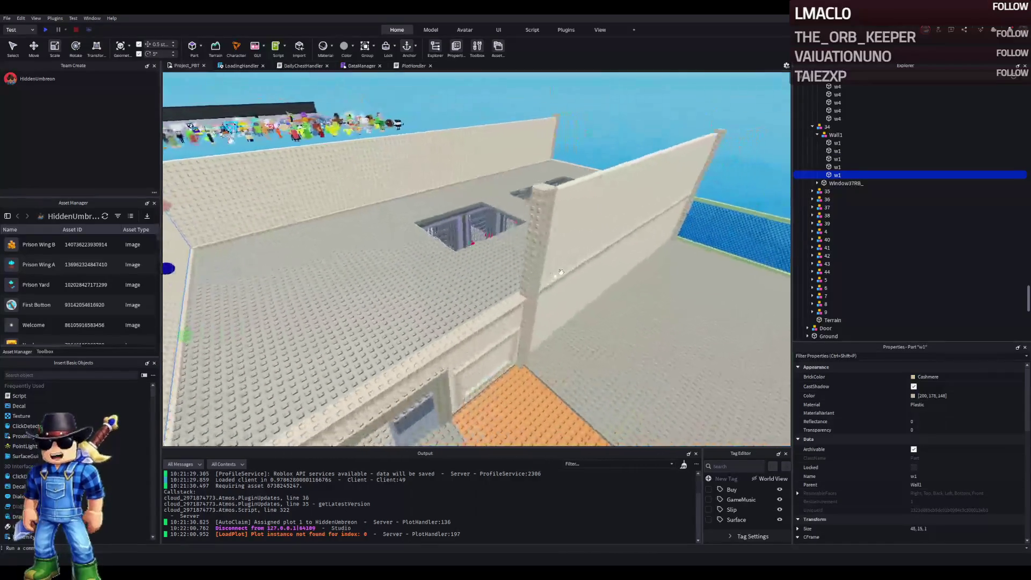
- Duplicate Wall4, slide the copy 40 studs along, and shrink it to 36.5 studs long
left_click(565, 241)
key("ctrl+d")
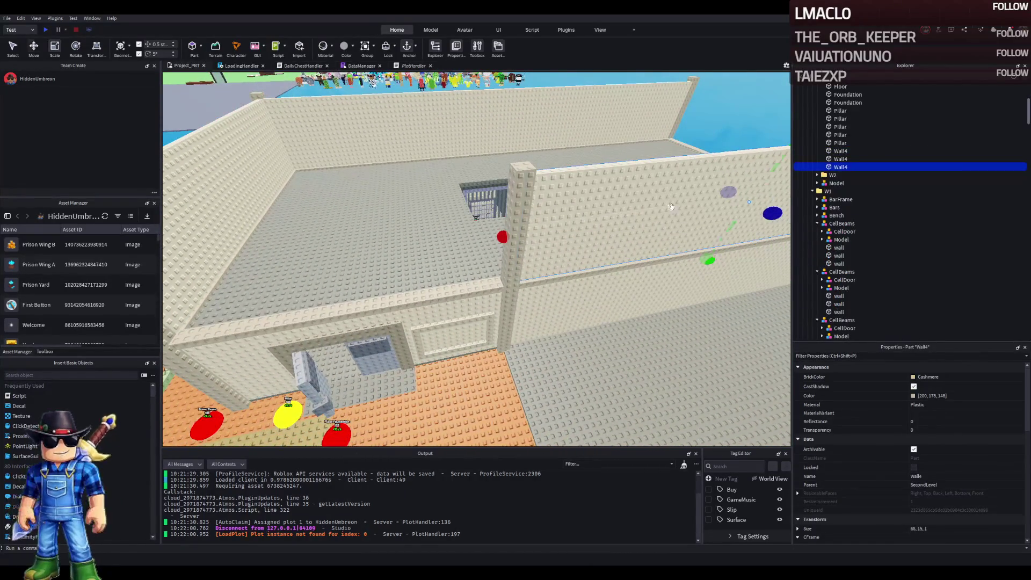
left_click_drag(680, 210, 411, 245)
key("ctrl+4")
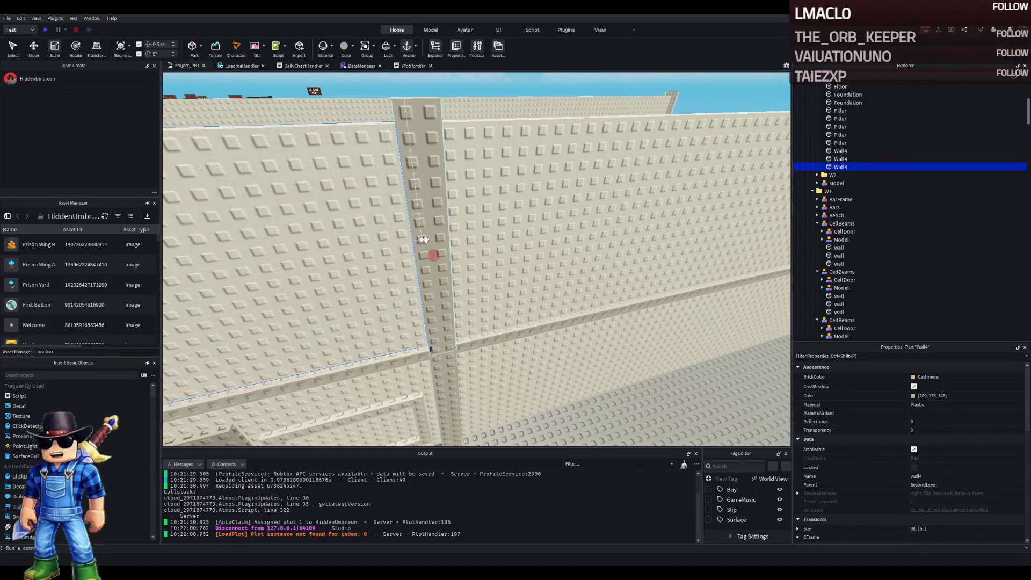
key("s")
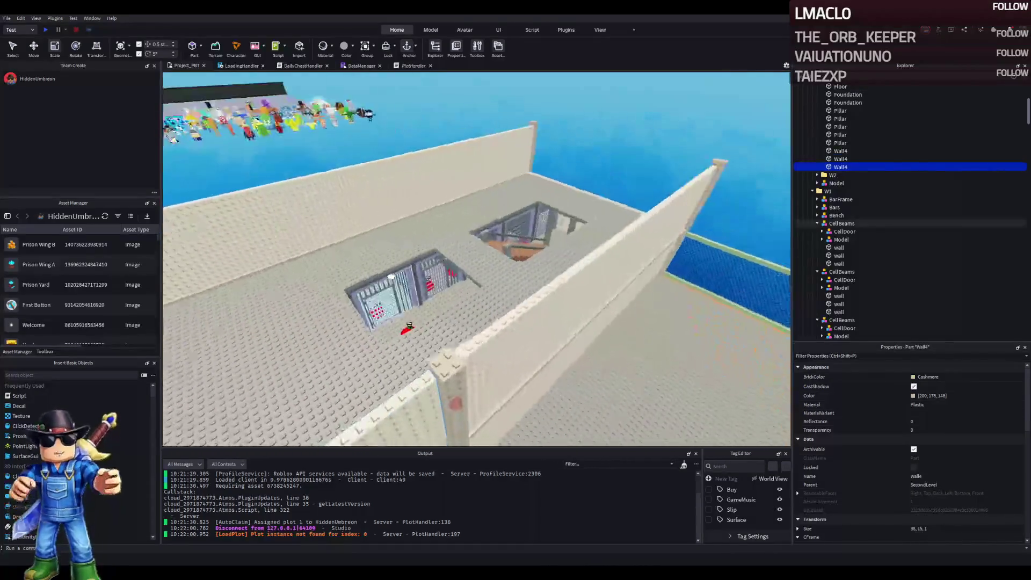
- Move the w1 wall piece into the SecondLevel folder and rename it Wall1
left_click(398, 209)
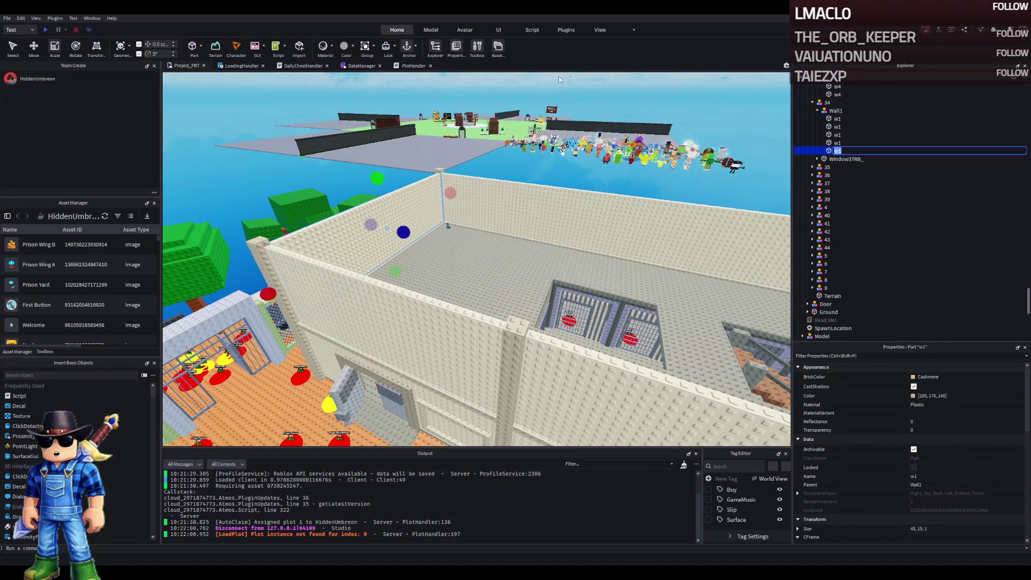
left_click(551, 81)
left_click(518, 215)
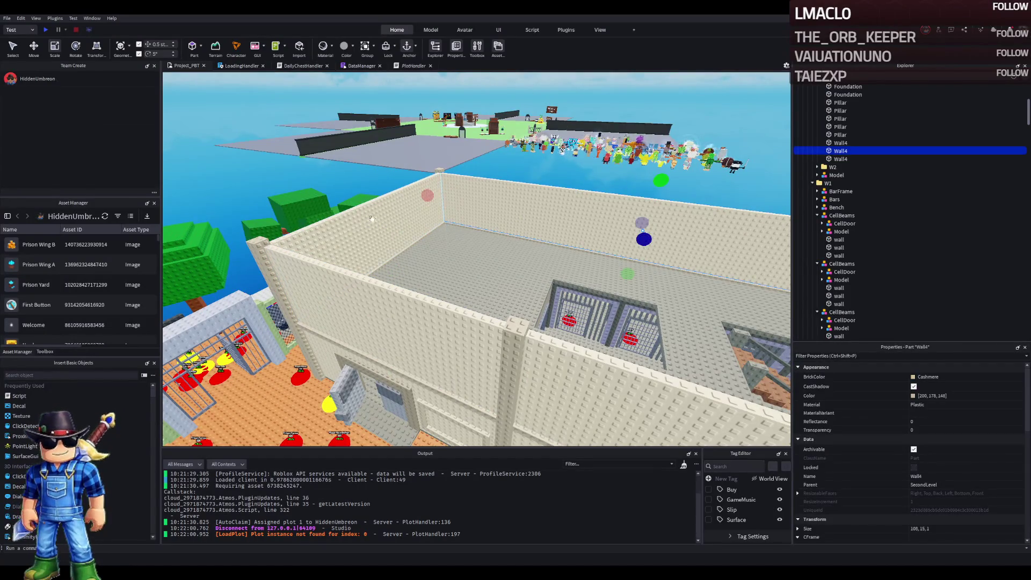
left_click(372, 221)
left_click(584, 199)
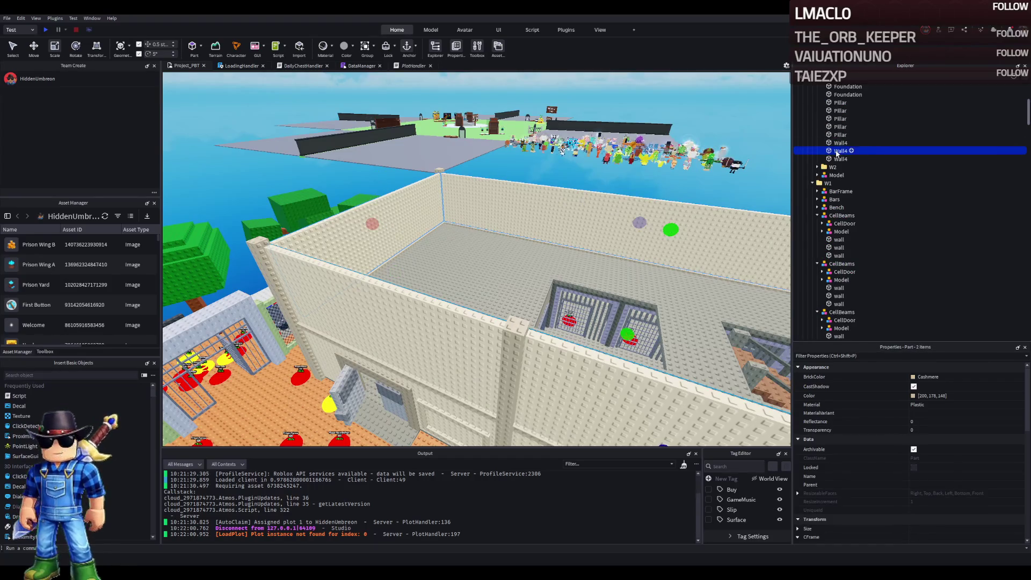
left_click_drag(841, 142, 841, 143)
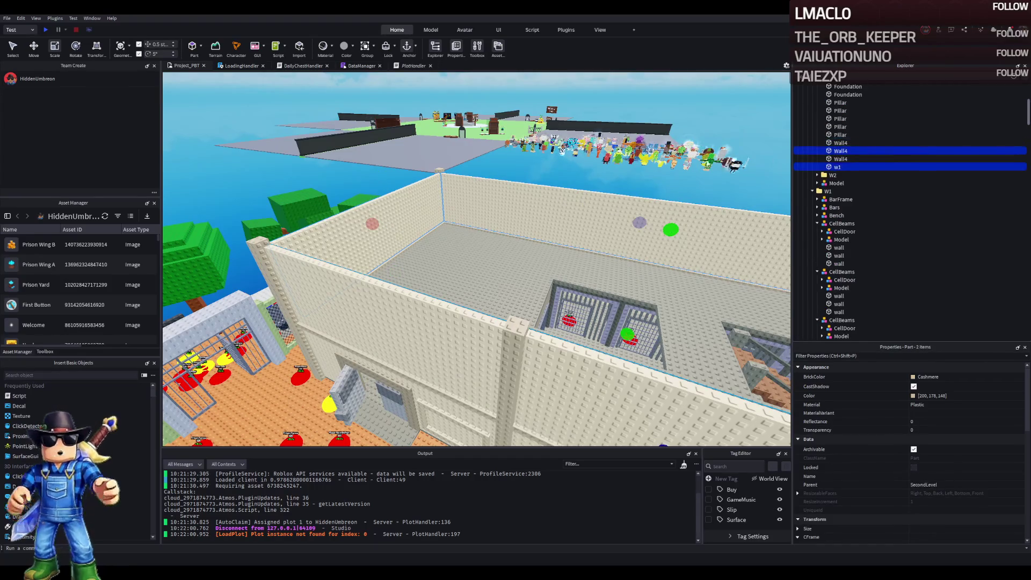
left_click(838, 167)
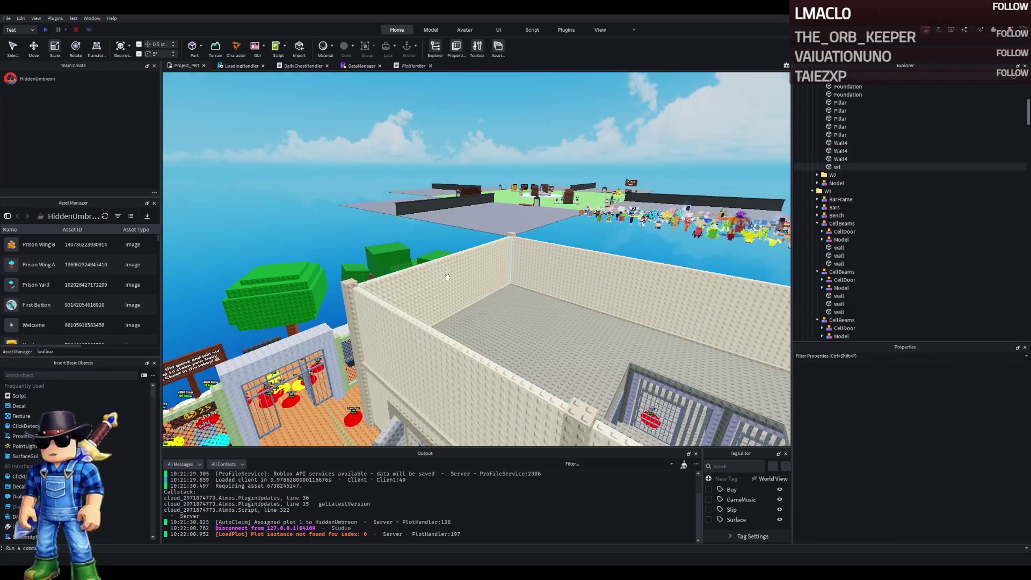
key("F2")
type("Wa")
type("ll1")
key("Return")
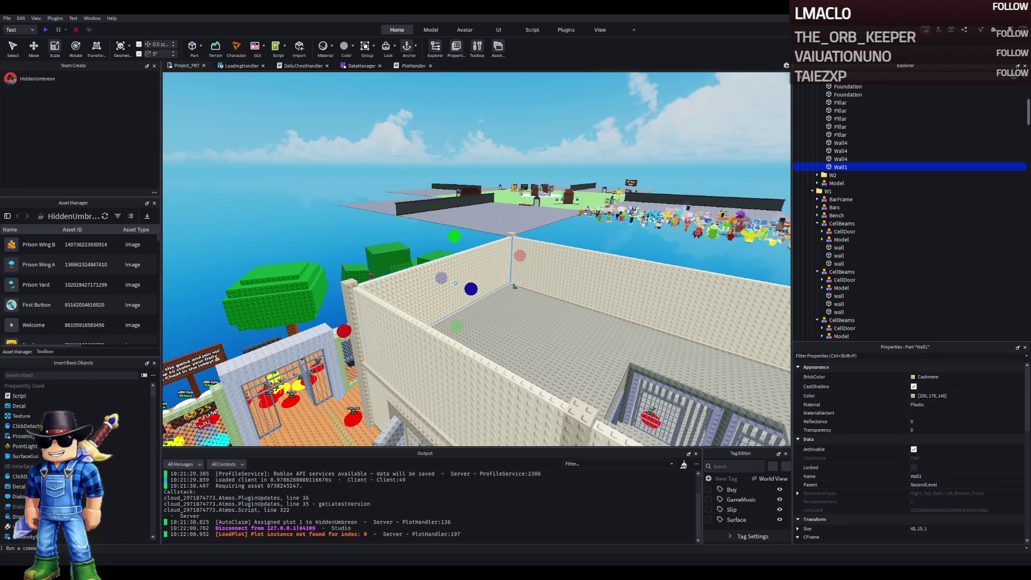
- Select Wall4 and frame the view on it beside the fence
key("w")
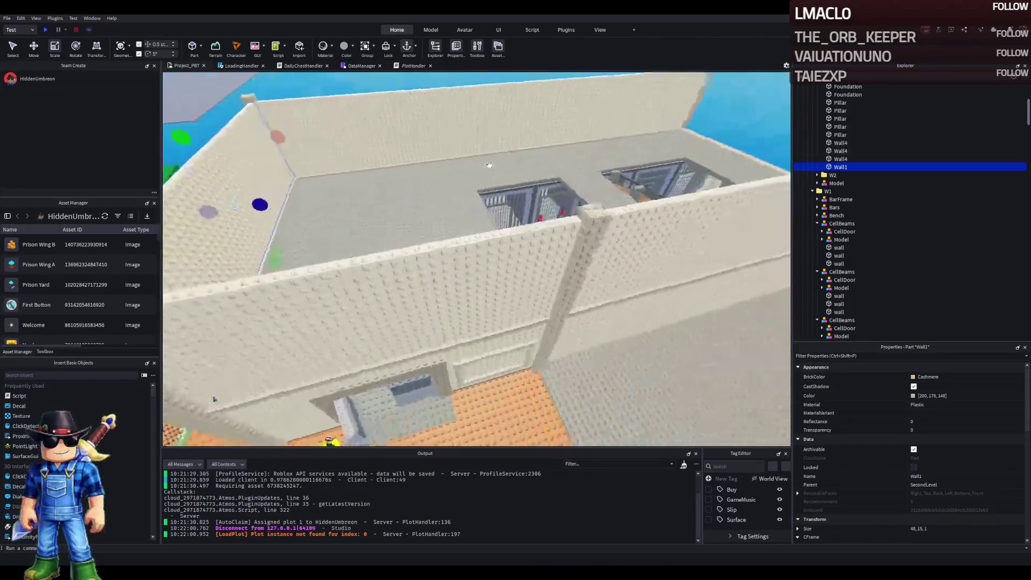
left_click(463, 166)
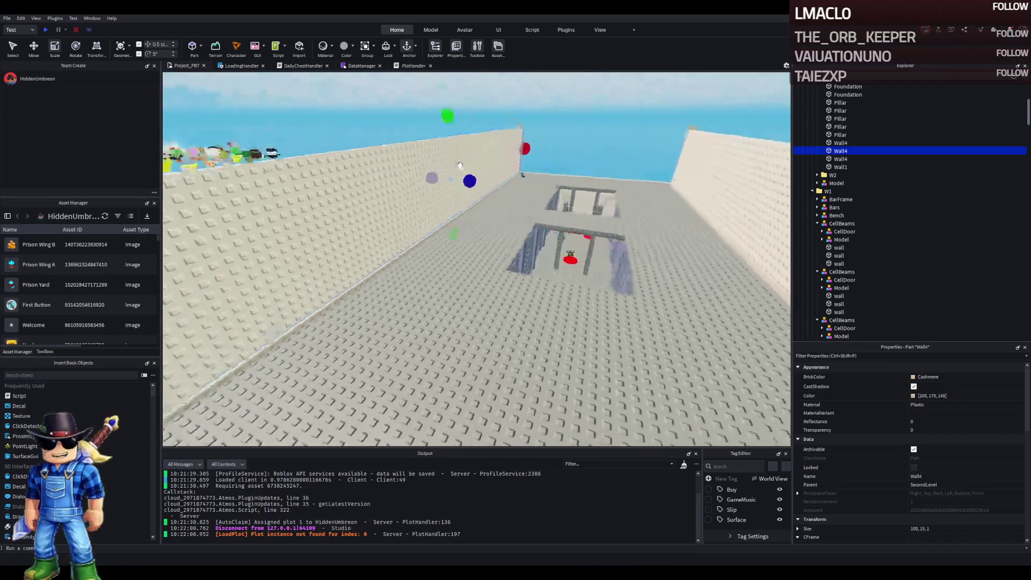
key("f")
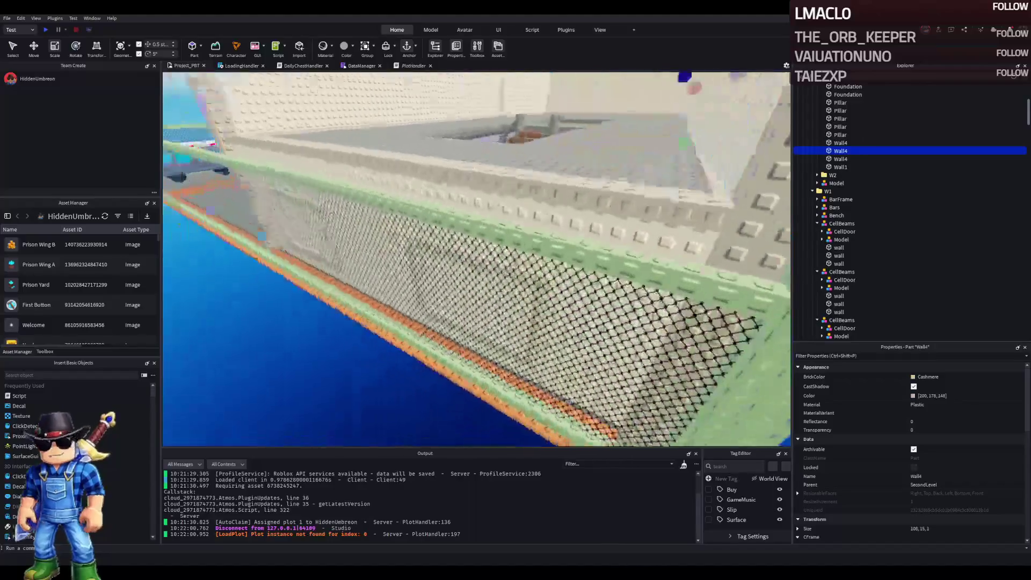
- Duplicate the w3 wall piece and raise the copy to 15.5 studs up
left_click(529, 280)
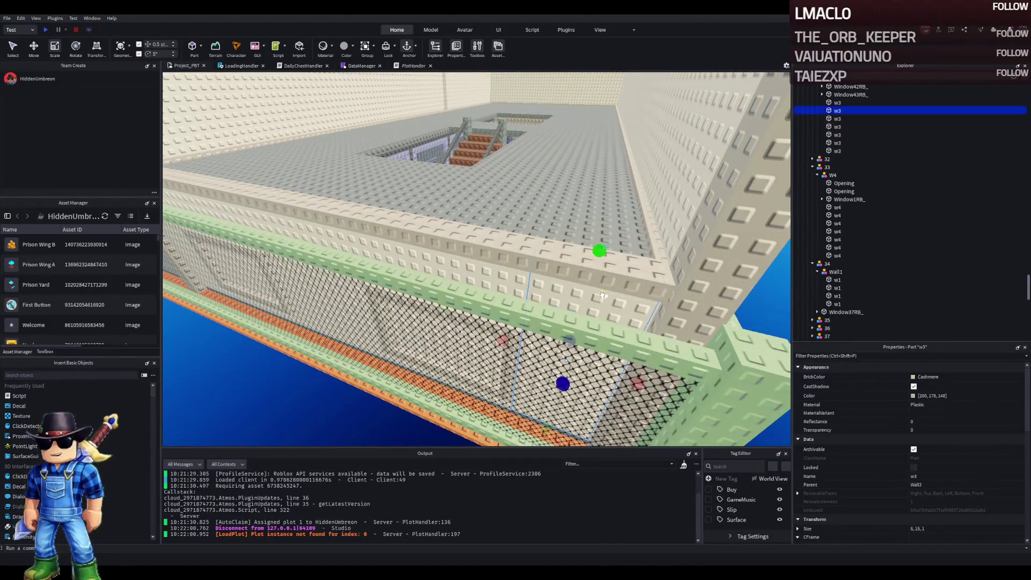
key("ctrl+d")
left_click_drag(442, 397, 377, 177)
left_click_drag(369, 120, 368, 144)
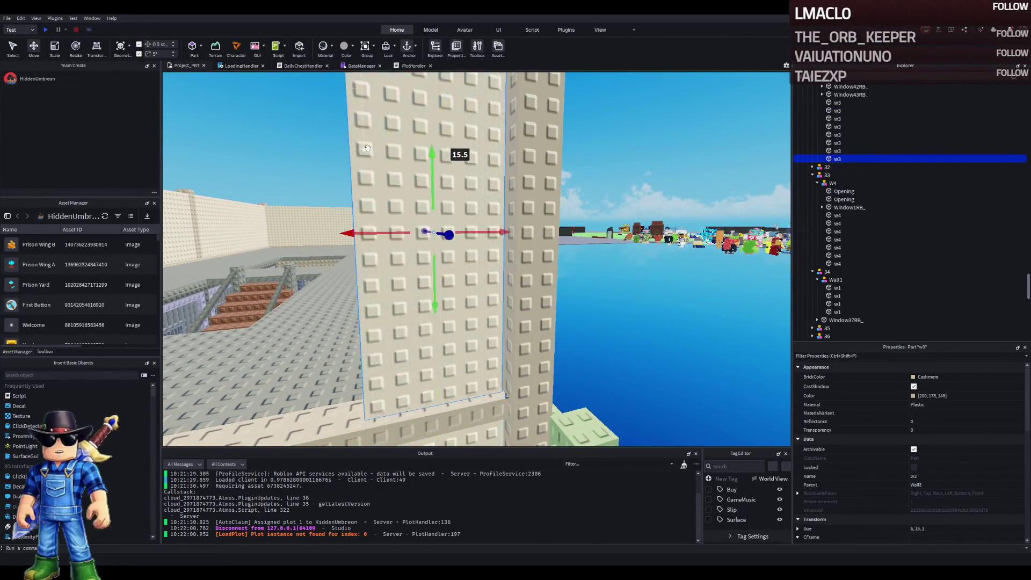
- Fly around the upper floor to inspect the gap between the w3 wall and the corner pillar
key("w")
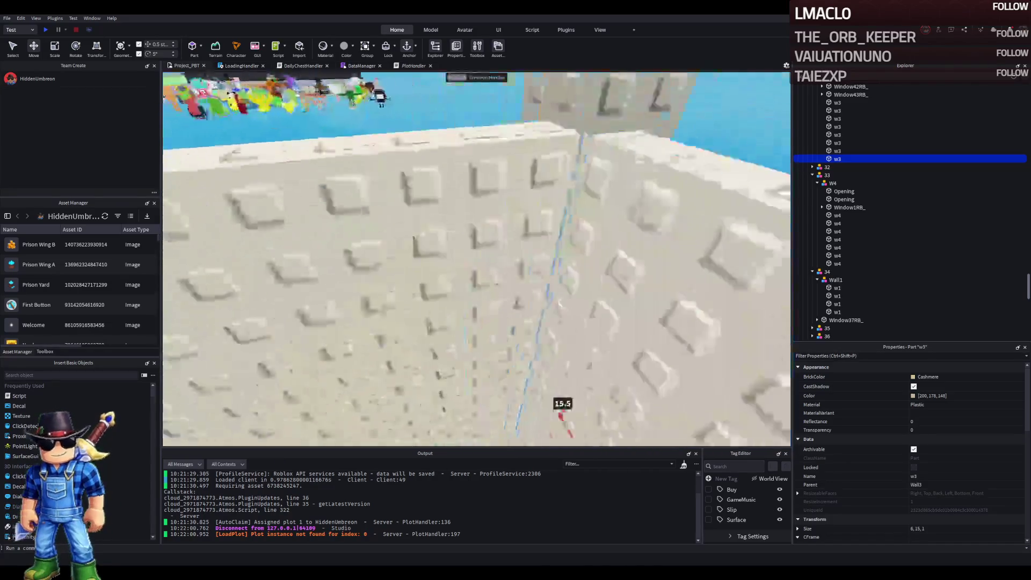
key("w")
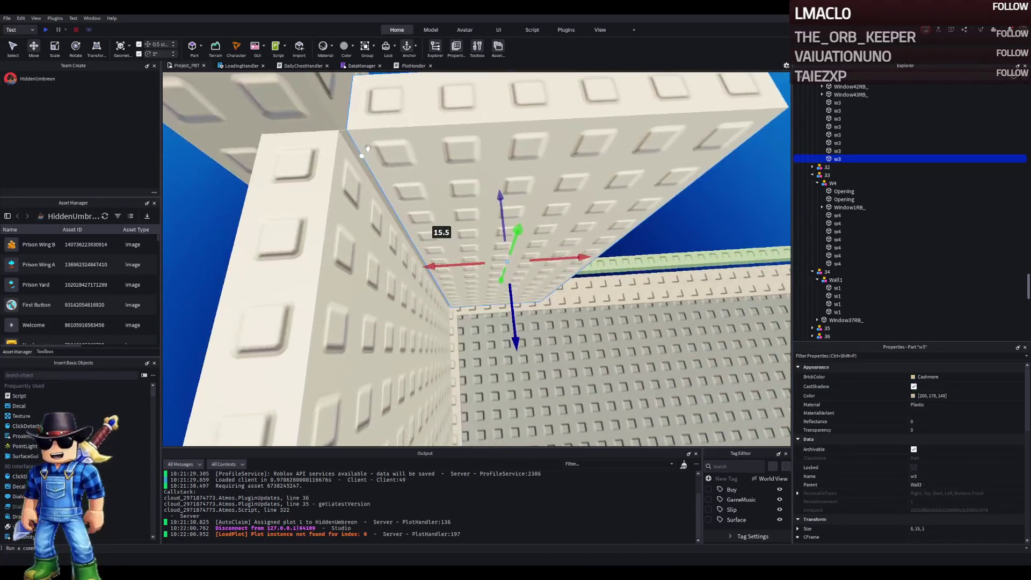
key("w")
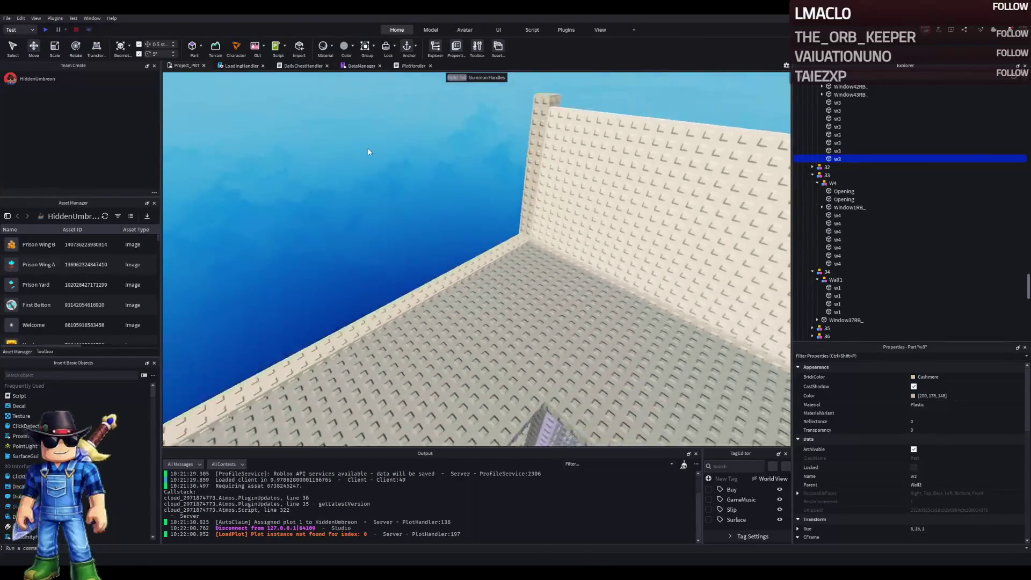
key("w")
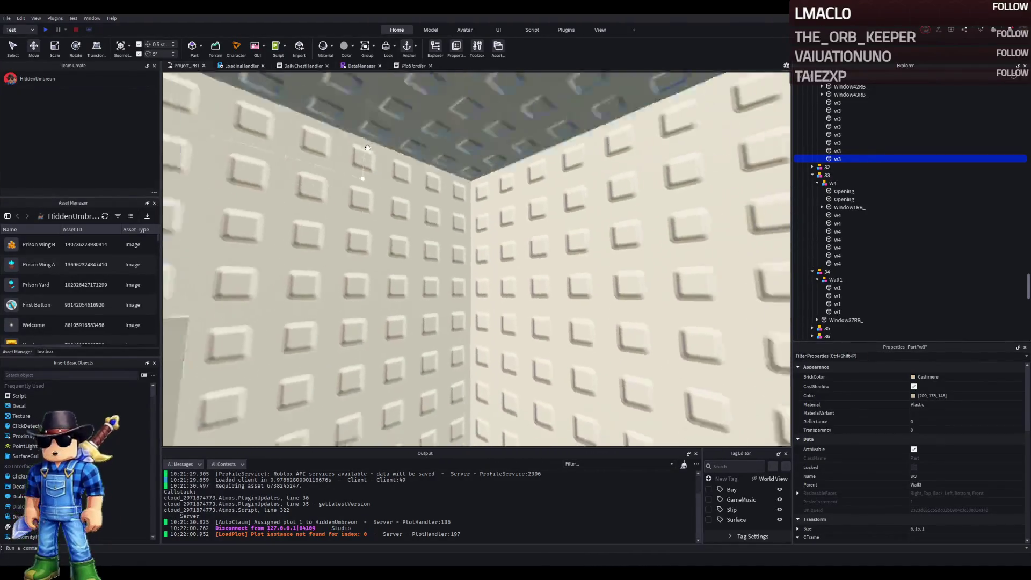
key("w")
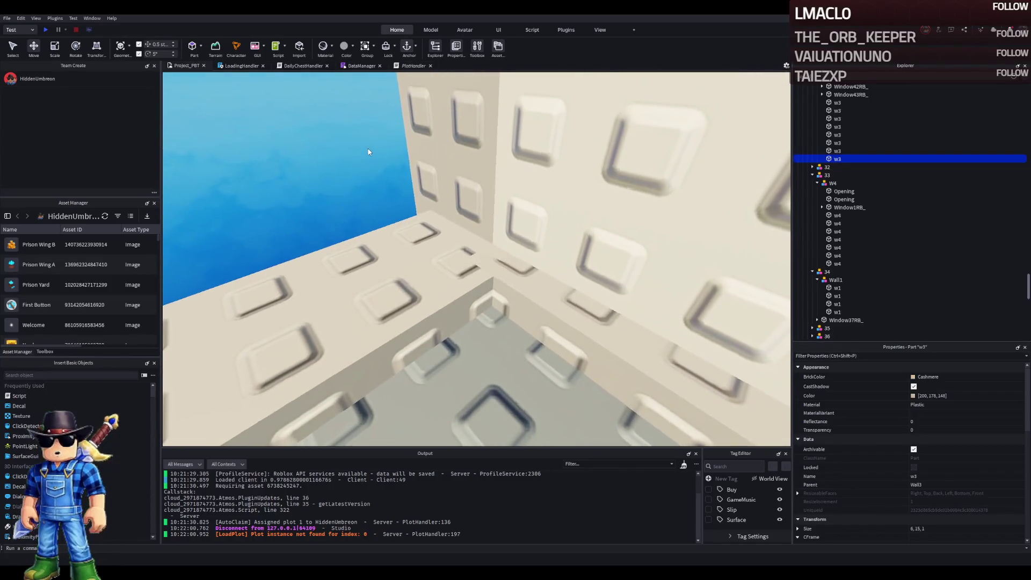
key("w")
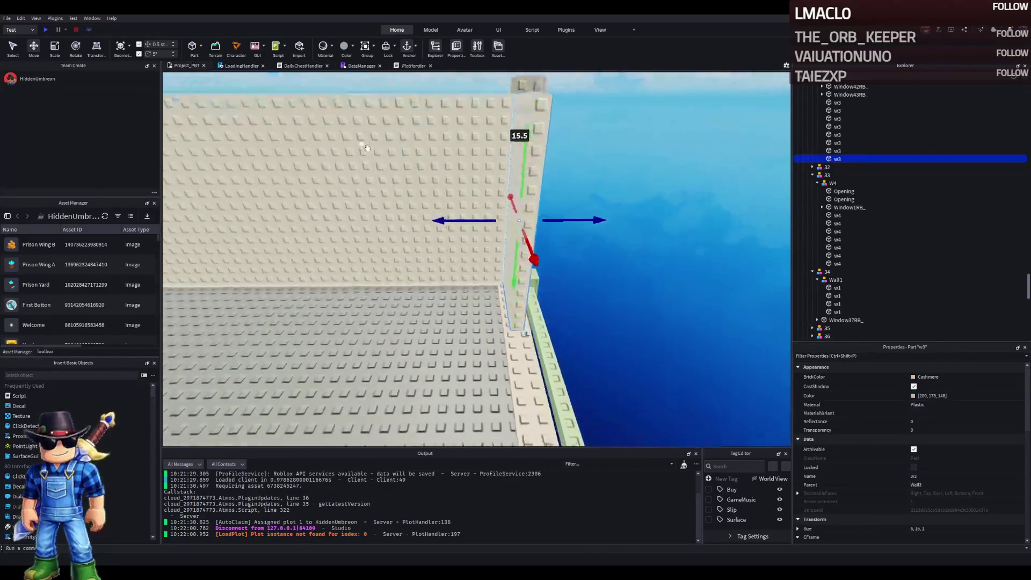
key("w")
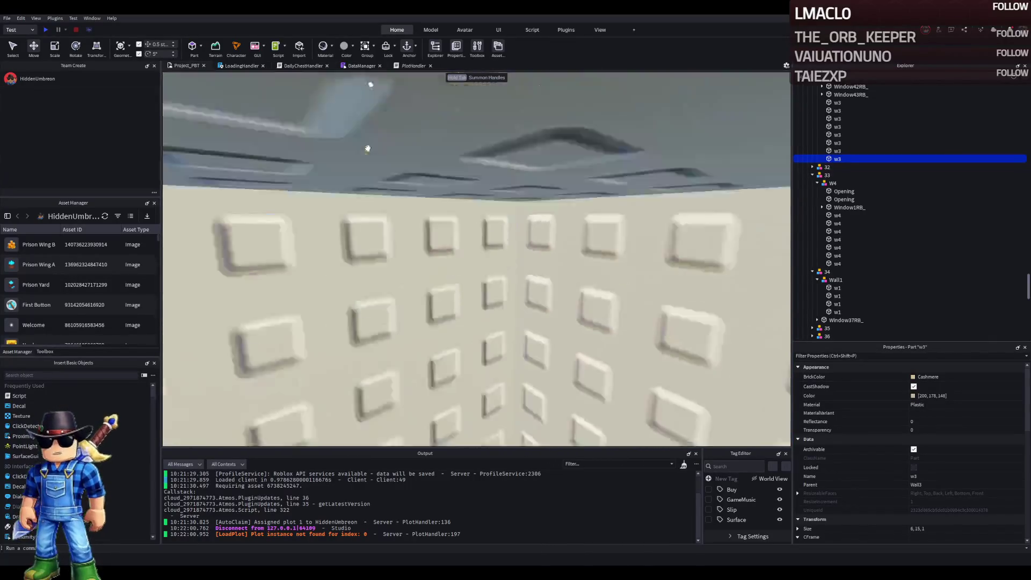
key("w")
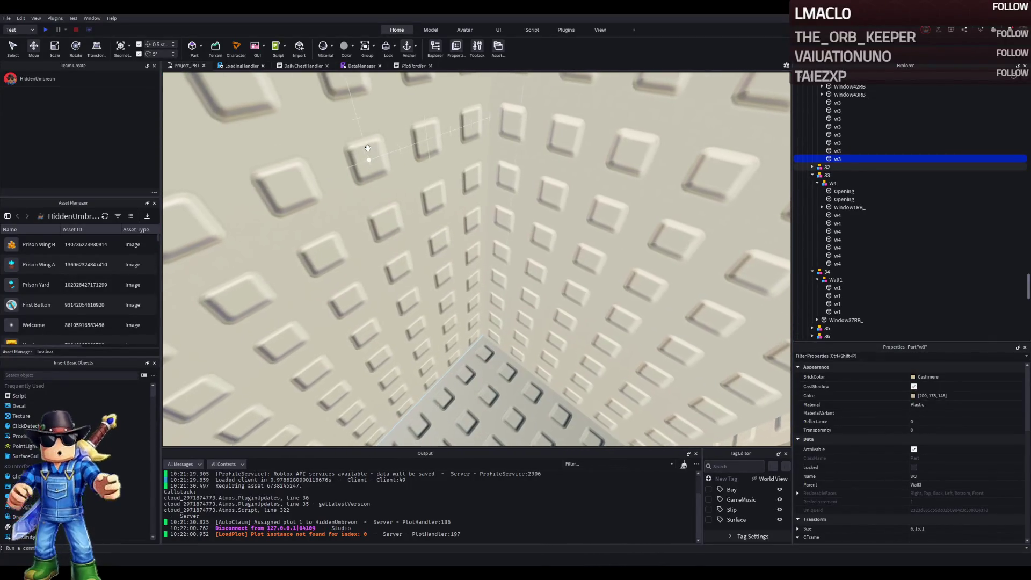
key("s")
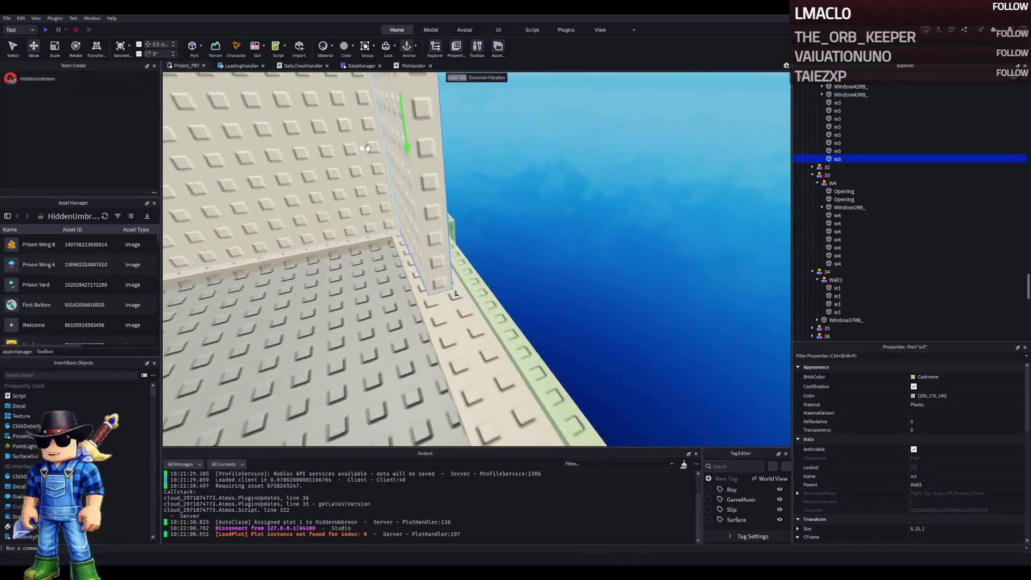
key("s")
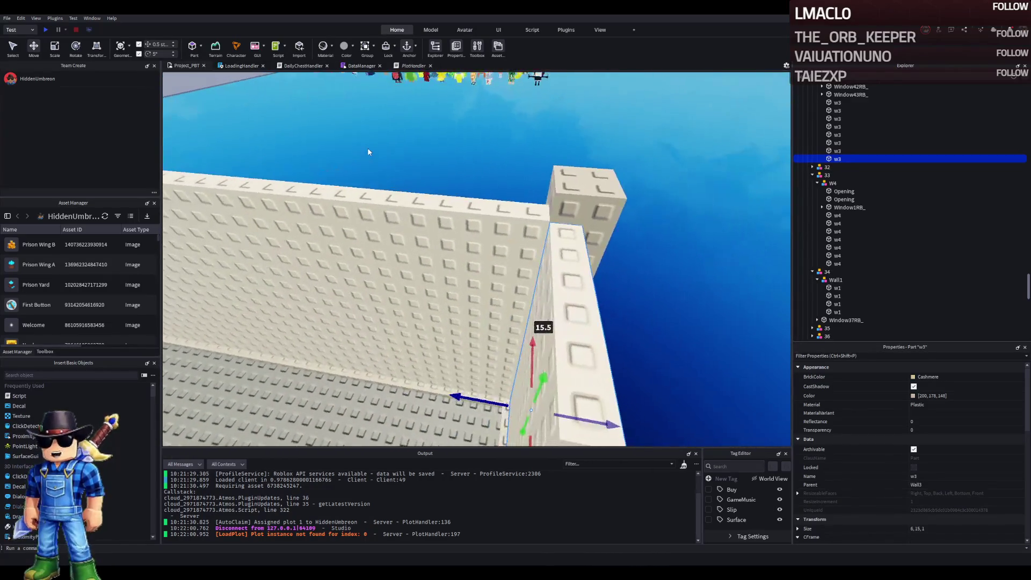
key("w")
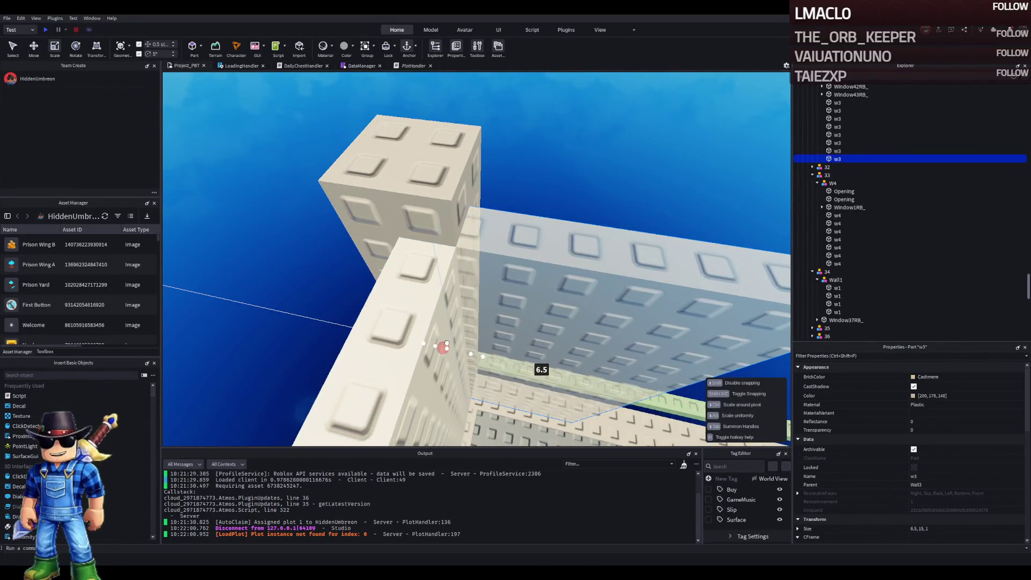
key("w")
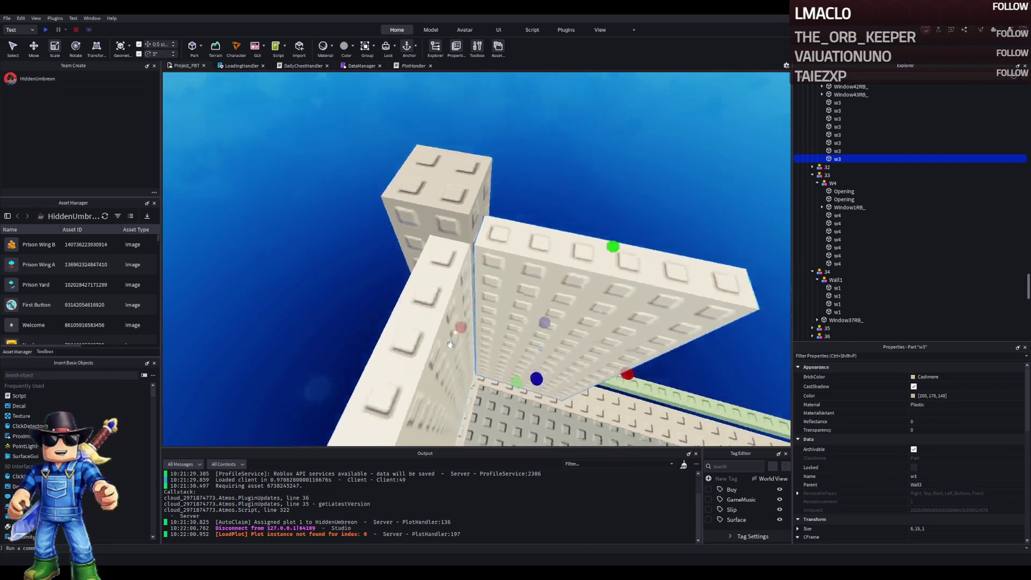
key("w")
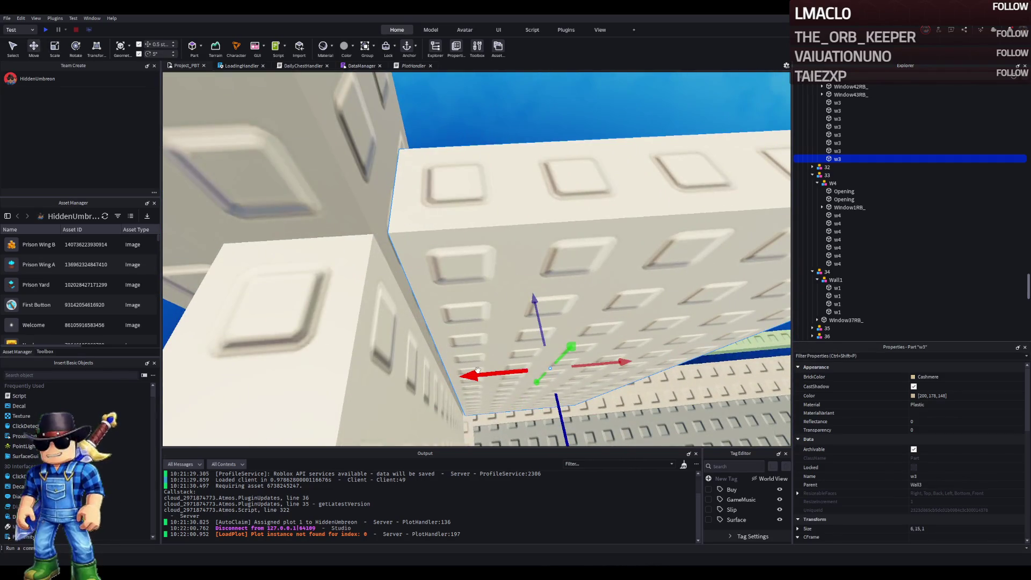
key("w")
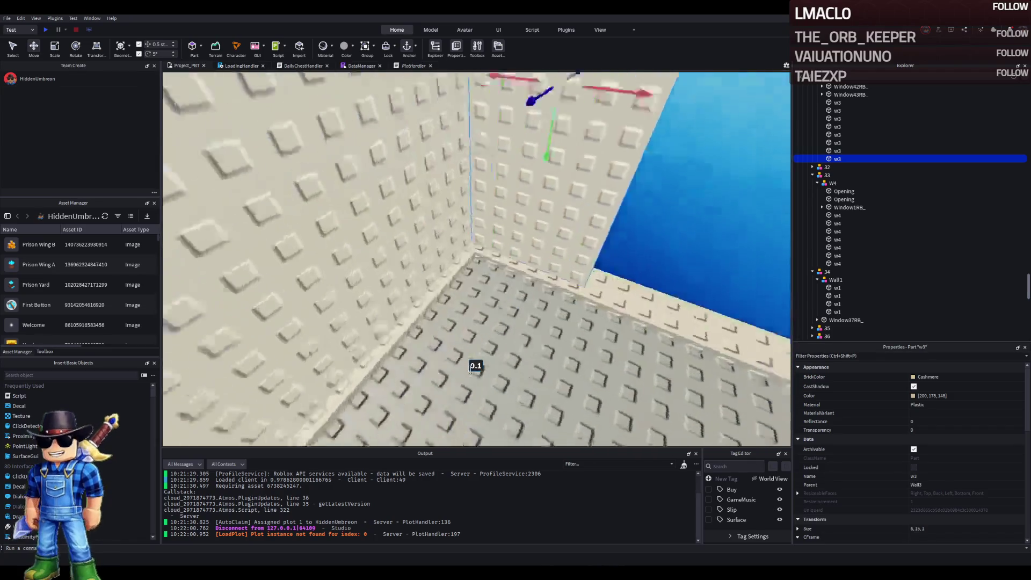
- Stretch the w3 wall piece to 47.6 studs long up to the pillar
left_click(438, 317)
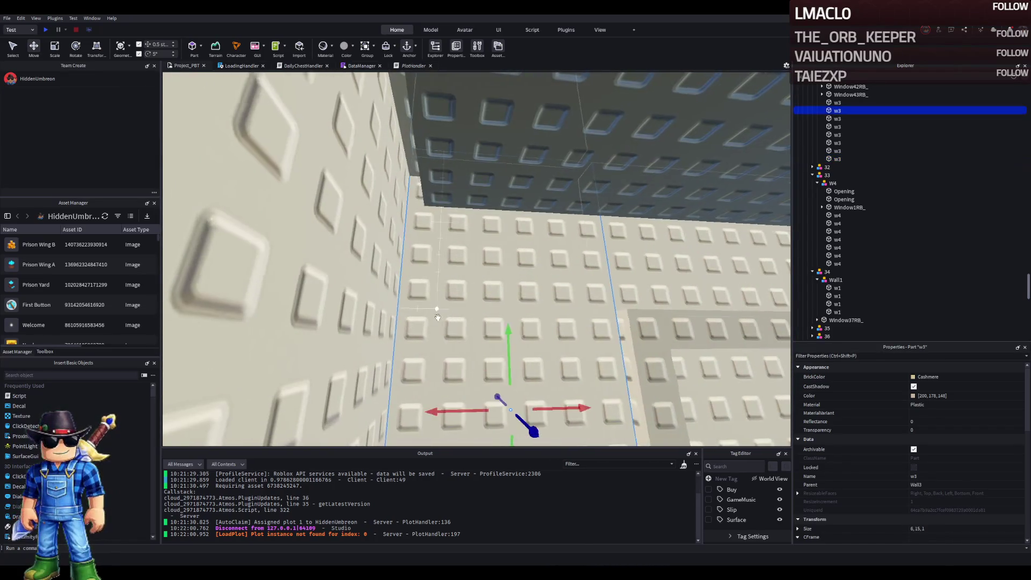
key("w")
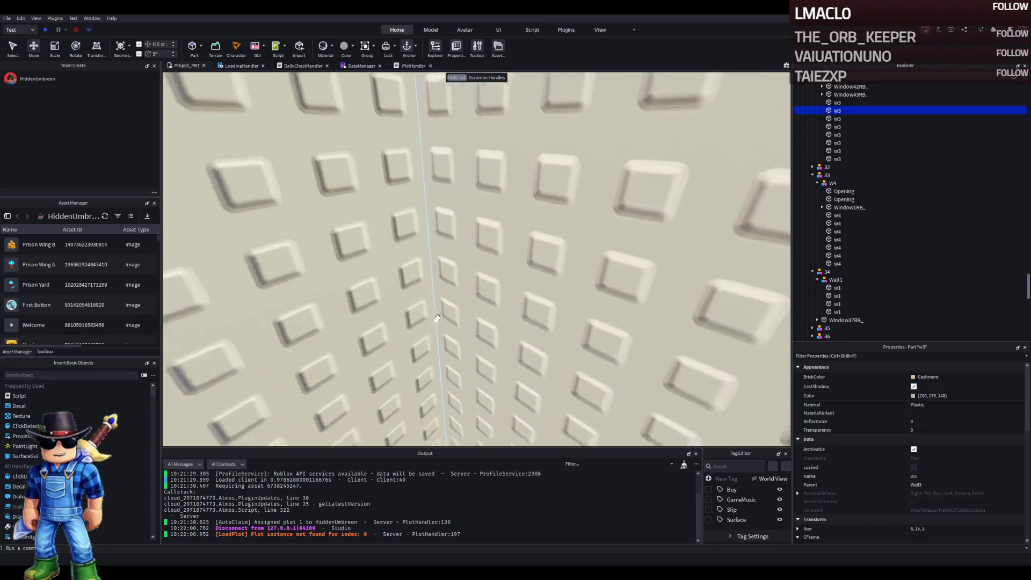
key("s")
left_click(456, 350)
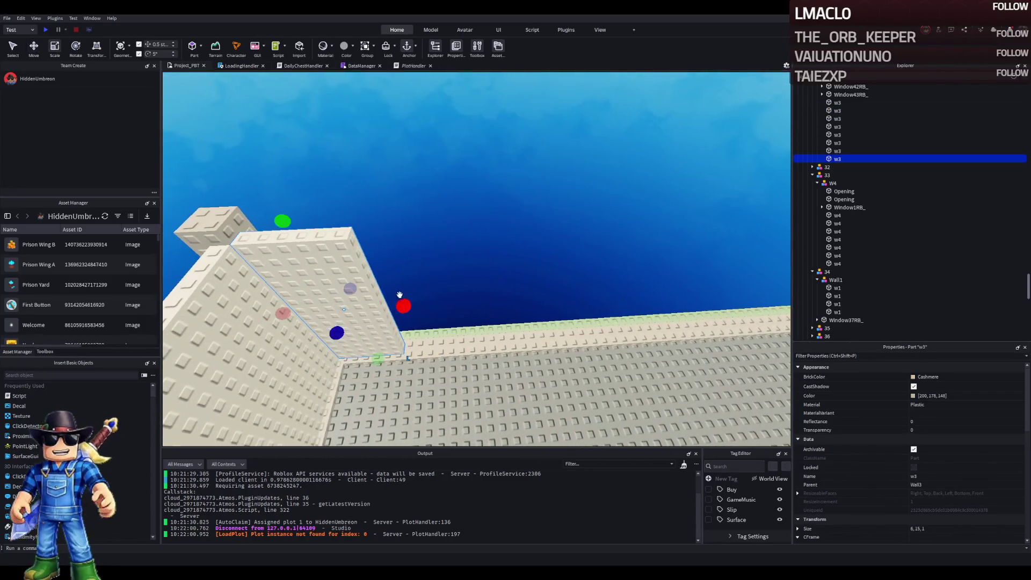
left_click_drag(458, 303, 519, 300)
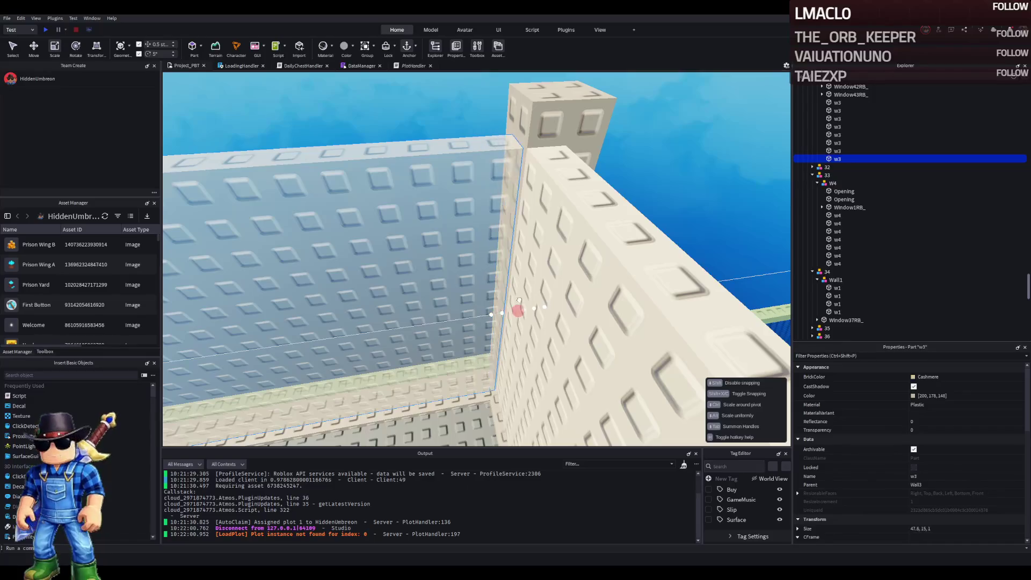
key("w")
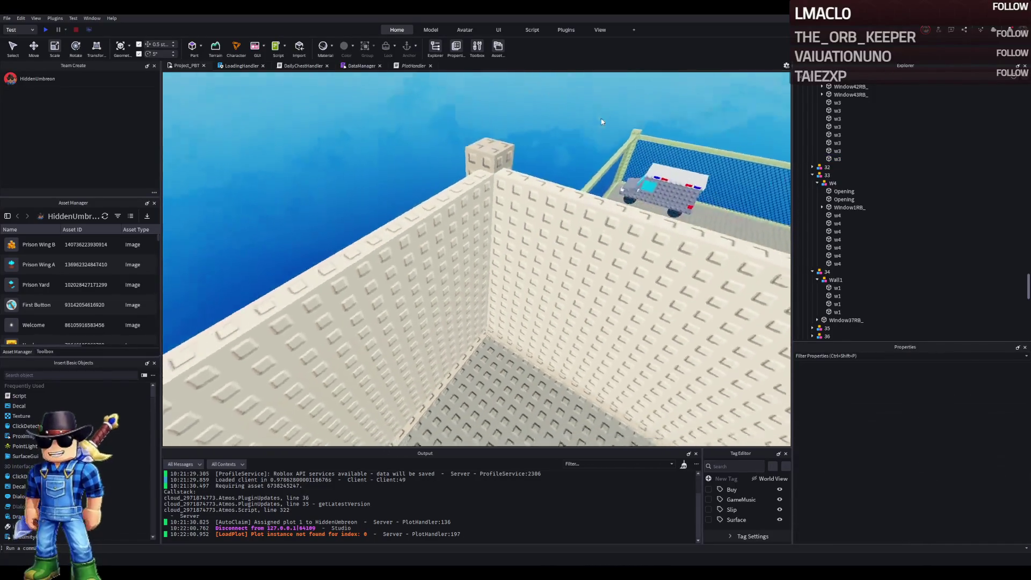
key("s")
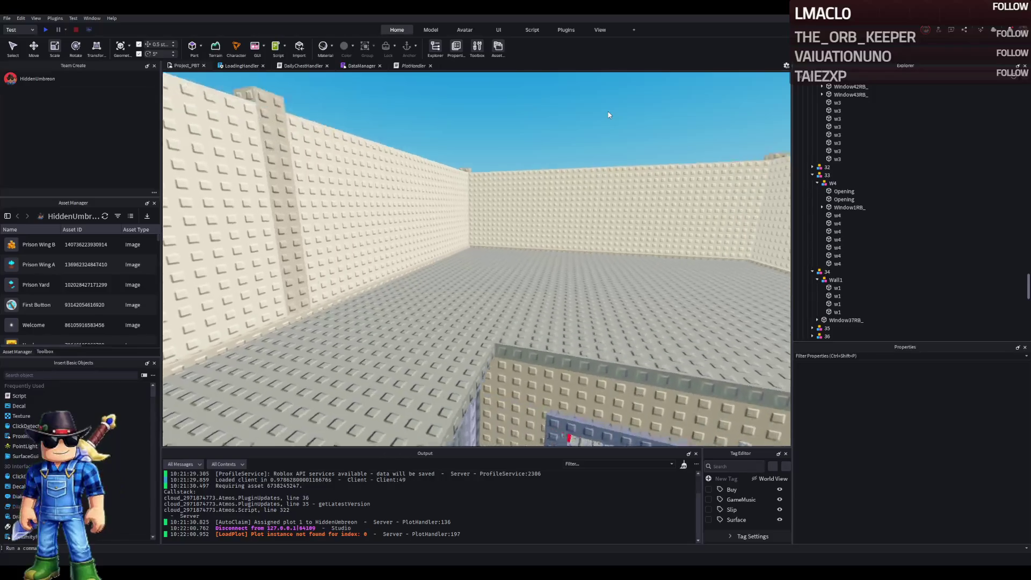
key("a")
key("w")
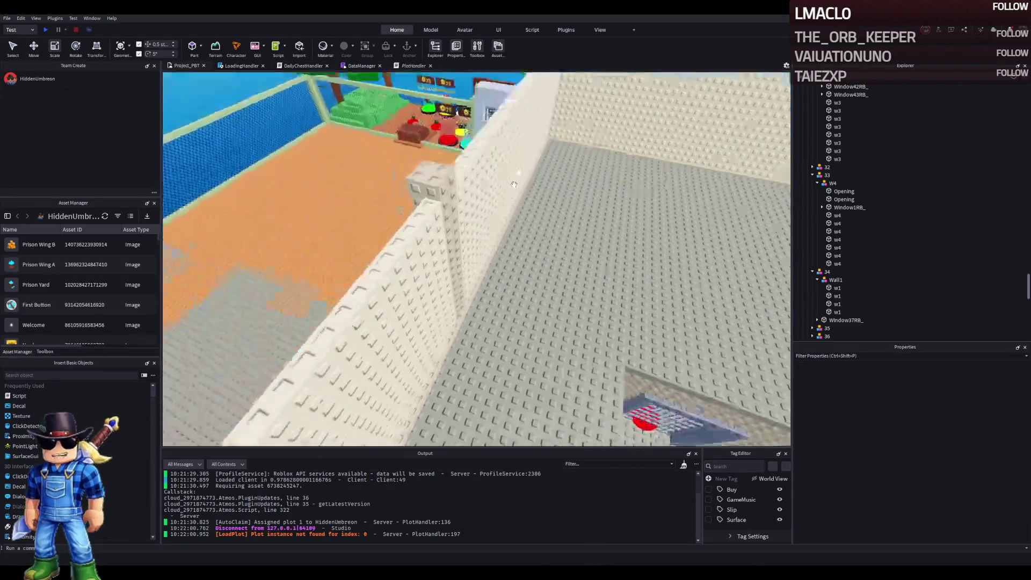
key("w")
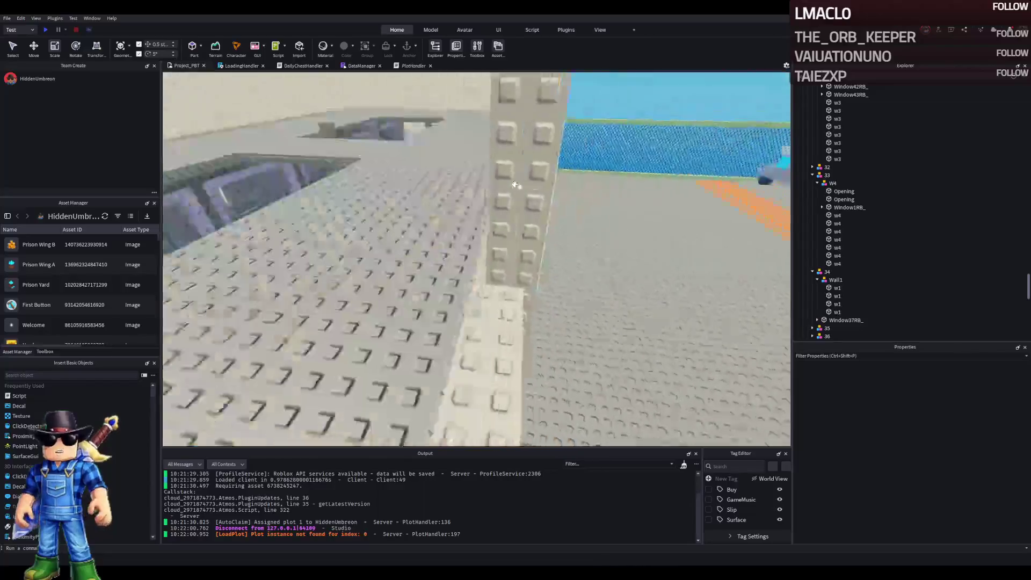
key("w")
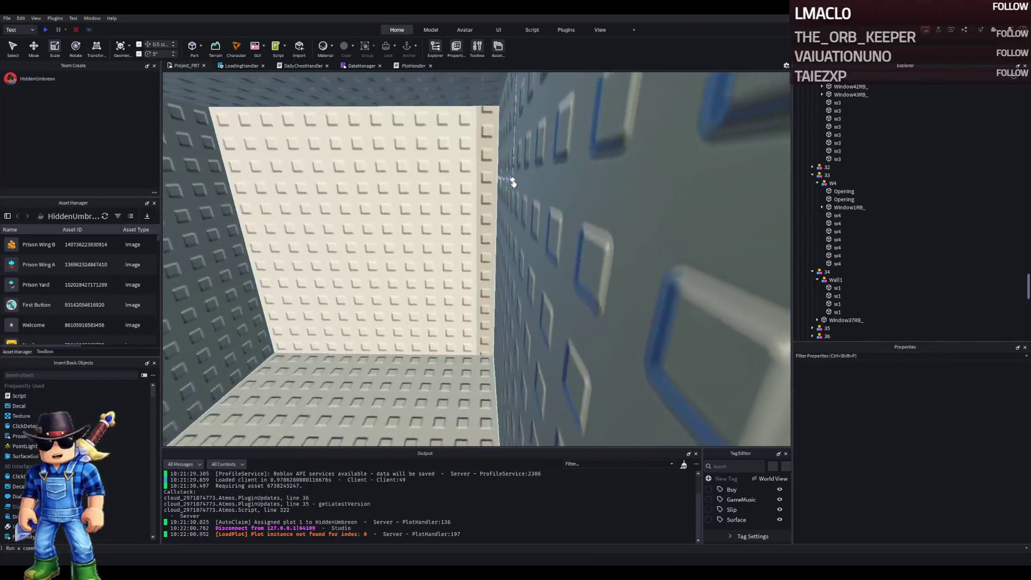
key("w")
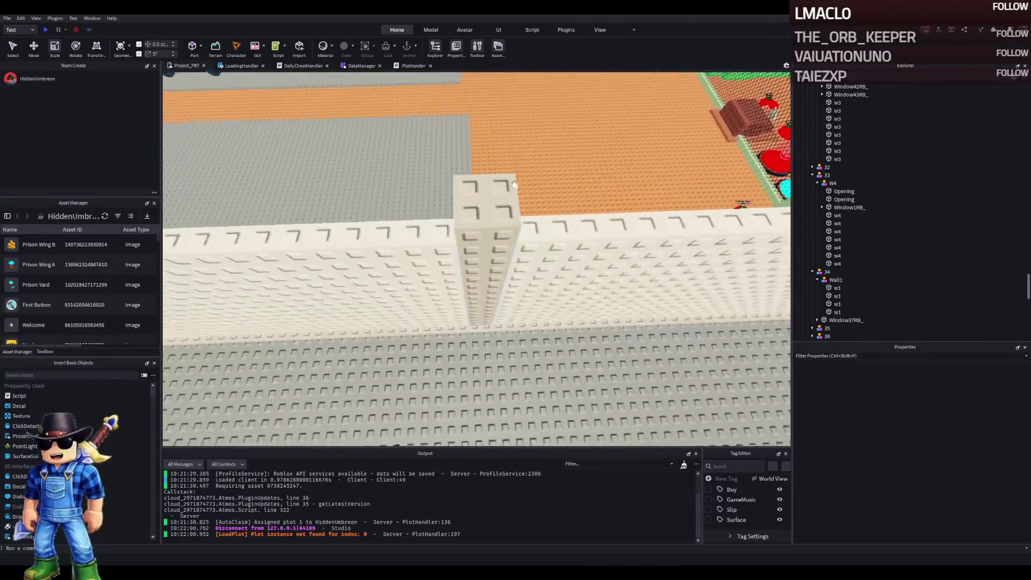
key("s")
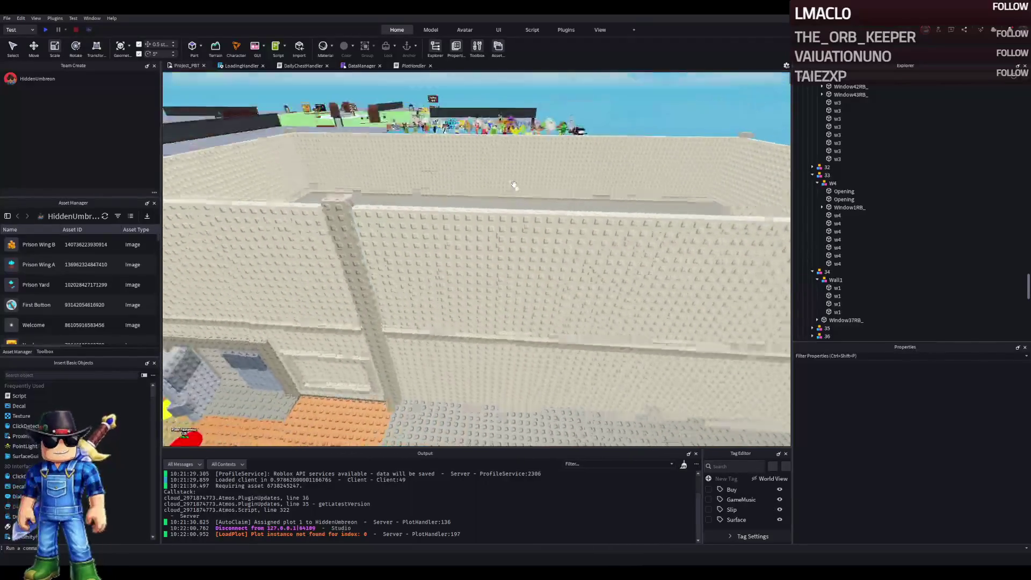
left_click(514, 185)
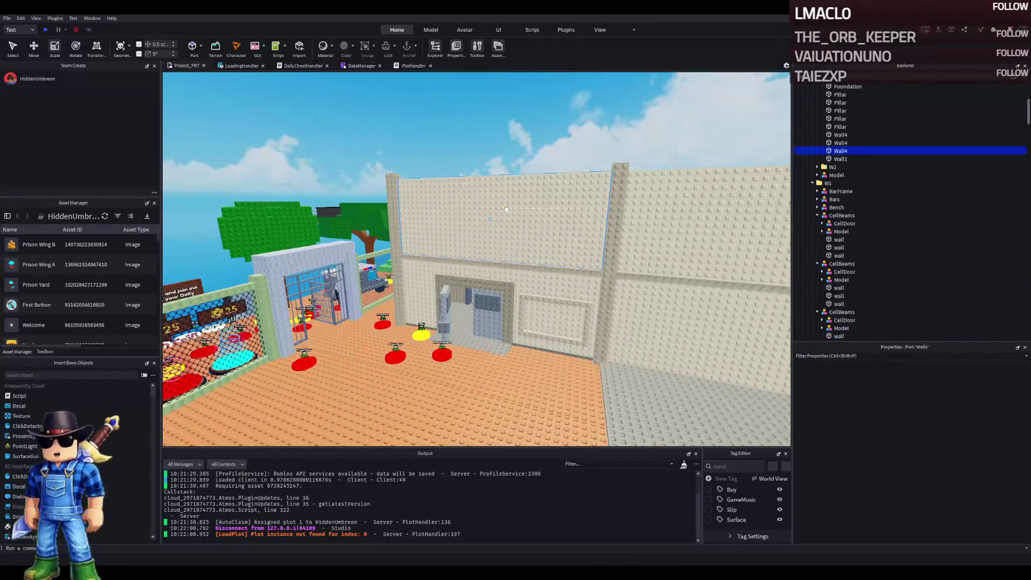
- Select the remaining Wall4 parts together with Wall1 on the upper floor
key("w")
left_click(508, 213)
left_click(521, 162)
left_click(686, 152)
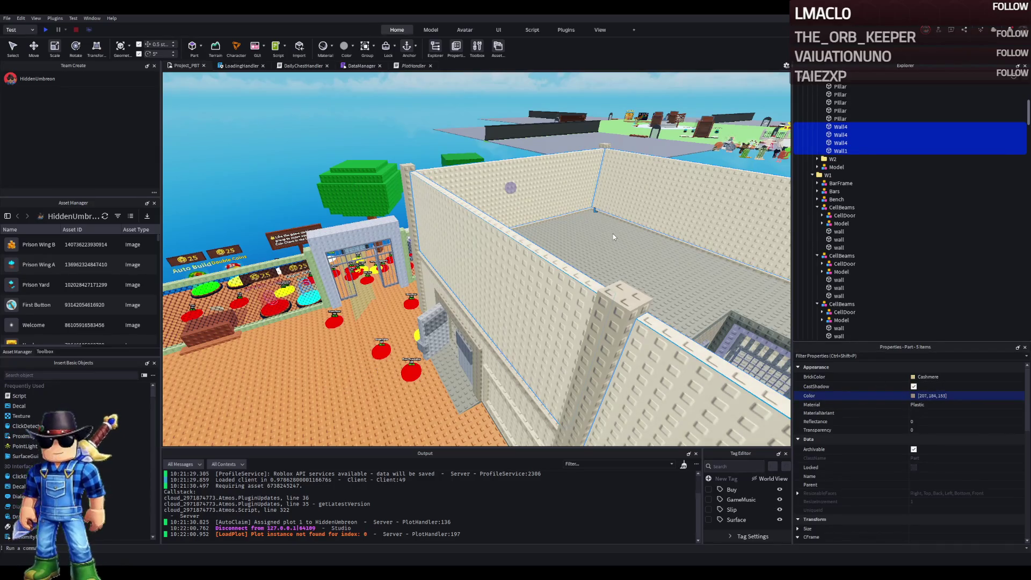
left_click_drag(563, 360, 386, 315)
key("s")
key("a")
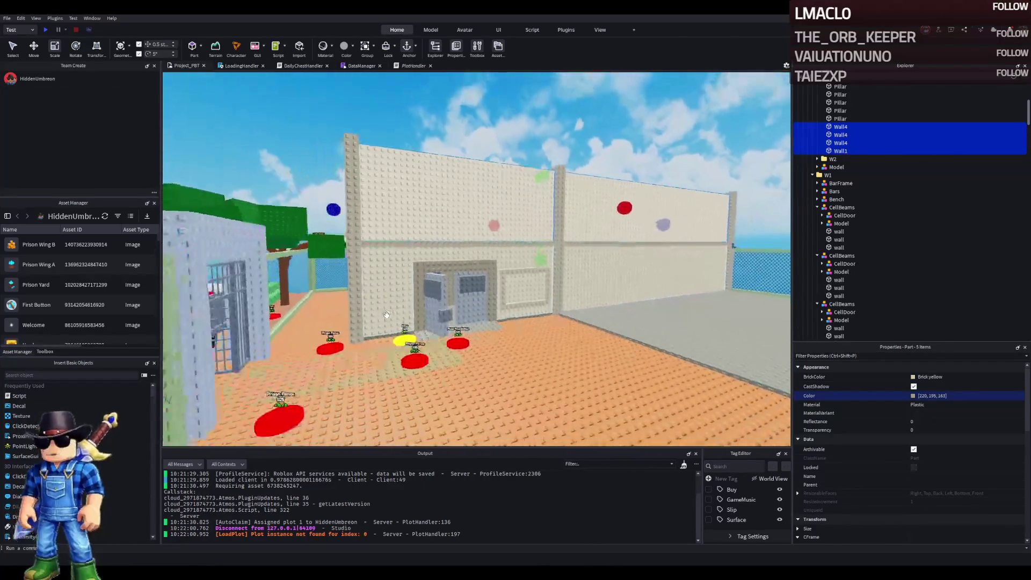
key("d")
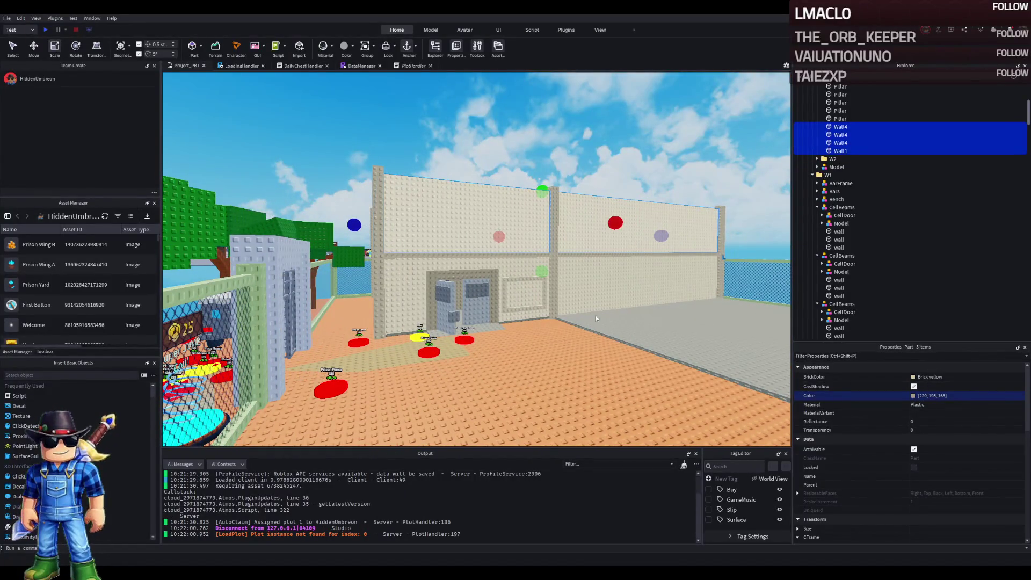
- Try Buttermilk, Sand yellow and Cashmere, then settle the walls on Brick yellow
key("ctrl+z")
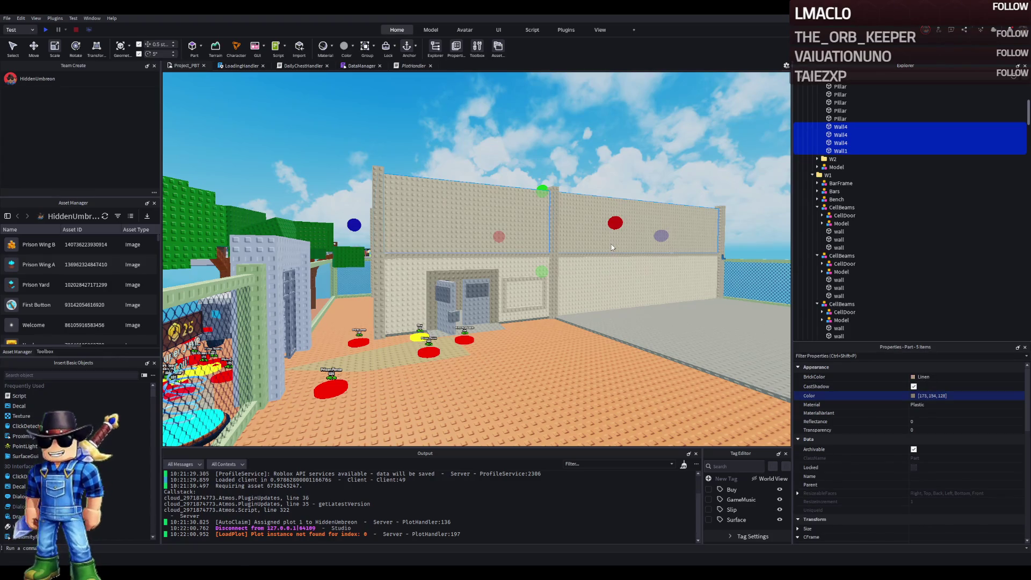
left_click(513, 148)
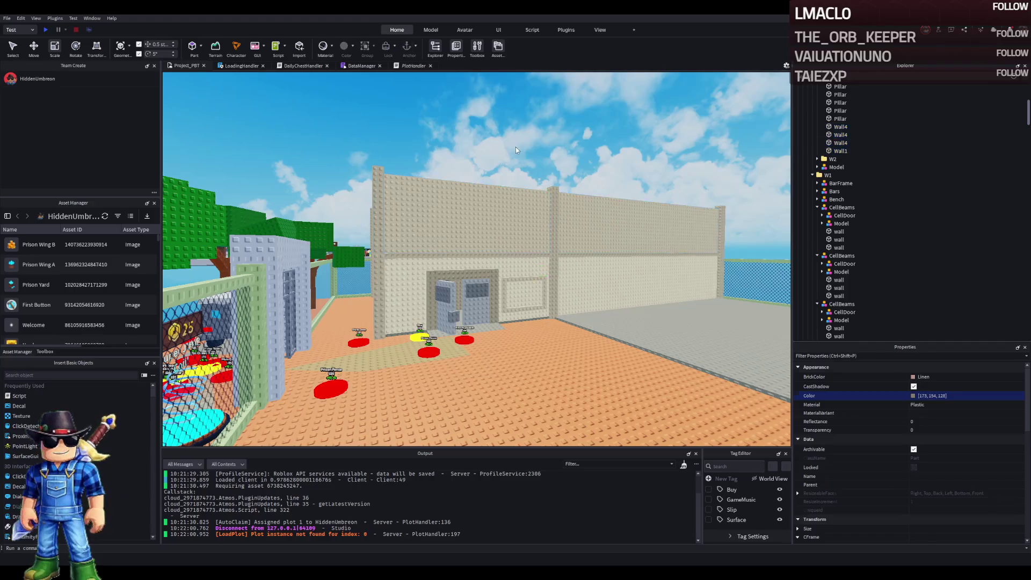
scroll("up", 3)
key("ctrl+z")
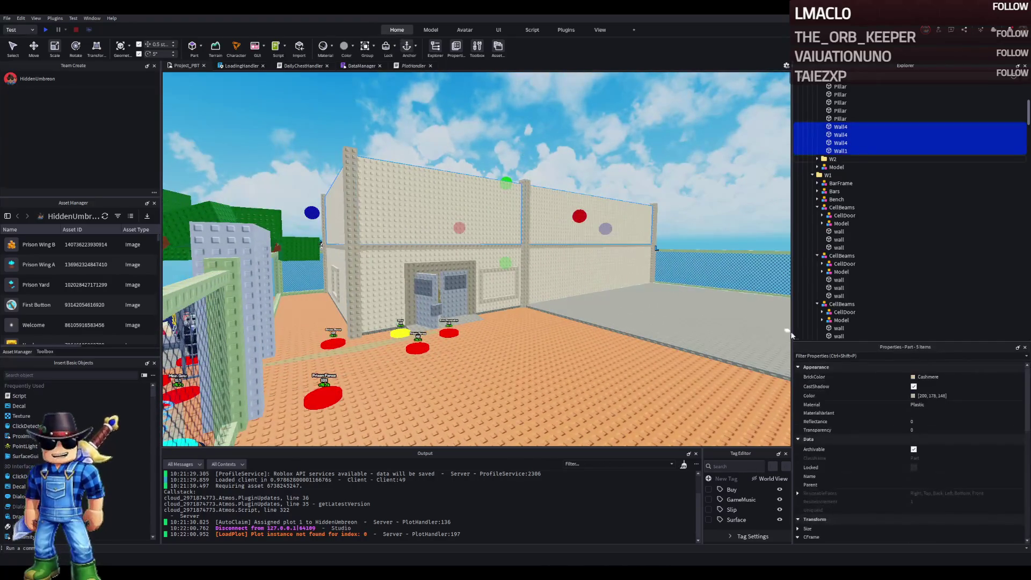
left_click(913, 397)
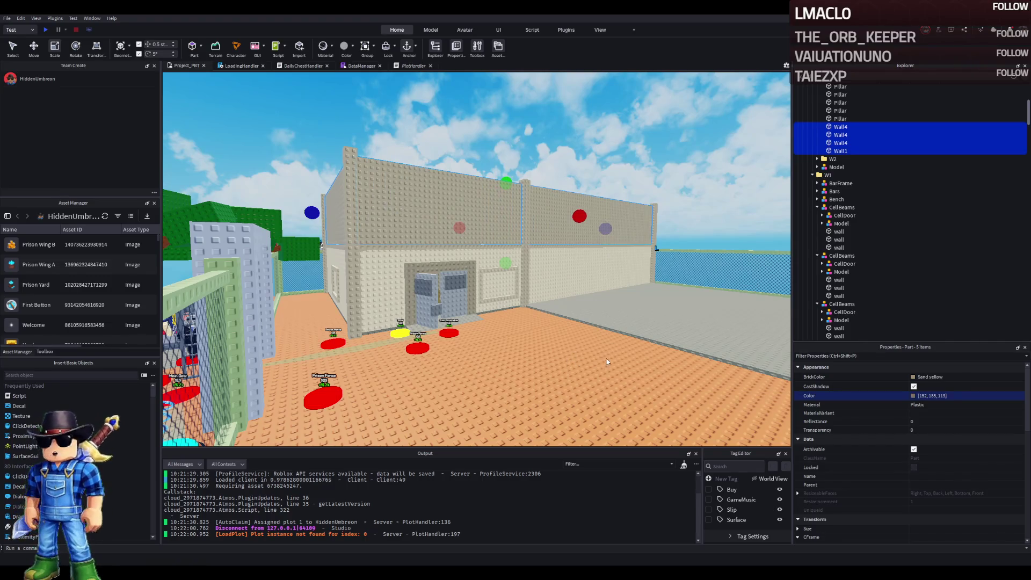
left_click(607, 362)
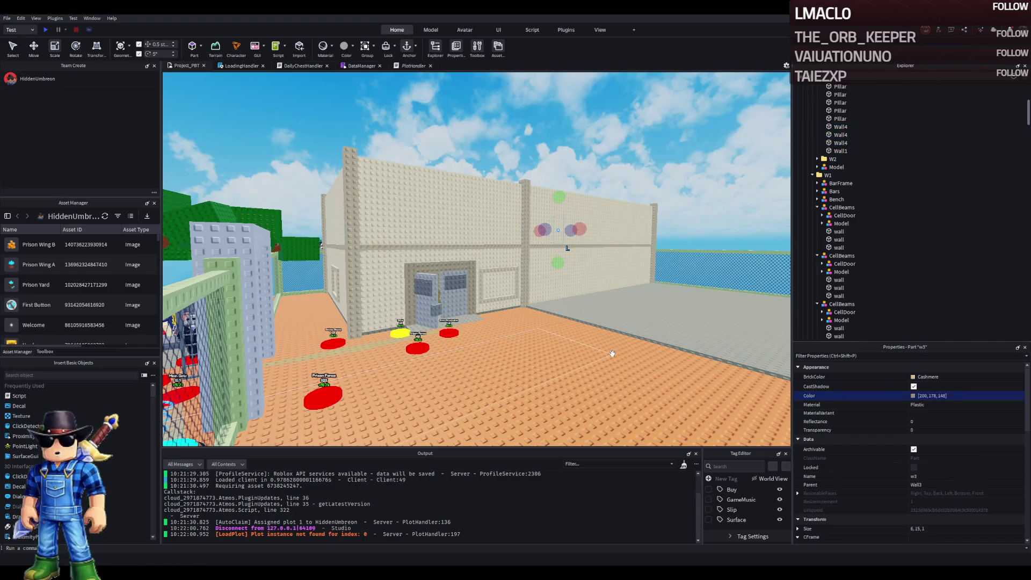
key("ctrl+z")
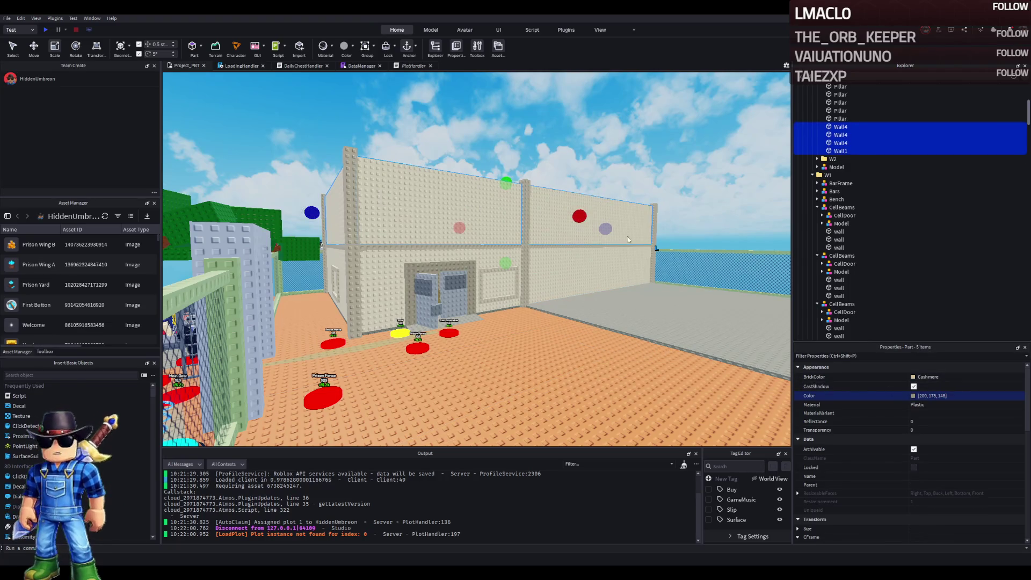
key("ctrl+z")
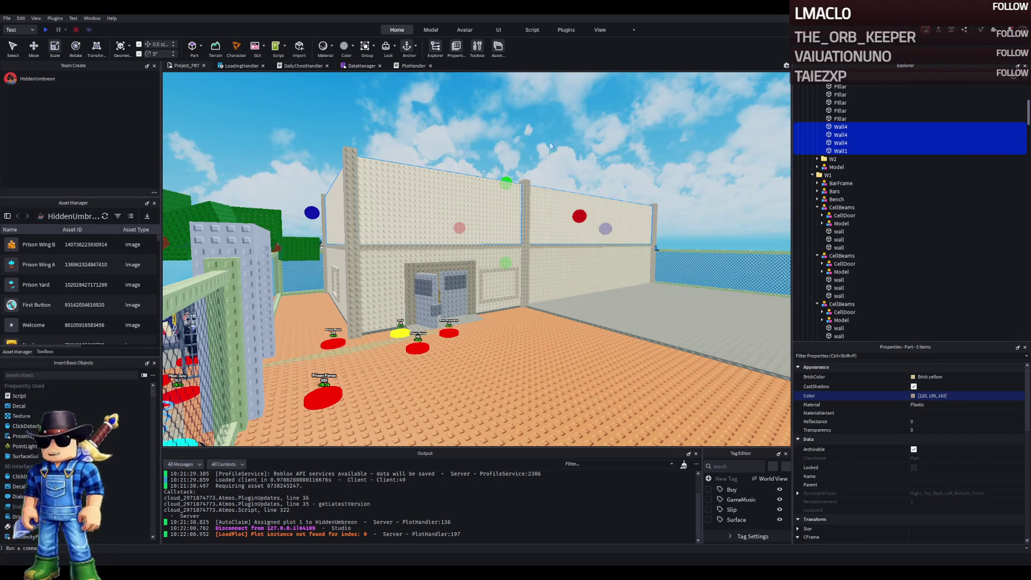
left_click(528, 149)
scroll("down", 3)
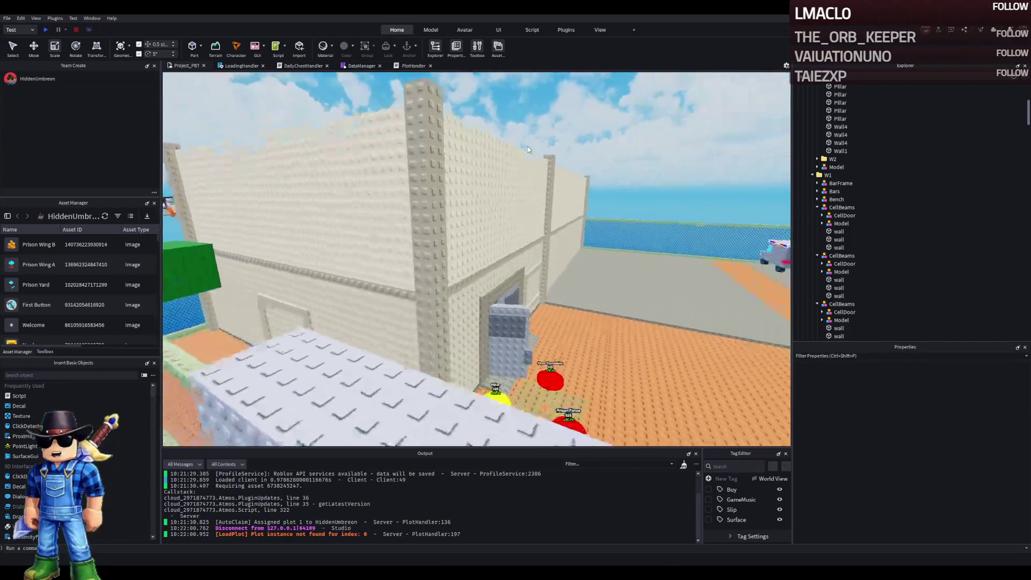
scroll("up", 3)
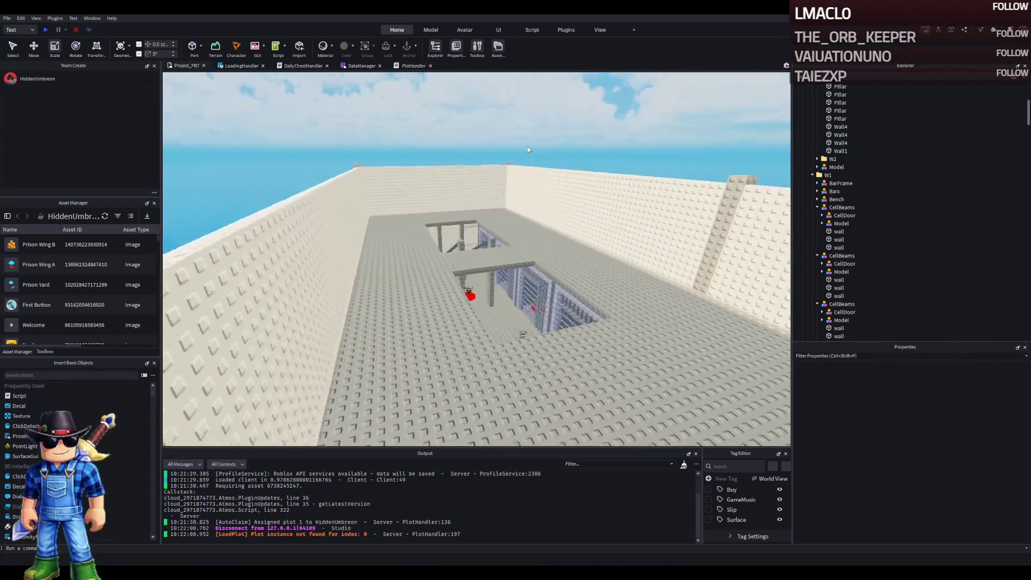
scroll("down", 3)
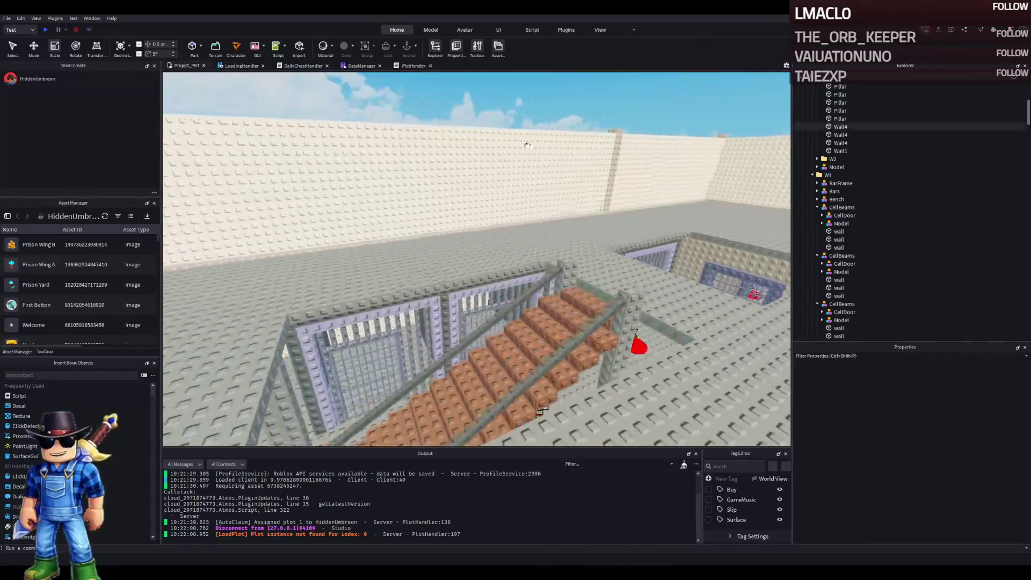
key("d")
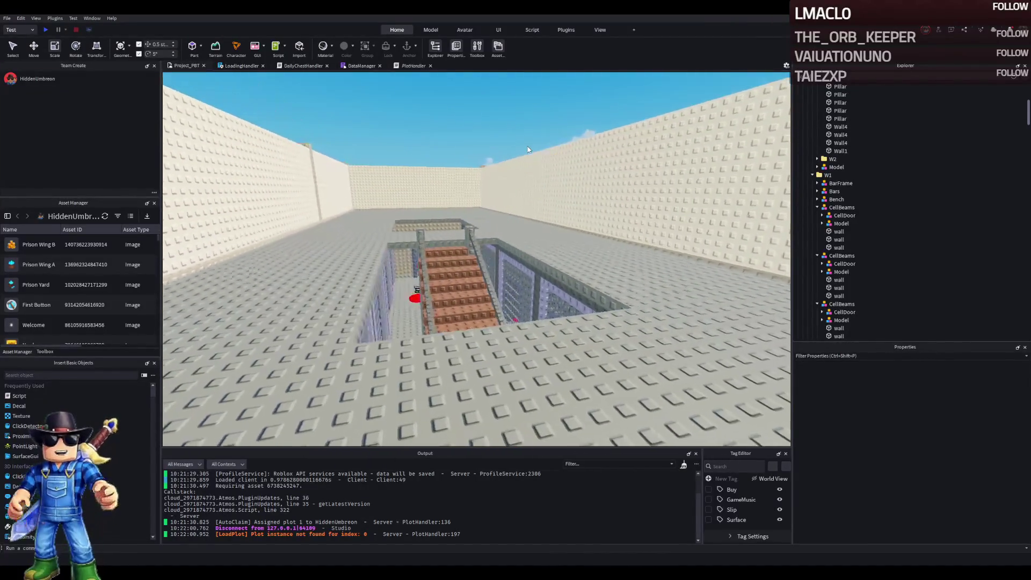
key("s")
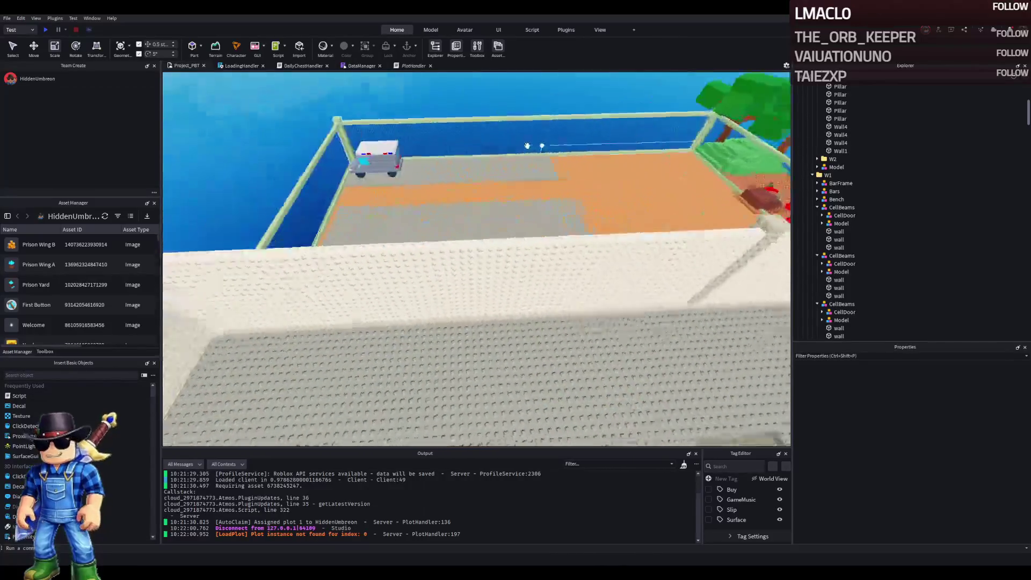
key("w")
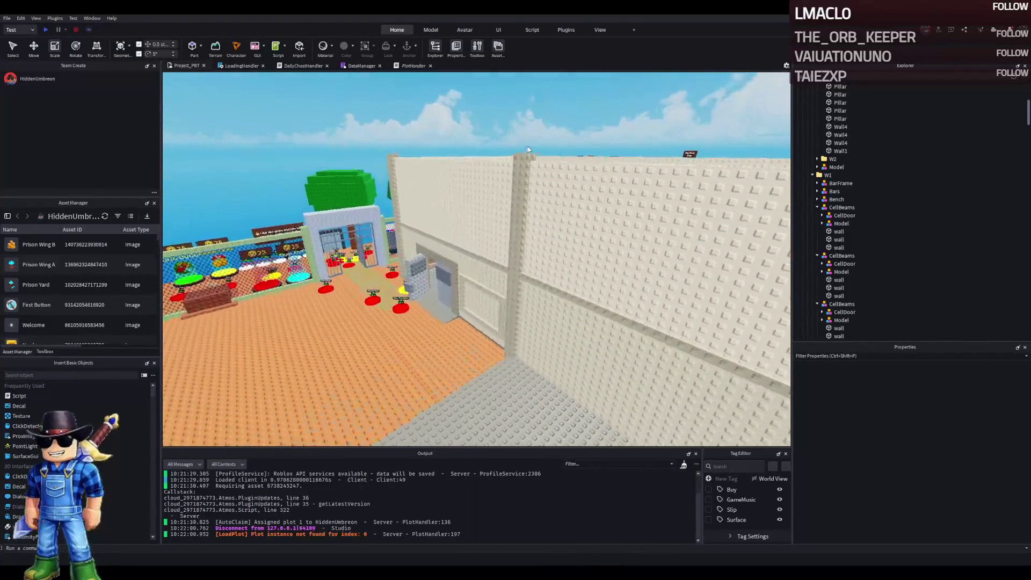
scroll("up", 3)
left_click(844, 127)
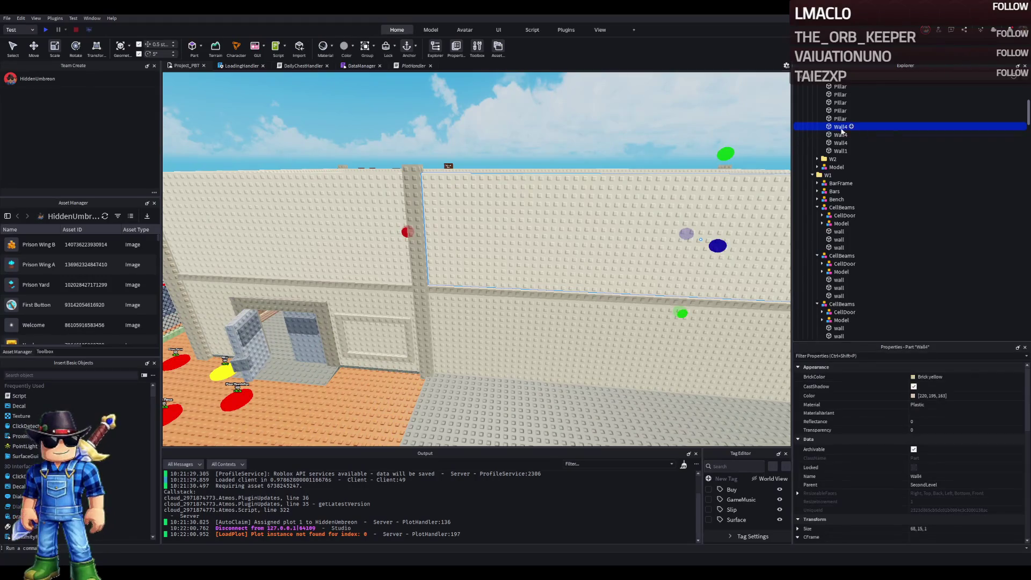
- Collapse the Upgrades and TemplatePlot folders and drag TemplatePlot into ReplicatedStorage
scroll("up", 3)
key("Left")
key("Left")
key("Left")
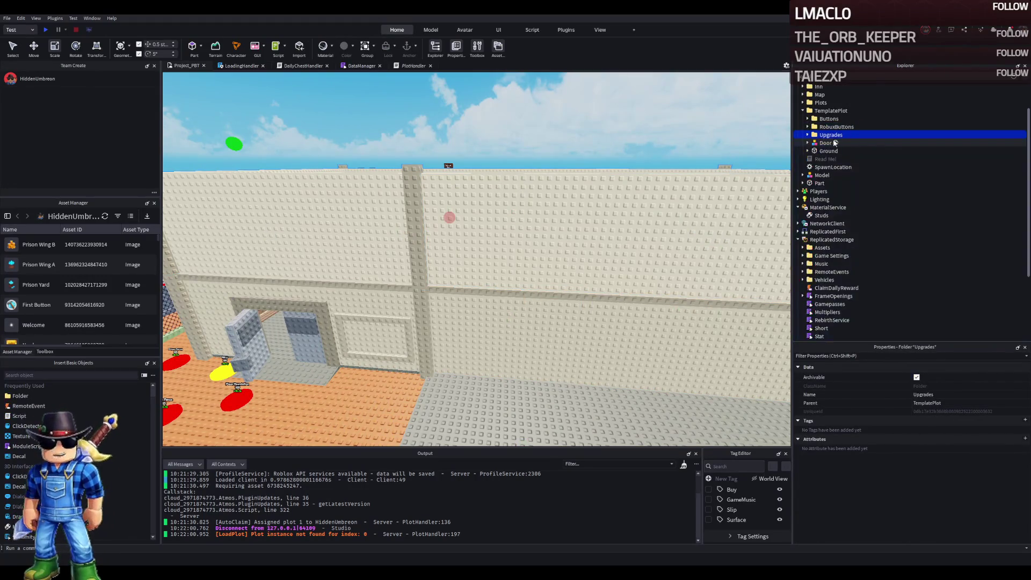
left_click(827, 151)
left_click(823, 160)
key("Left")
key("Left")
key("Left")
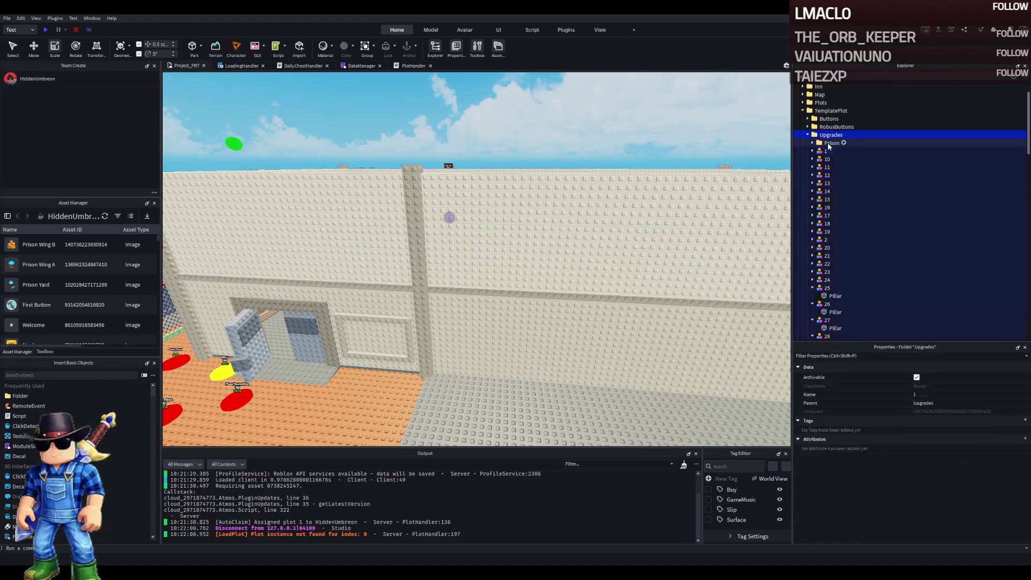
key("Left")
left_click_drag(825, 111, 810, 199)
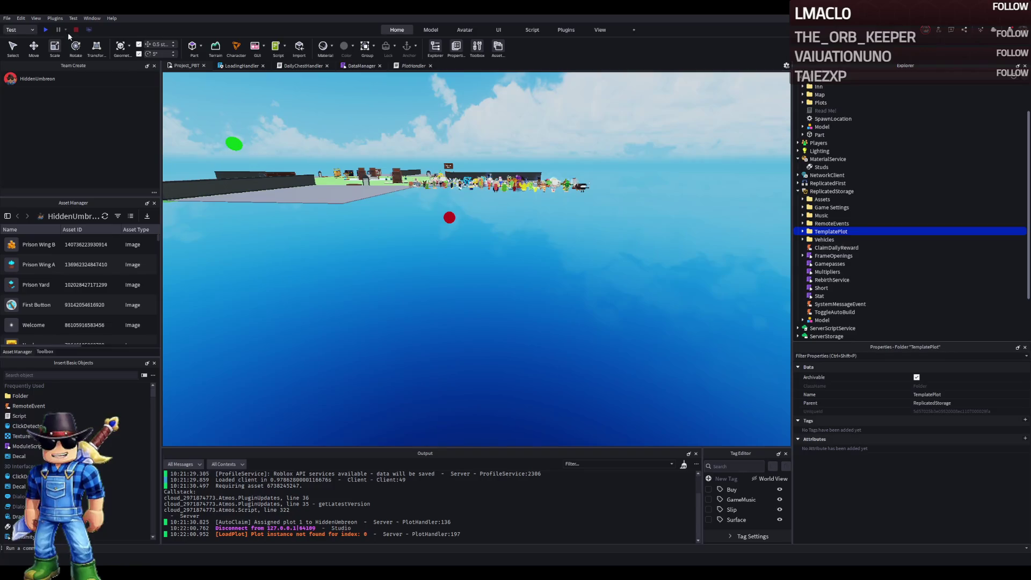
left_click(23, 30)
- Run a local server playtest with 2 players, then return TemplatePlot to Workspace
left_click(27, 80)
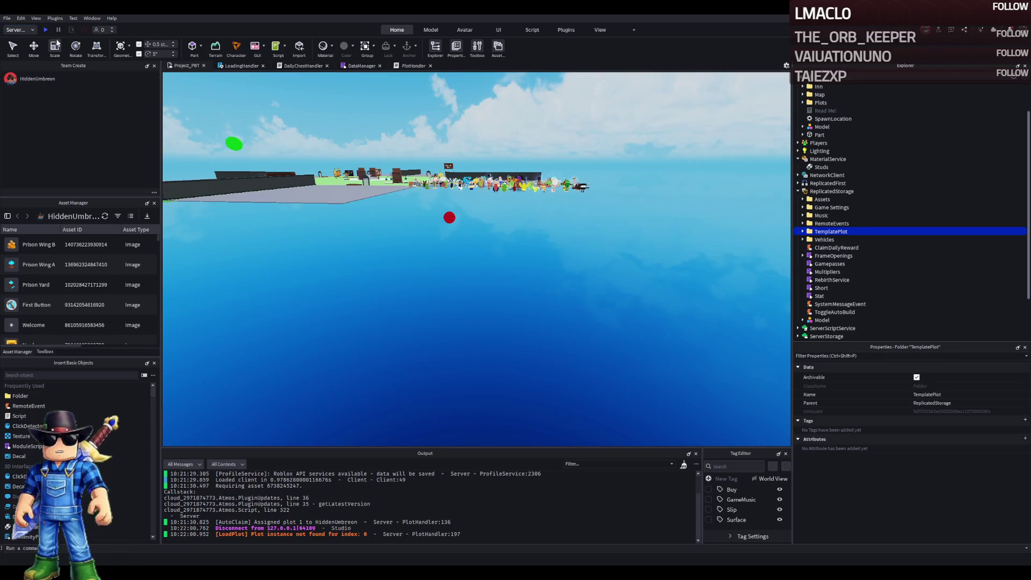
left_click(110, 28)
left_click(110, 28)
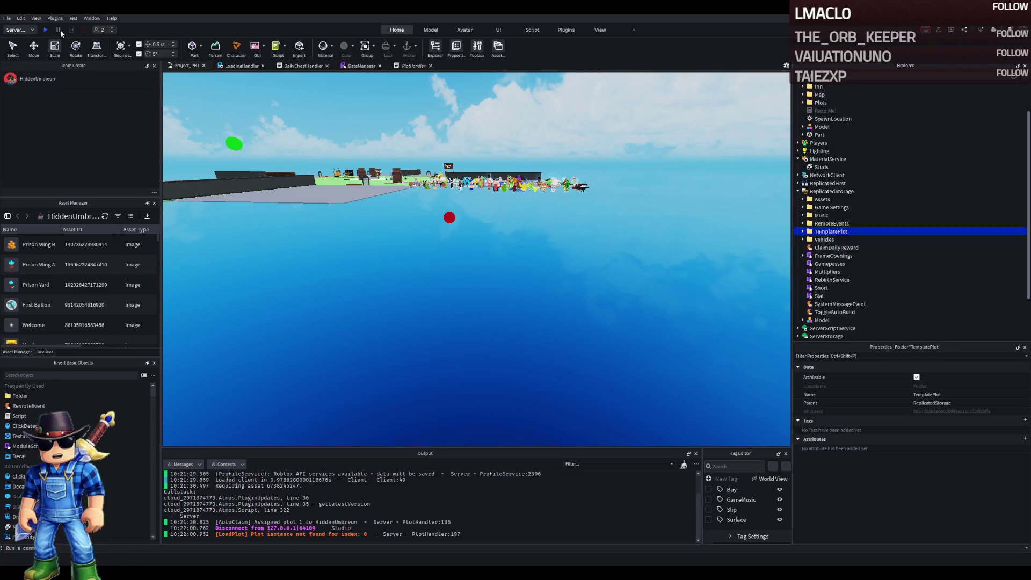
left_click(46, 31)
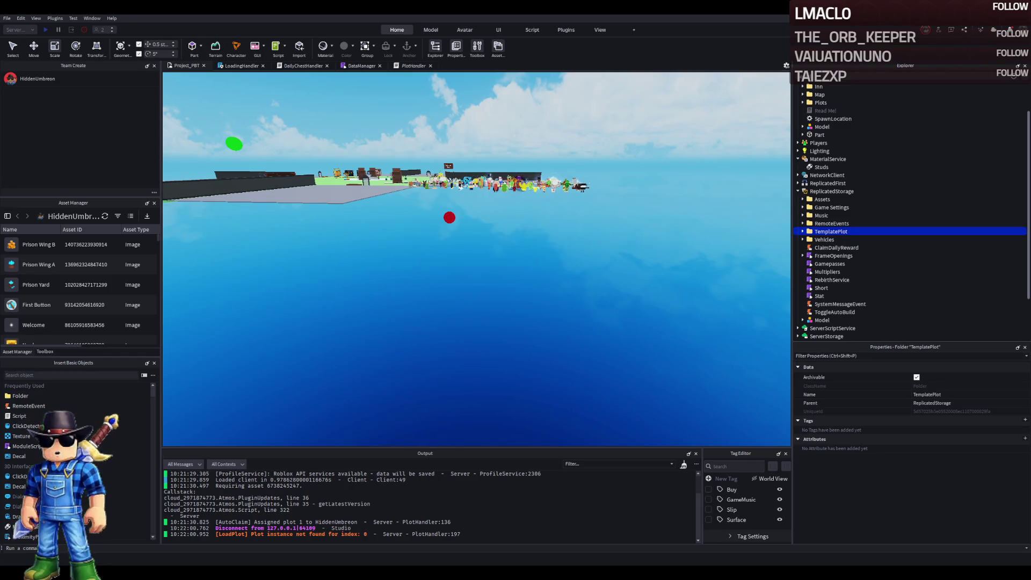
left_click_drag(831, 232, 837, 129)
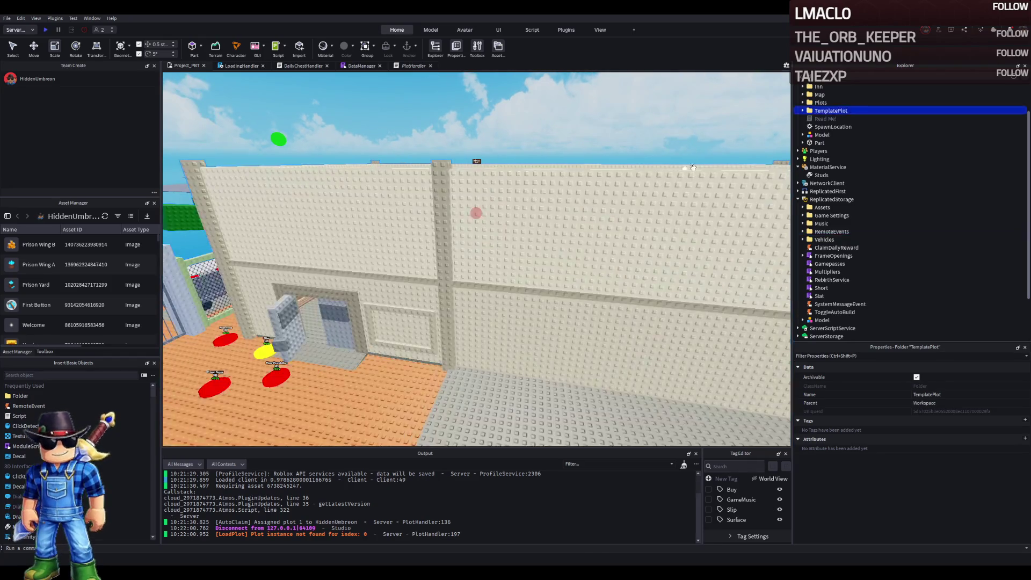
- Move W1 out of upgrade folder 1, place the Prison folder inside it, and launch a playtest
left_click(652, 203)
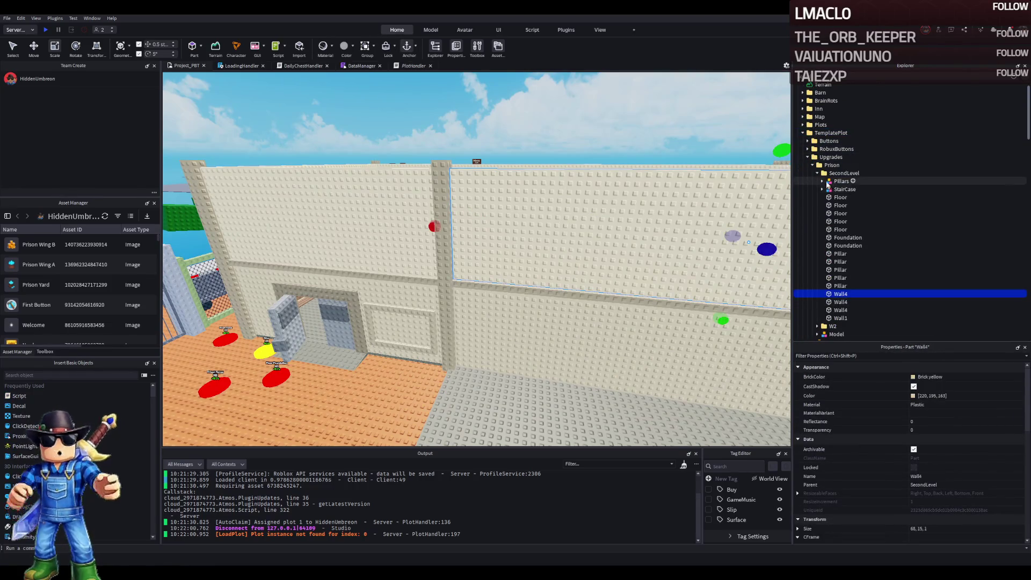
left_click(828, 173)
left_click(817, 173)
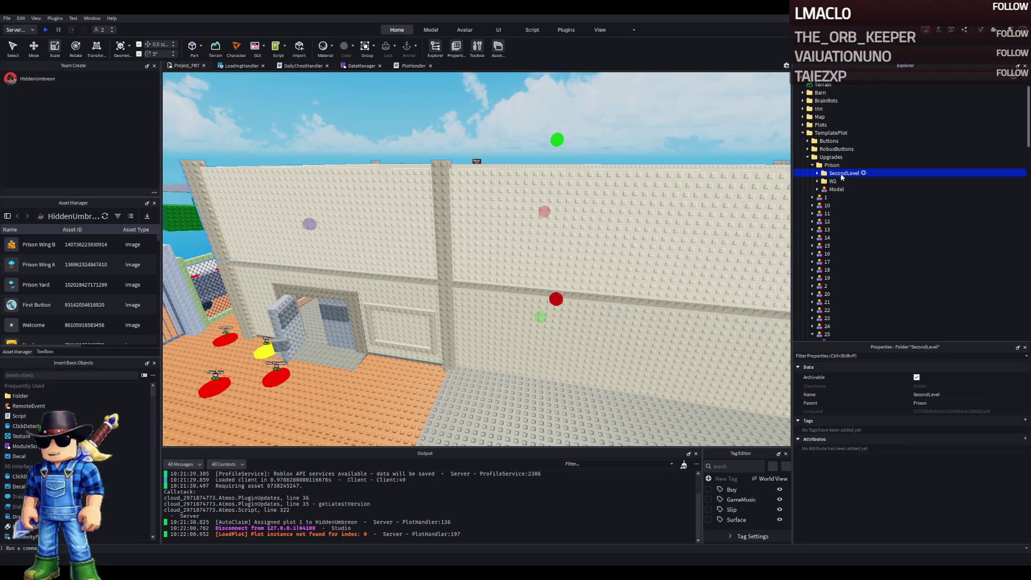
left_click(812, 198)
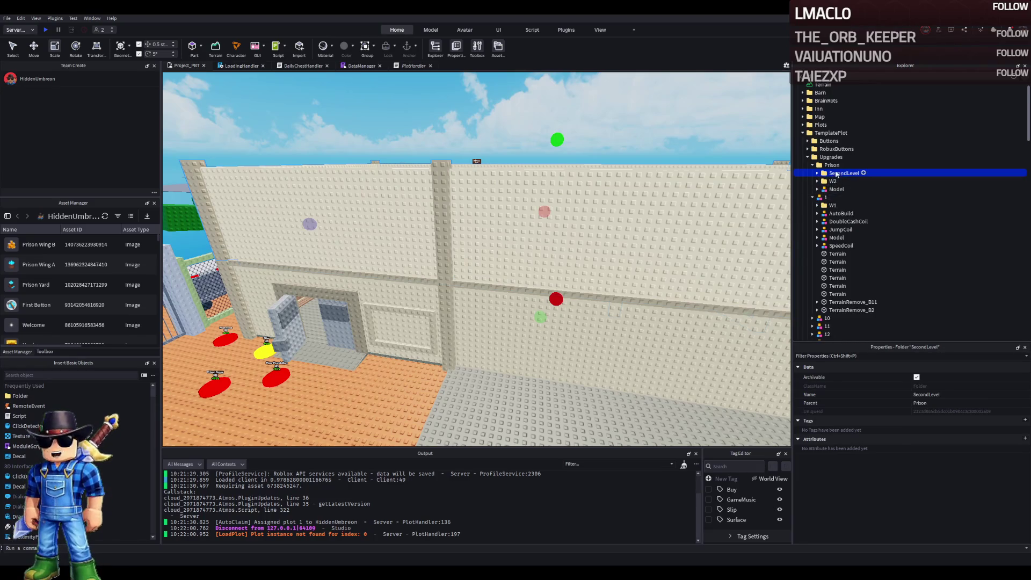
left_click_drag(833, 205, 815, 201)
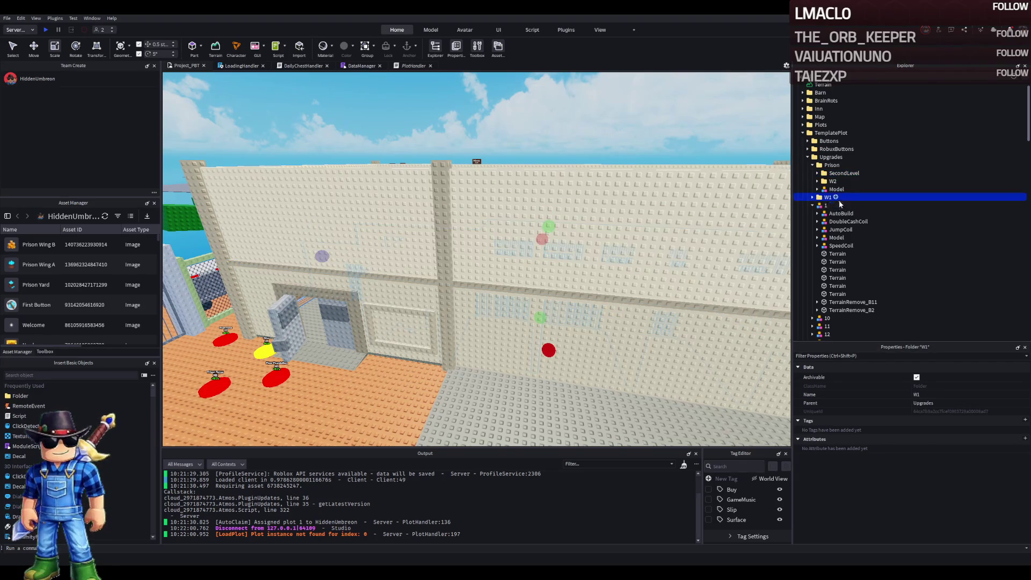
left_click(813, 166)
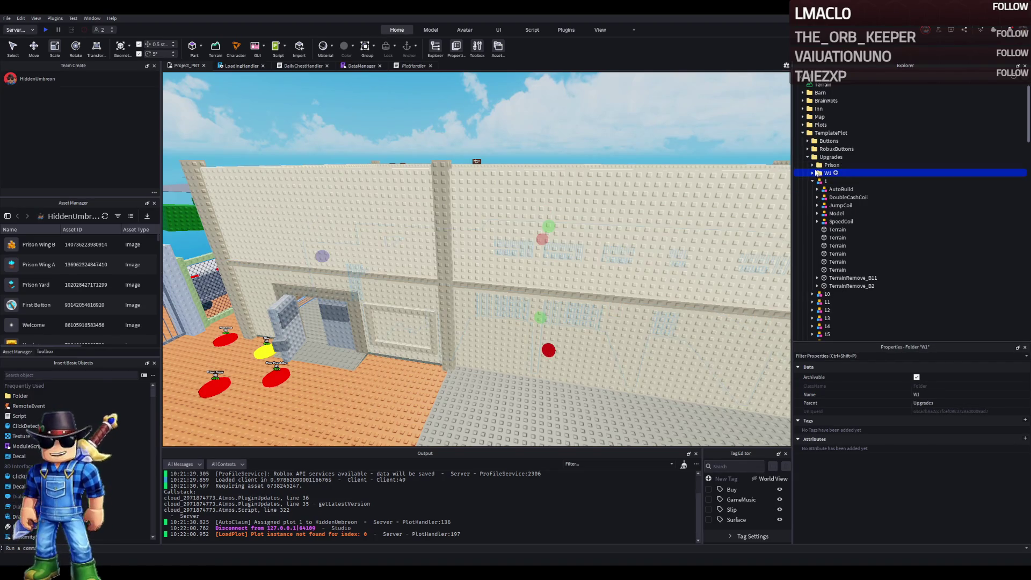
left_click_drag(827, 173, 827, 174)
key("Left")
key("Left")
key("Left")
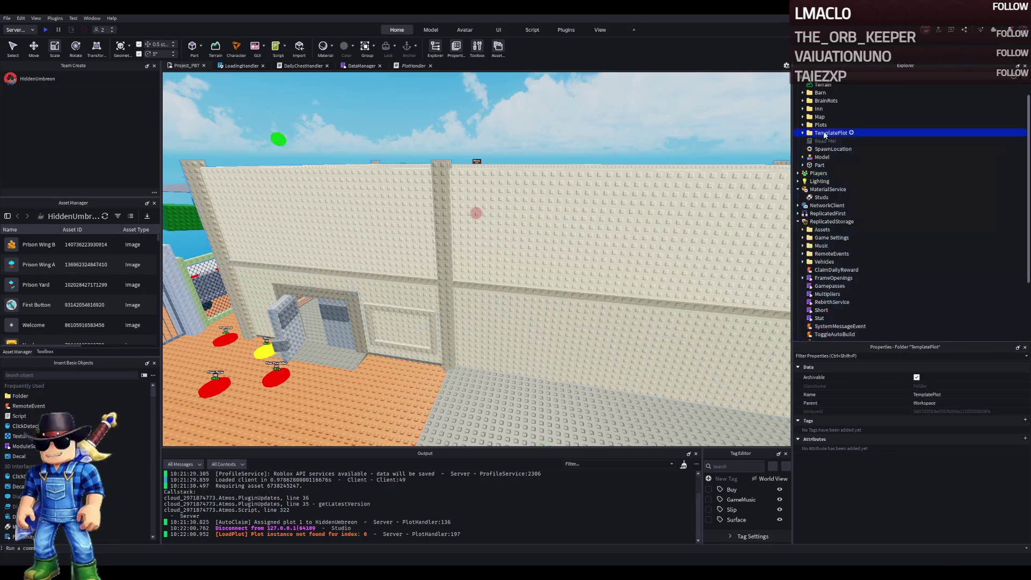
key("F5")
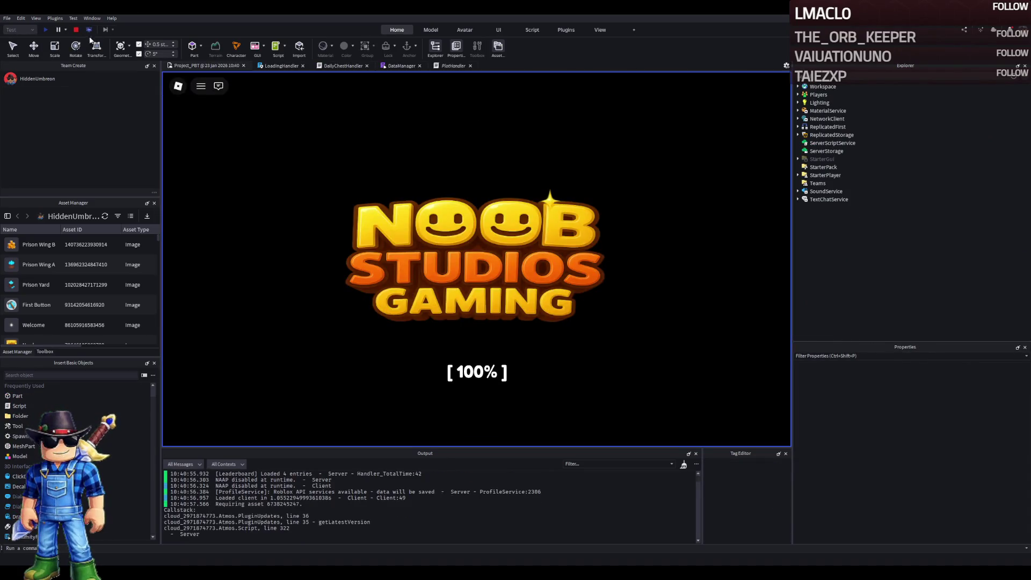
- End the quick playtest and relaunch it as a 2-player local server test
left_click(77, 30)
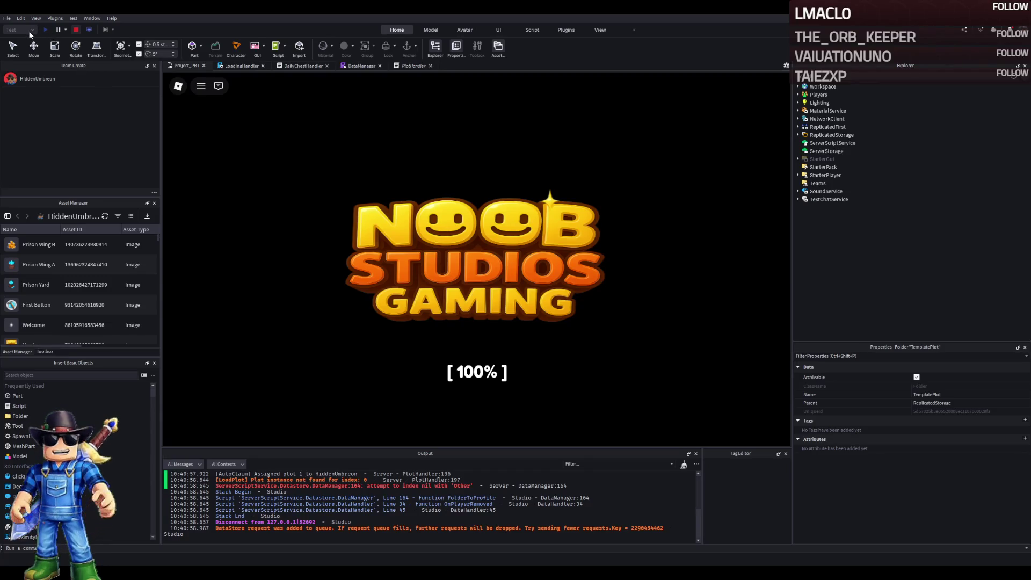
left_click(76, 31)
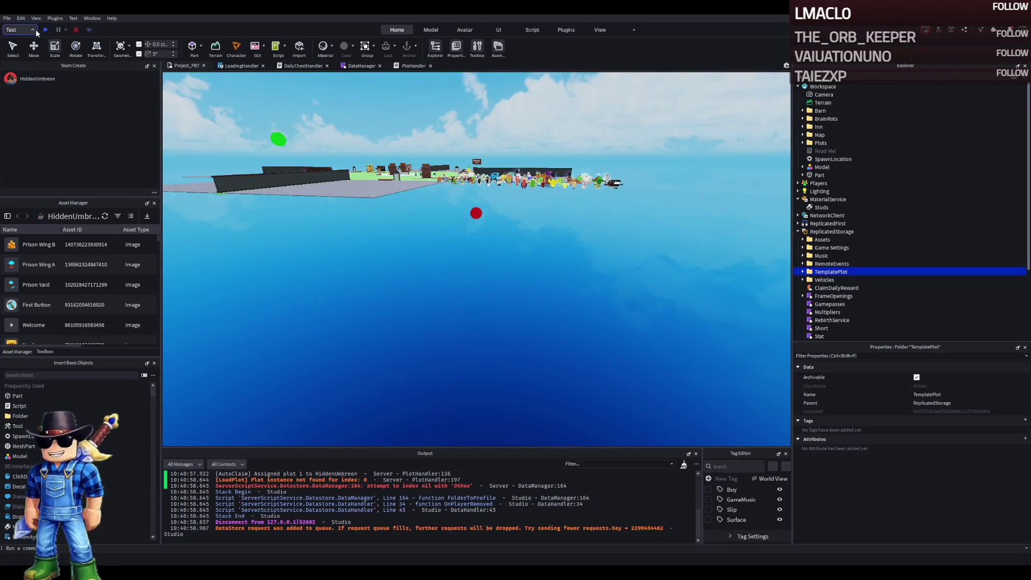
left_click(31, 80)
left_click(46, 29)
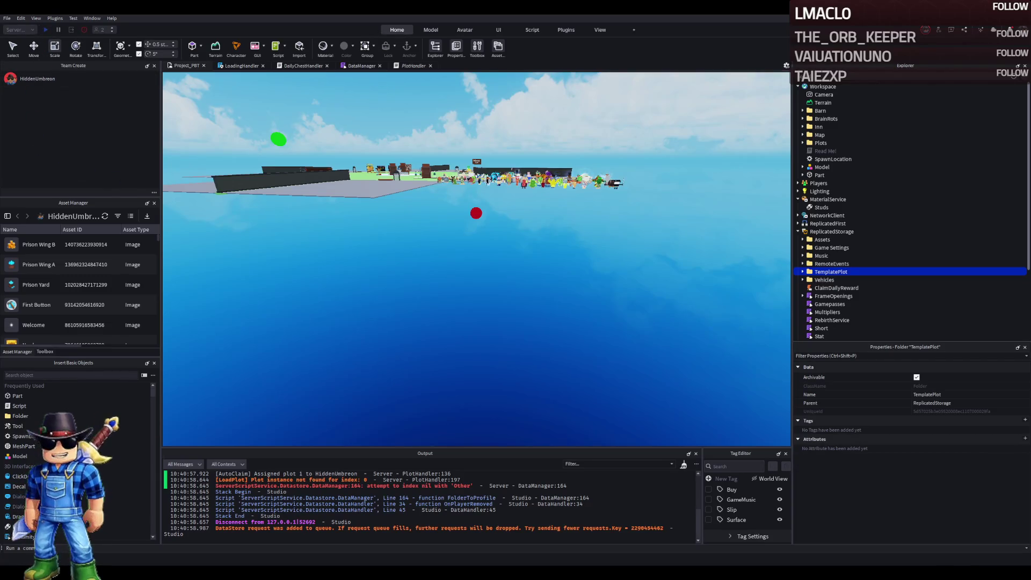